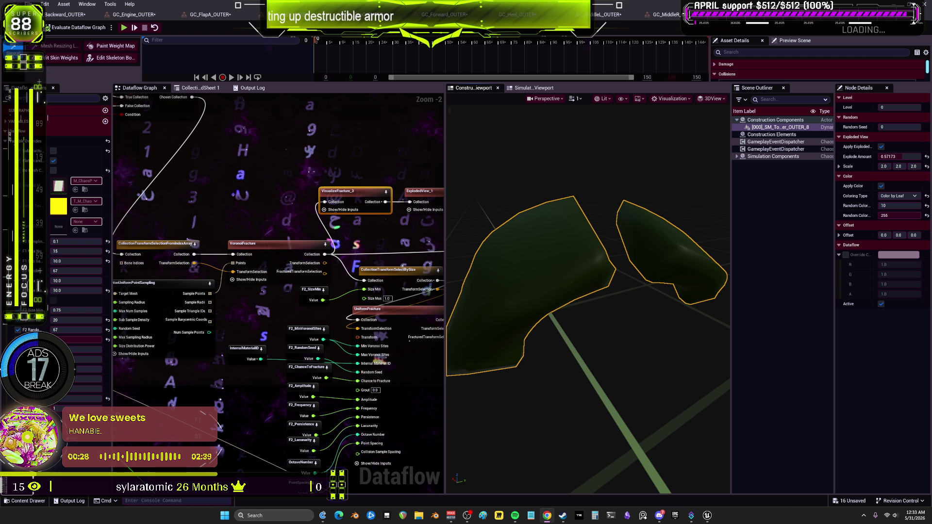
Step: Raise the system volume, select F2_MinVoronoiSites, and pan across the fracture input nodes
{"action": "key", "text": "XF86AudioLowerVolume"}
{"action": "key", "text": "XF86AudioRaiseVolume"}
{"action": "key", "text": "XF86AudioRaiseVolume"}
{"action": "key", "text": "XF86AudioRaiseVolume"}
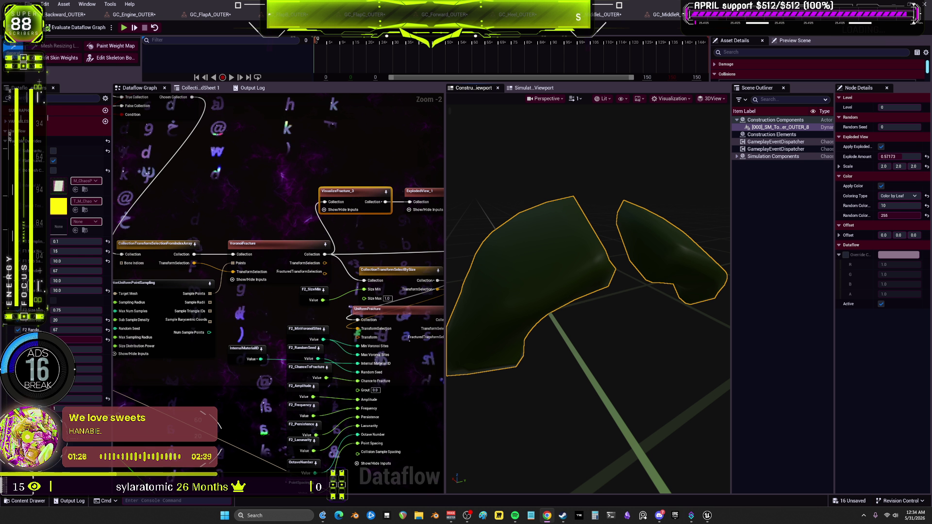
{"action": "left_click", "coordinate": [307, 335]}
{"action": "left_click_drag", "start_coordinate": [307, 330], "coordinate": [312, 287]}
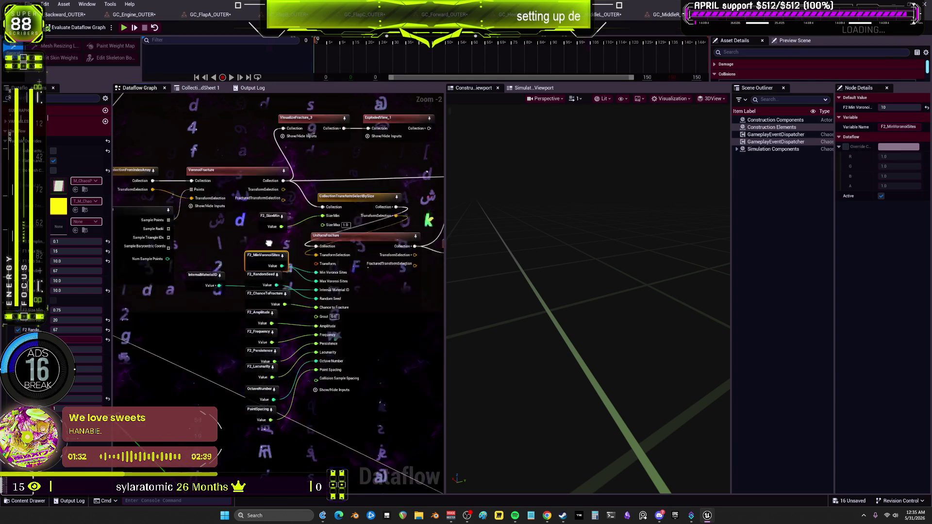
{"action": "mouse_move", "coordinate": [269, 313]}
{"action": "left_mouse_down"}
{"action": "mouse_move", "coordinate": [272, 325]}
{"action": "mouse_move", "coordinate": [296, 173]}
{"action": "left_mouse_up"}
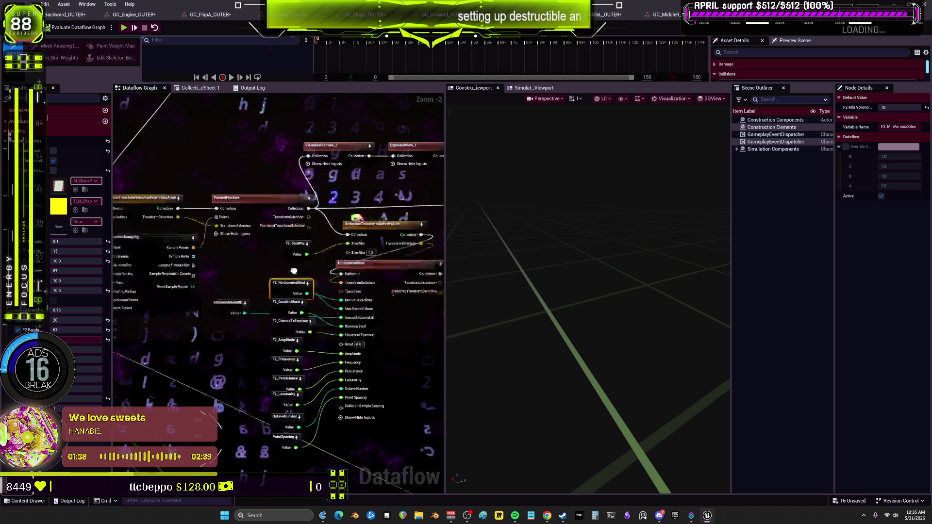
{"action": "left_click_drag", "start_coordinate": [294, 271], "coordinate": [297, 330]}
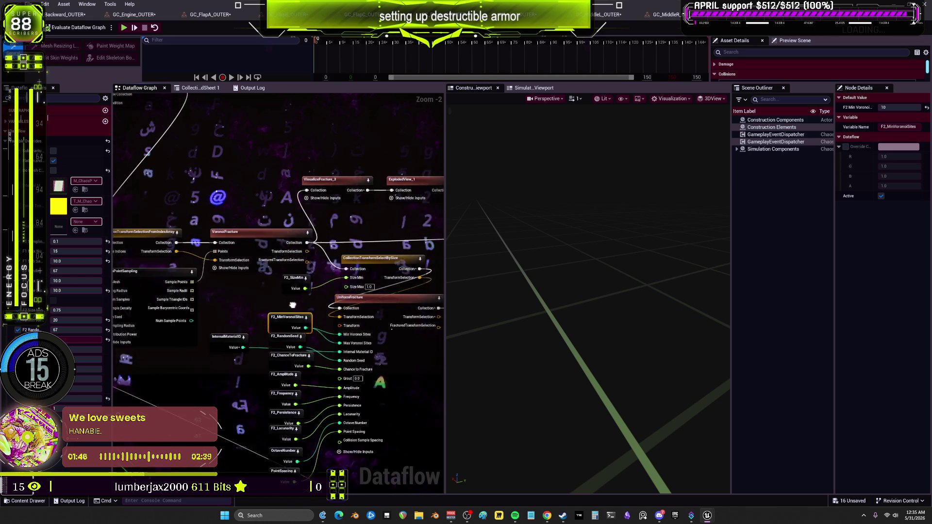
{"action": "left_click_drag", "start_coordinate": [300, 310], "coordinate": [309, 318]}
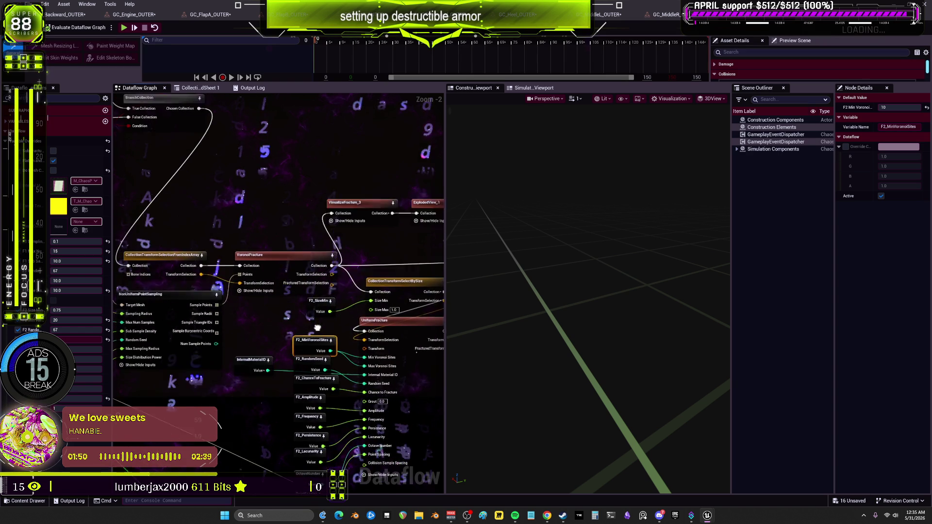
{"action": "left_click_drag", "start_coordinate": [317, 329], "coordinate": [222, 288]}
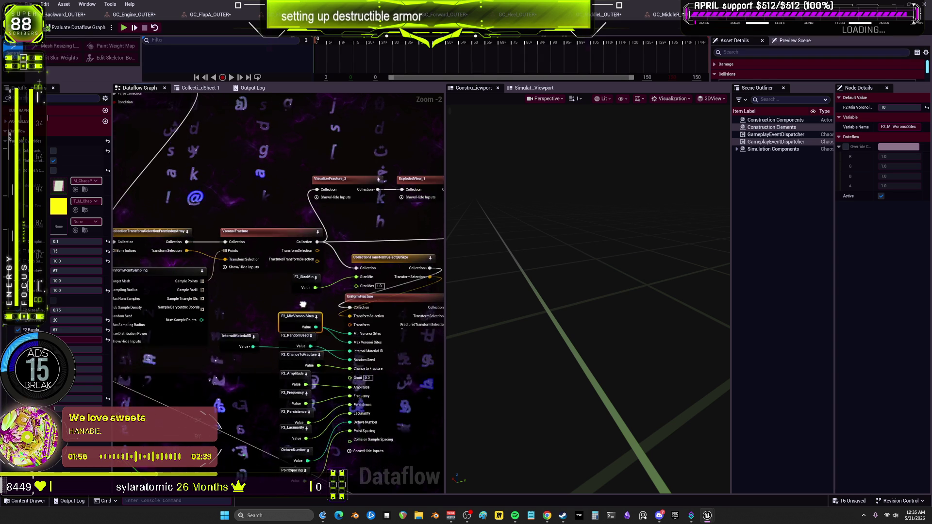
{"action": "left_click_drag", "start_coordinate": [303, 304], "coordinate": [300, 330]}
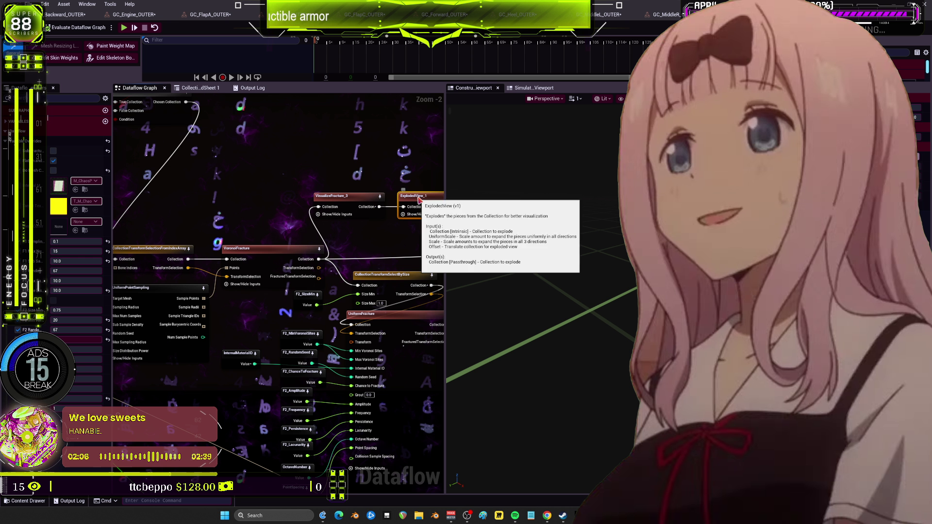
Step: Select VisualizeFracture_3, then the UniformPointSampling node to list its options
{"action": "left_click", "coordinate": [347, 196]}
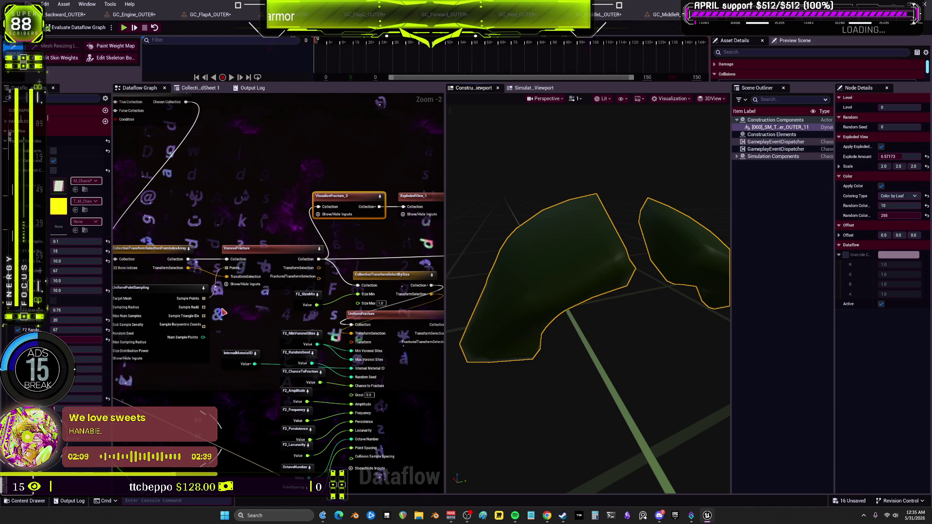
{"action": "left_click", "coordinate": [167, 290]}
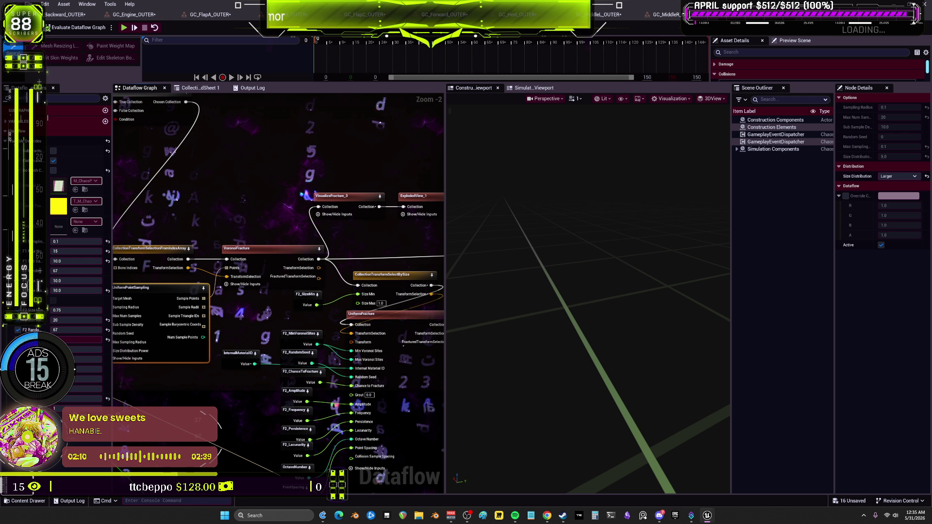
{"action": "scroll", "coordinate": [504, 271], "scroll_direction": "down", "scroll_amount": 3}
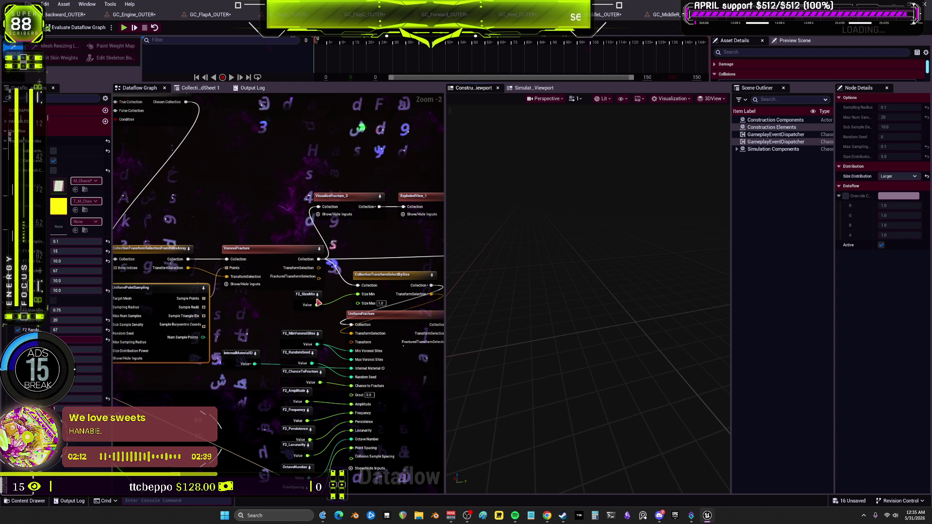
{"action": "scroll", "coordinate": [217, 233], "scroll_direction": "up", "scroll_amount": 3}
Step: Set GetArrayElement's Index to 0
{"action": "left_click", "coordinate": [217, 234]}
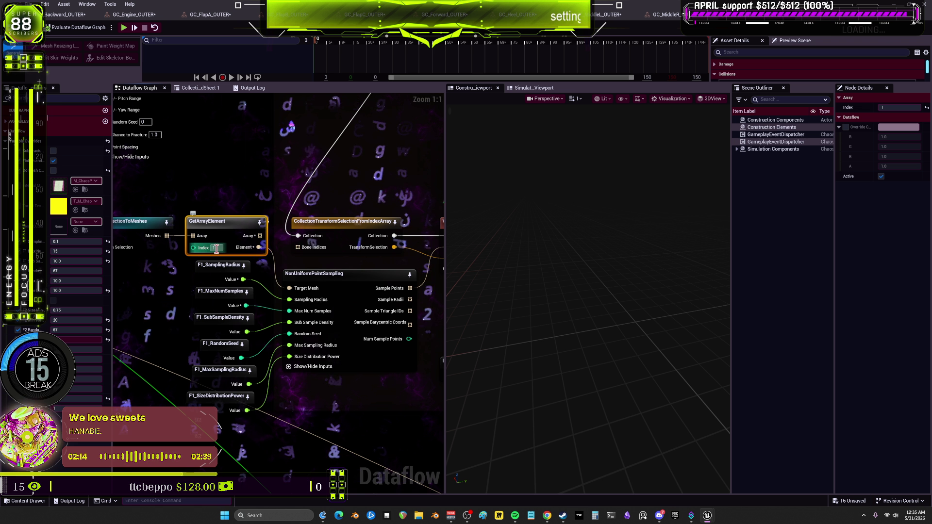
{"action": "type", "text": "0"}
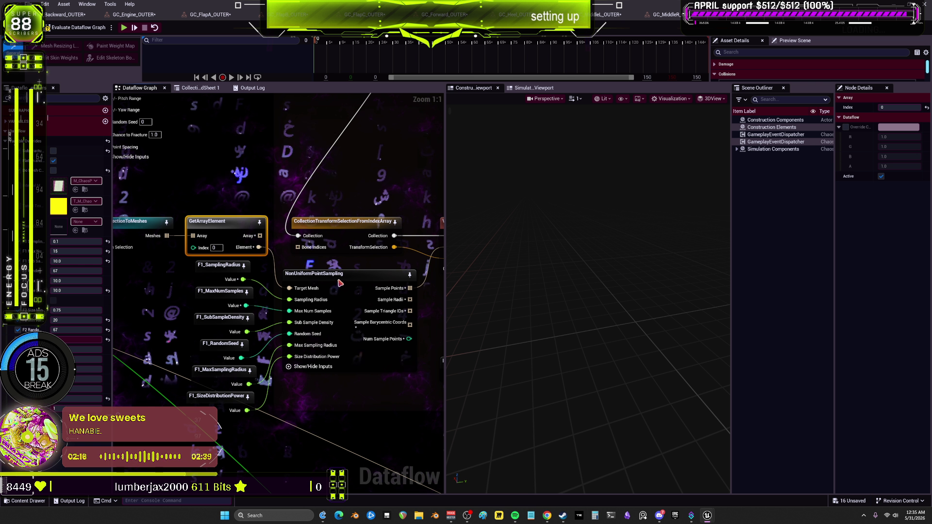
{"action": "left_click", "coordinate": [339, 283]}
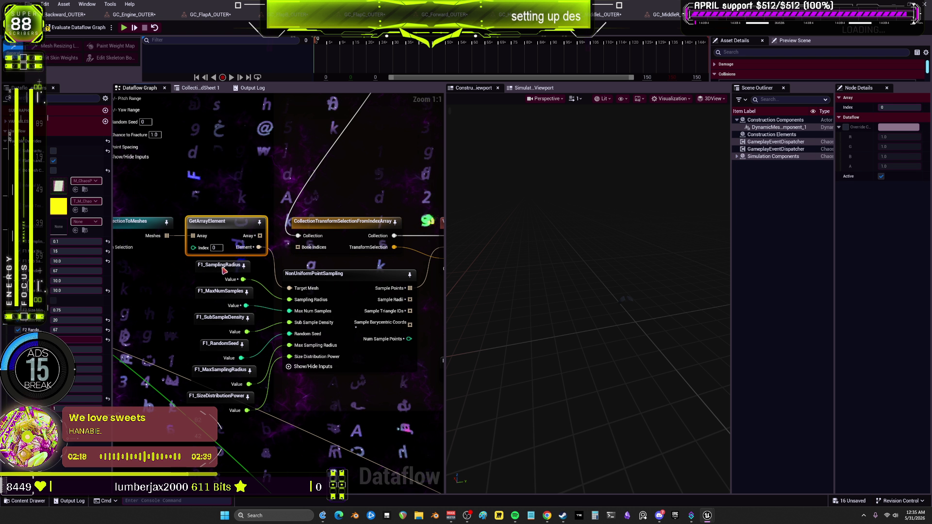
Step: Change the sampling variable values to 10.0 and 1.0, then evaluate the Dataflow graph
{"action": "left_click", "coordinate": [220, 272]}
{"action": "left_click", "coordinate": [294, 360]}
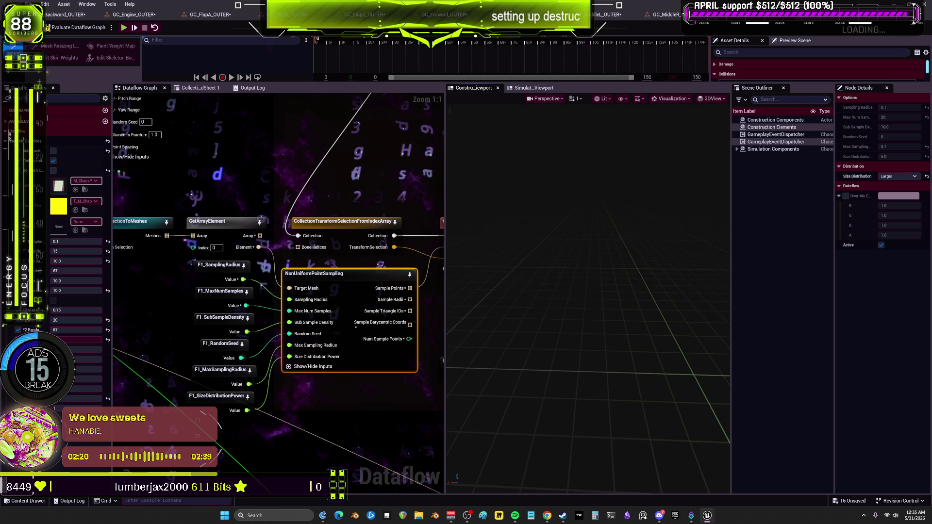
{"action": "left_click", "coordinate": [77, 241]}
{"action": "type", "text": "10"}
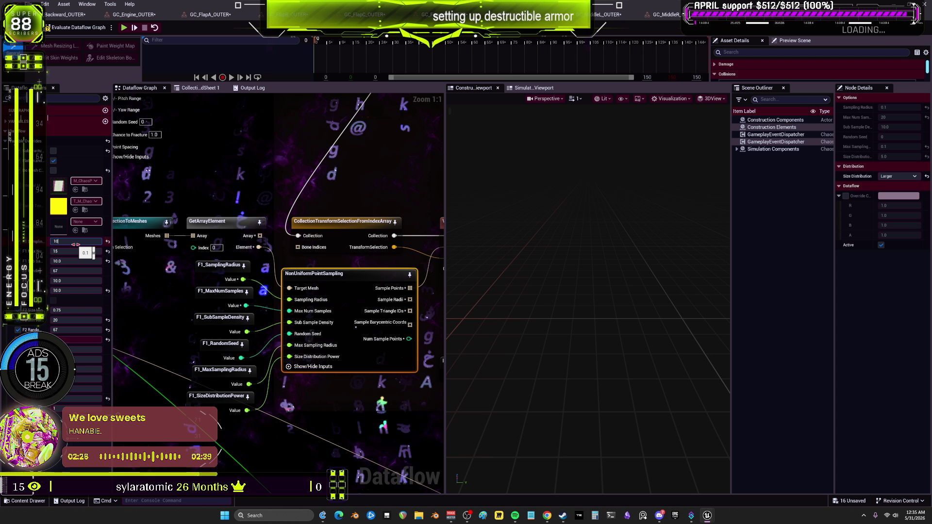
{"action": "key", "text": "Return"}
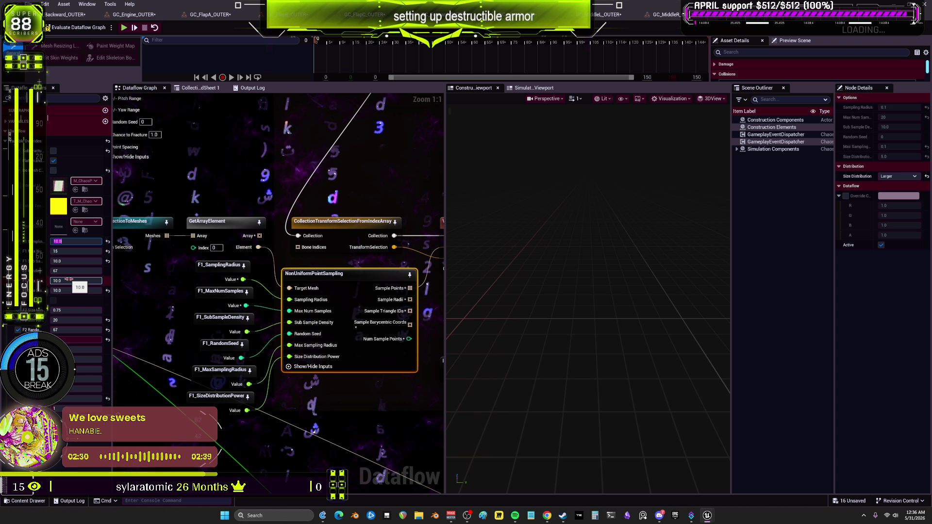
{"action": "left_click", "coordinate": [68, 281]}
{"action": "type", "text": "1.0"}
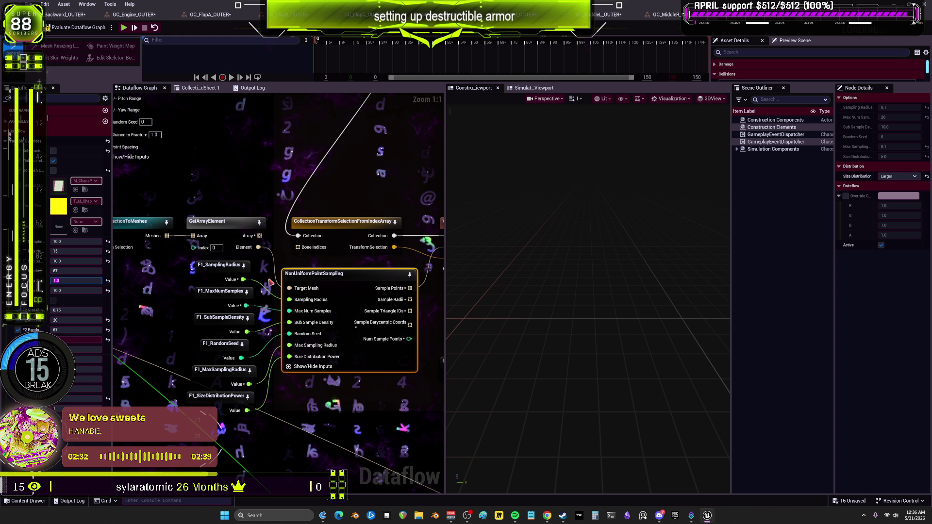
{"action": "left_click", "coordinate": [88, 30]}
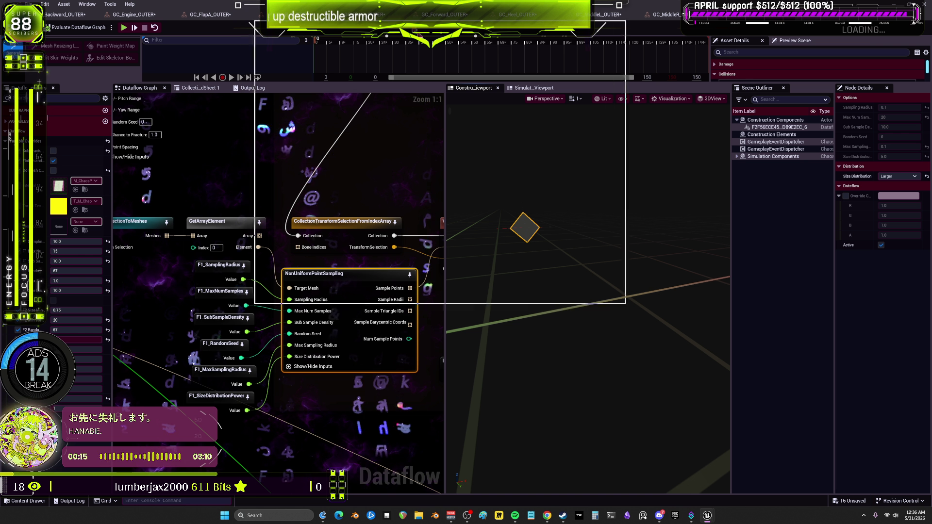
{"action": "key", "text": "super+Down"}
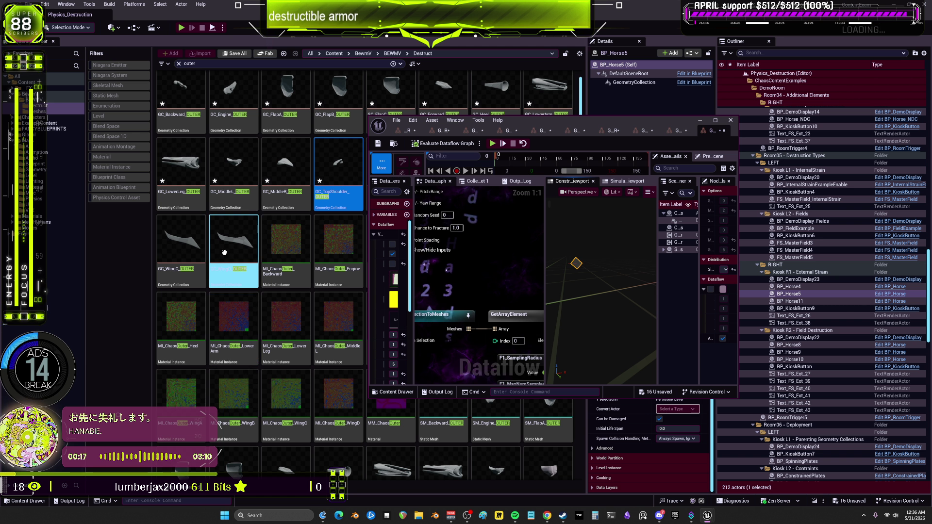
{"action": "left_click", "coordinate": [715, 120]}
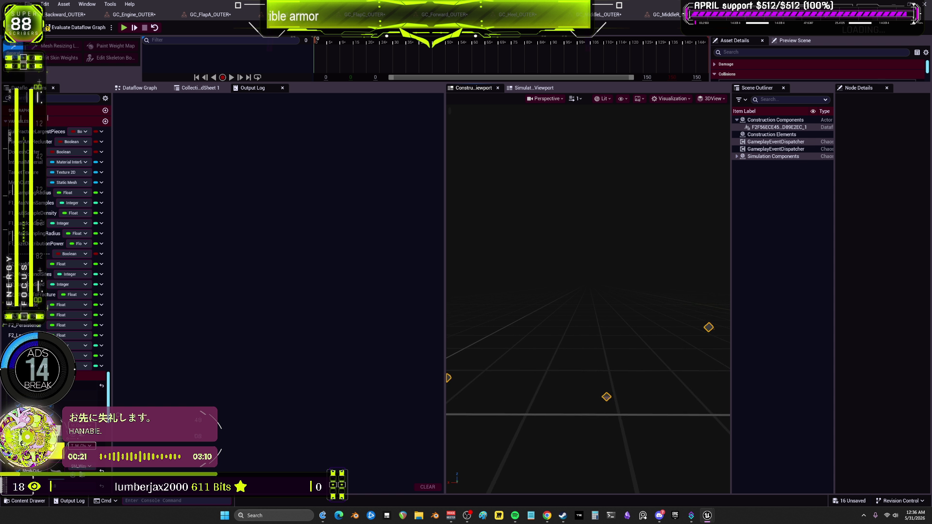
{"action": "left_click", "coordinate": [150, 88]}
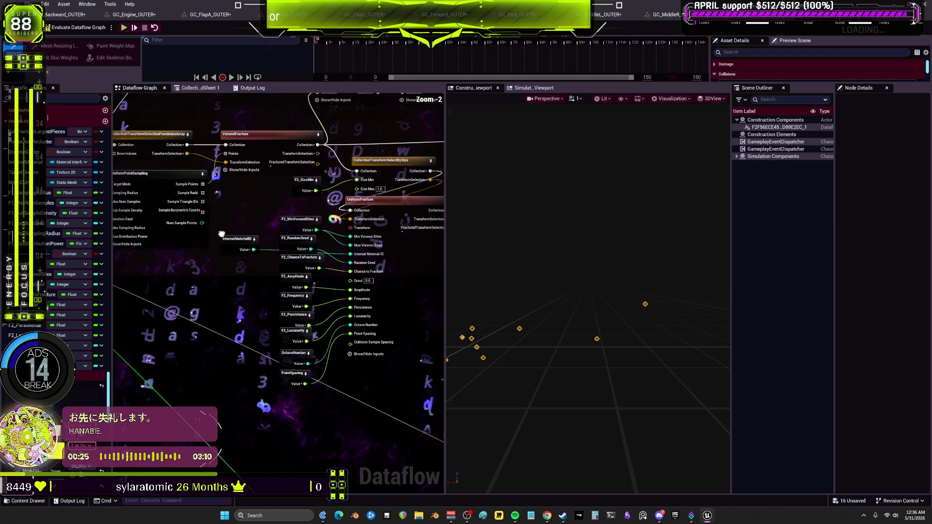
{"action": "scroll", "coordinate": [221, 234], "scroll_direction": "up", "scroll_amount": 2}
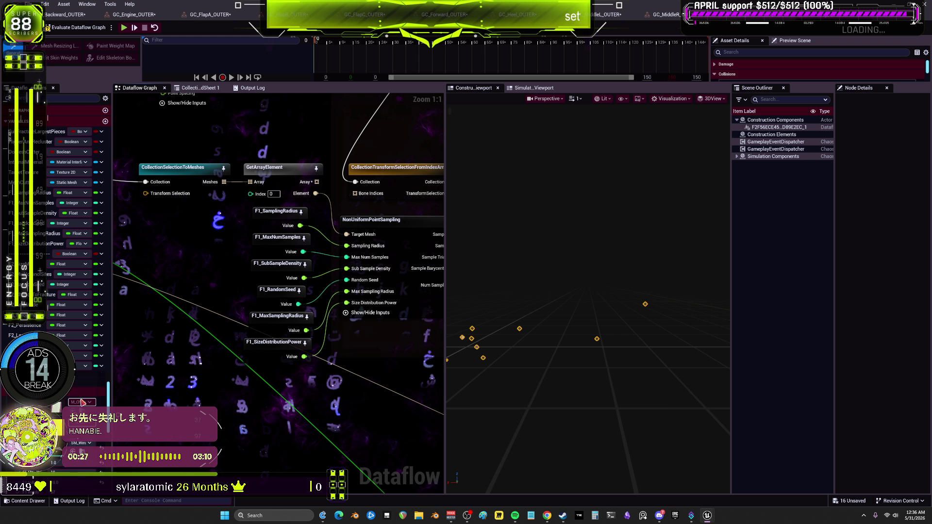
{"action": "scroll", "coordinate": [82, 403], "scroll_direction": "down", "scroll_amount": 5}
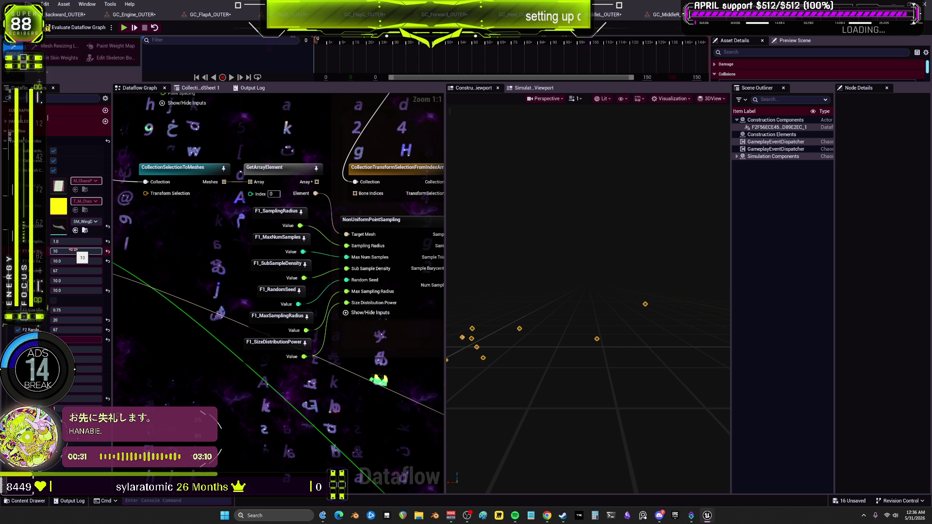
Step: Select F1_SamplingRadius to show its 50.0 default, then dismiss its context menu
{"action": "left_click", "coordinate": [257, 226]}
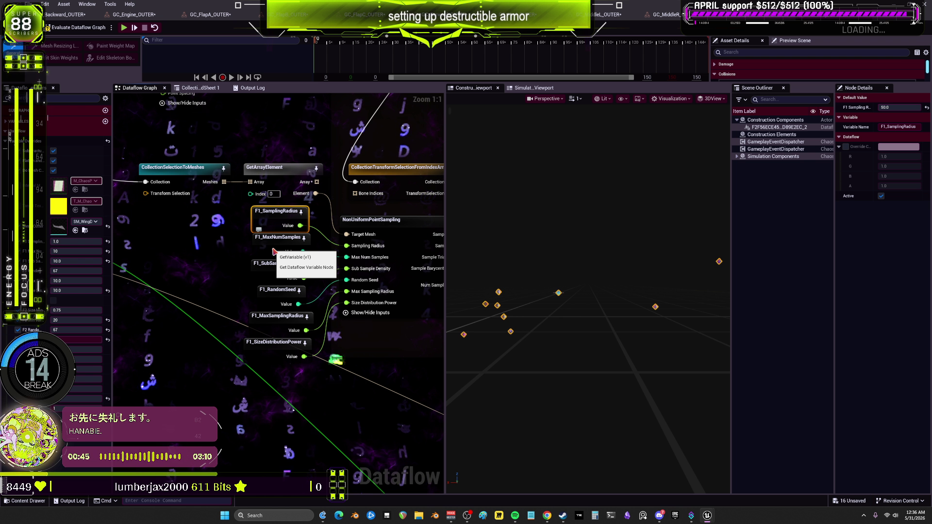
{"action": "key", "text": "Escape"}
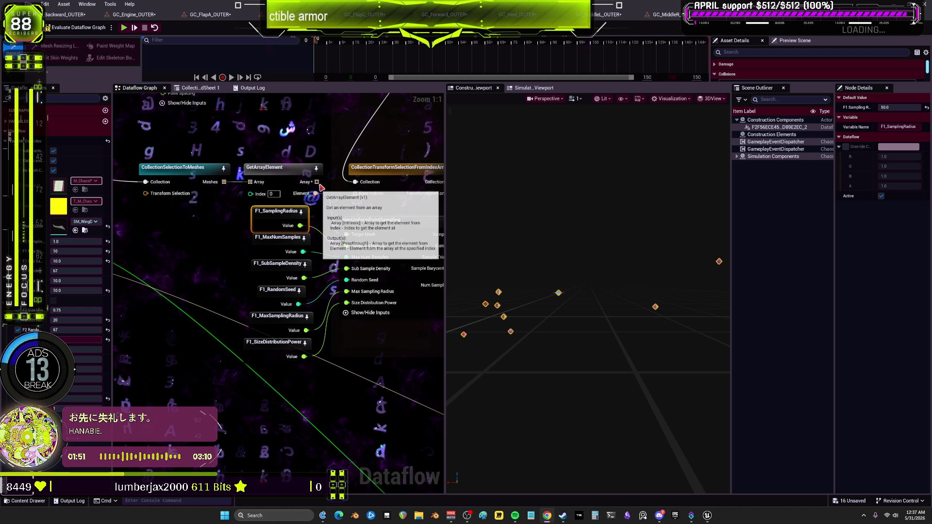
Step: Review the F1_MaxNumSamples, SubSampleDensity, RandomSeed and SizeDistributionPower variables, then frame the sampling result
{"action": "left_click", "coordinate": [278, 244]}
{"action": "left_click", "coordinate": [272, 275]}
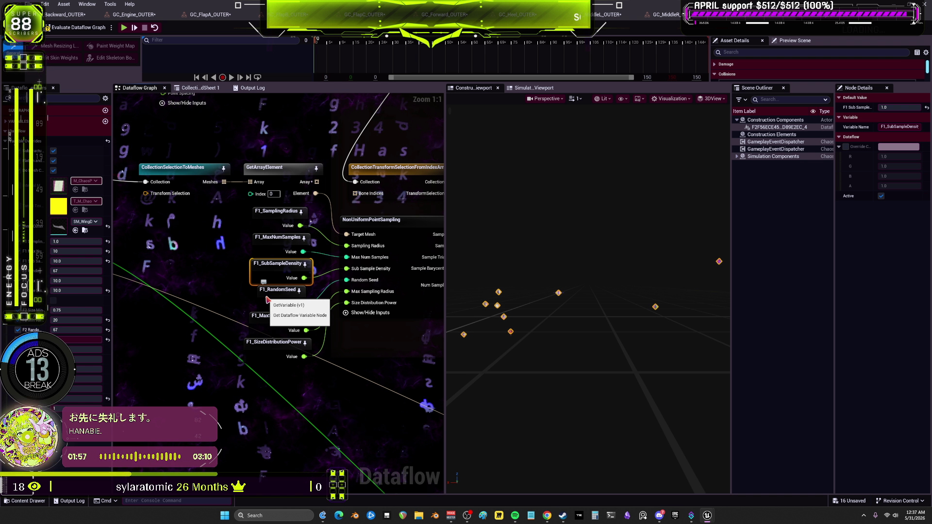
{"action": "left_click", "coordinate": [281, 302]}
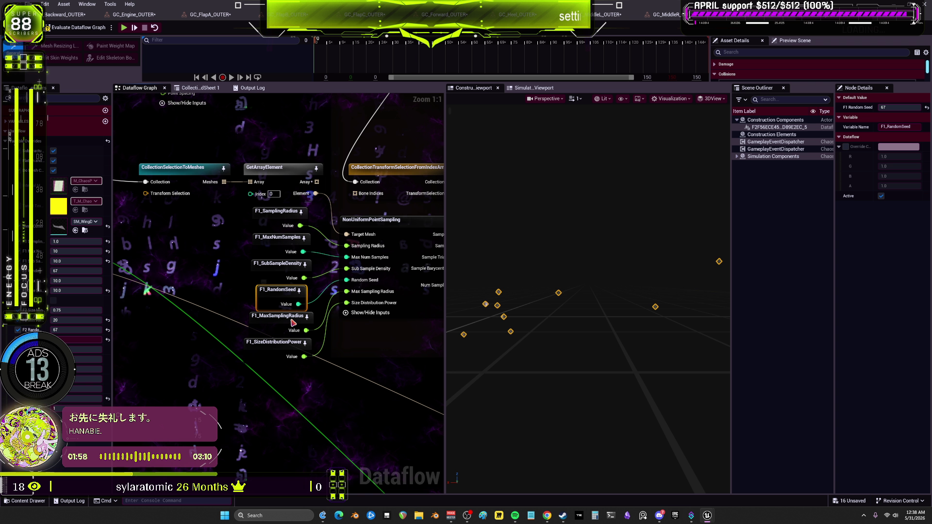
{"action": "left_click", "coordinate": [271, 343]}
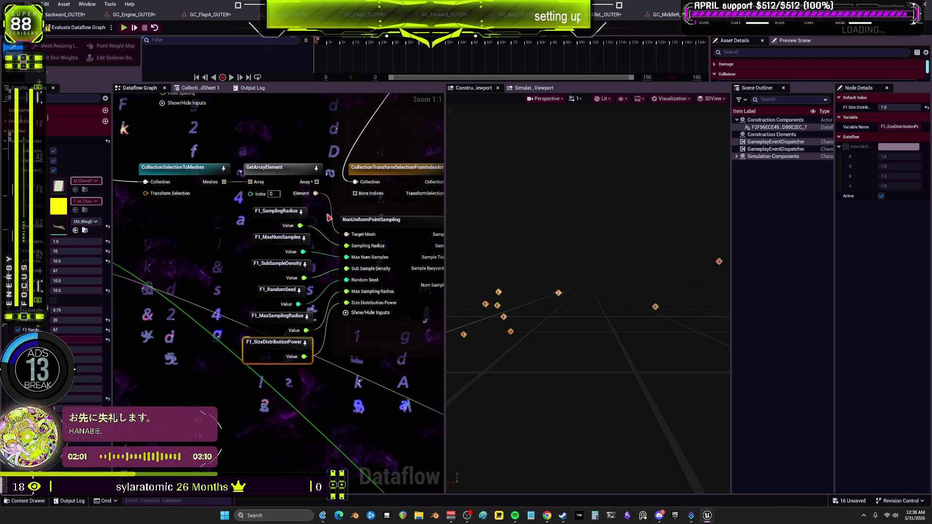
{"action": "left_click", "coordinate": [350, 220]}
{"action": "key", "text": "f"}
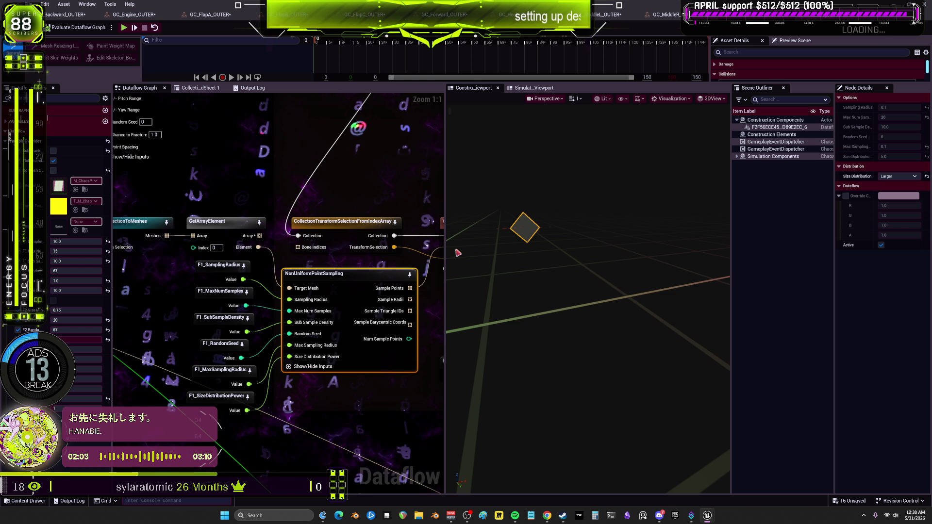
Step: Set Max Num Samples to 20 and Max Sampling Radius to 10.0, then evaluate the graph
{"action": "left_click", "coordinate": [72, 252]}
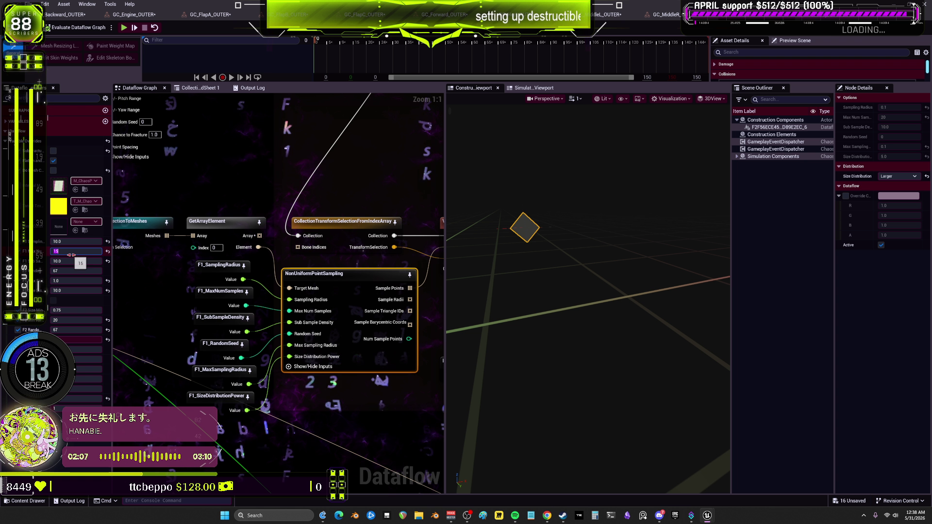
{"action": "type", "text": "20"}
{"action": "key", "text": "Return"}
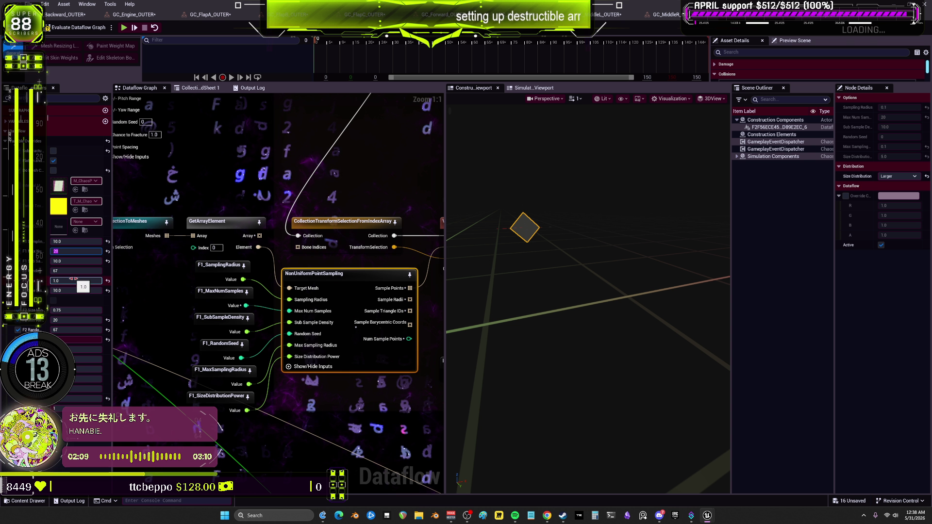
{"action": "type", "text": "0"}
{"action": "key", "text": "Return"}
{"action": "left_click", "coordinate": [49, 28]}
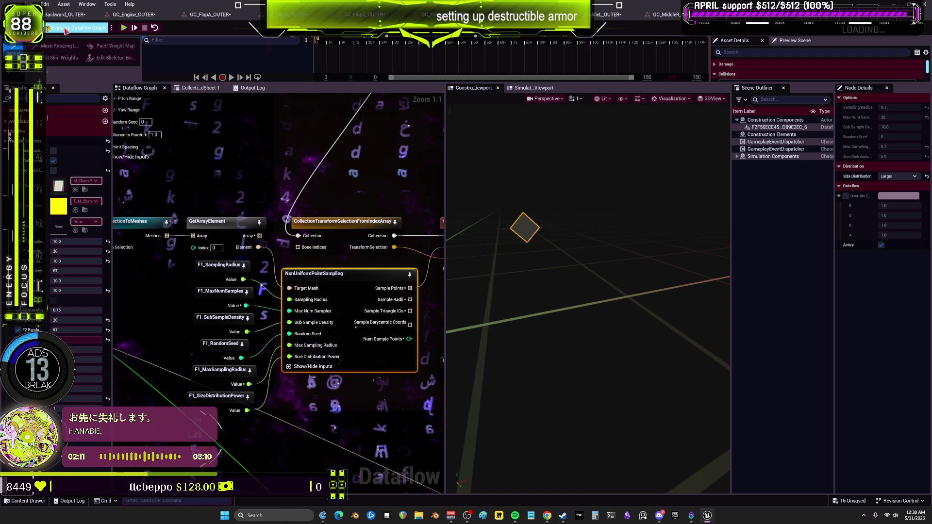
{"action": "left_click_drag", "start_coordinate": [582, 242], "coordinate": [582, 242]}
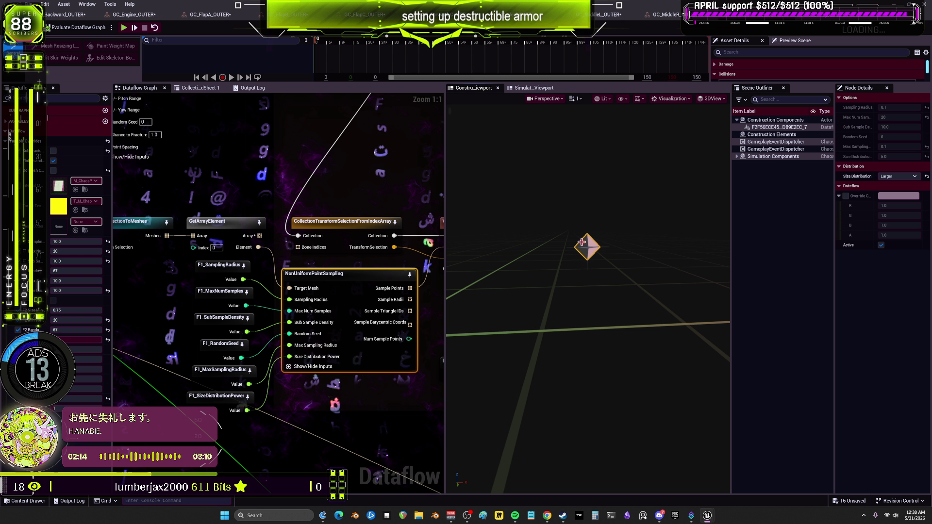
Step: Change GetArrayElement's Index to 1, re-evaluate, and start editing the Index again
{"action": "left_click", "coordinate": [214, 292]}
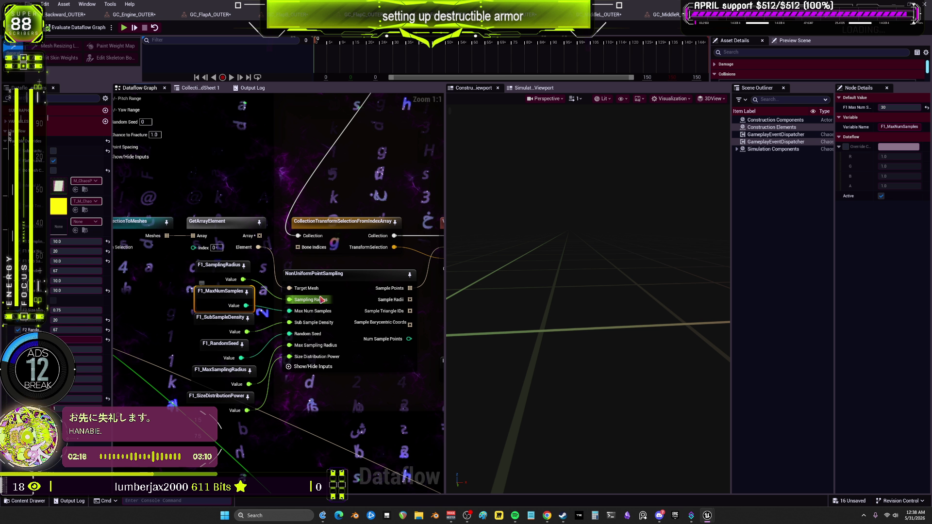
{"action": "left_click", "coordinate": [351, 288]}
{"action": "key", "text": "Return"}
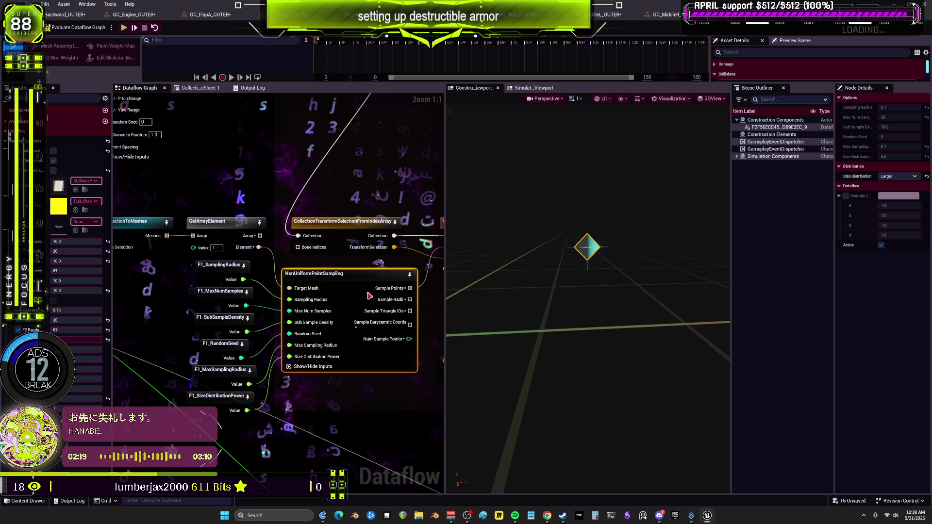
{"action": "left_click", "coordinate": [73, 28]}
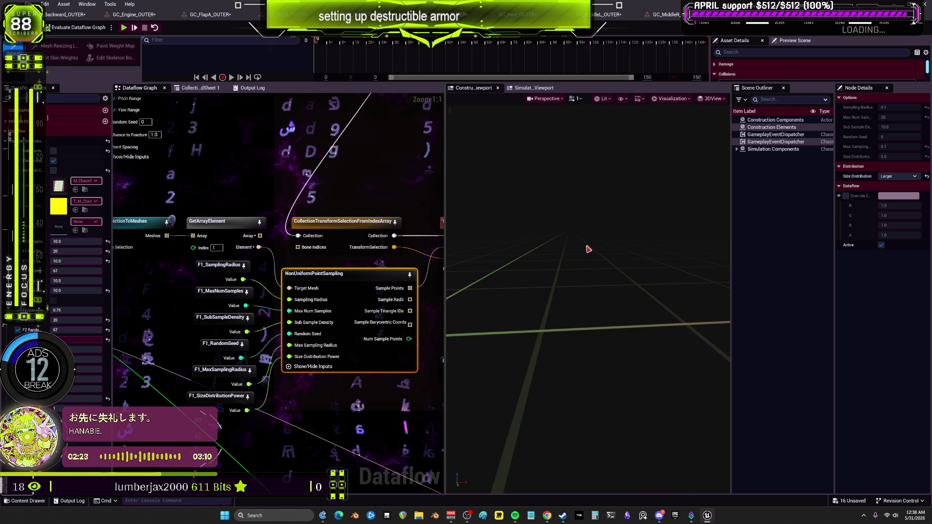
{"action": "left_click", "coordinate": [217, 248]}
Step: Reset GetArrayElement's Index to 0 and set the sampling radius to 0.01
{"action": "type", "text": "0"}
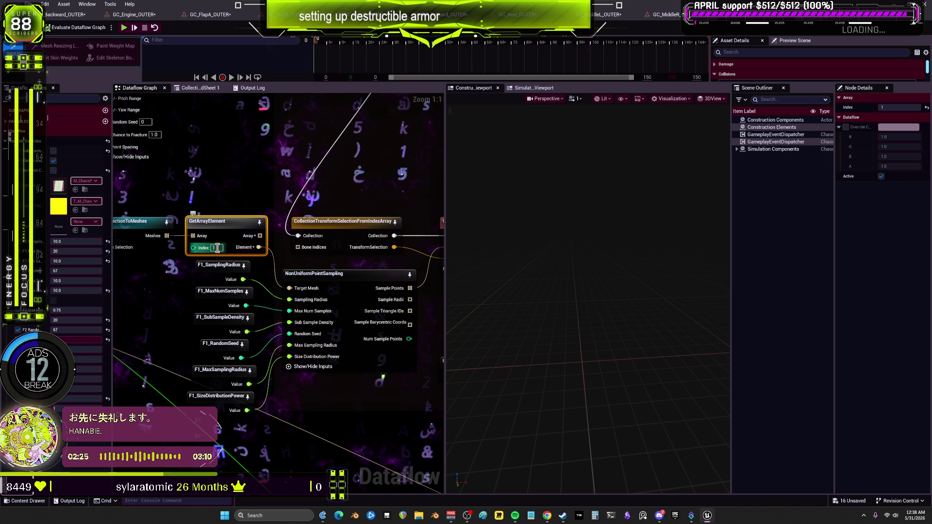
{"action": "key", "text": "Return"}
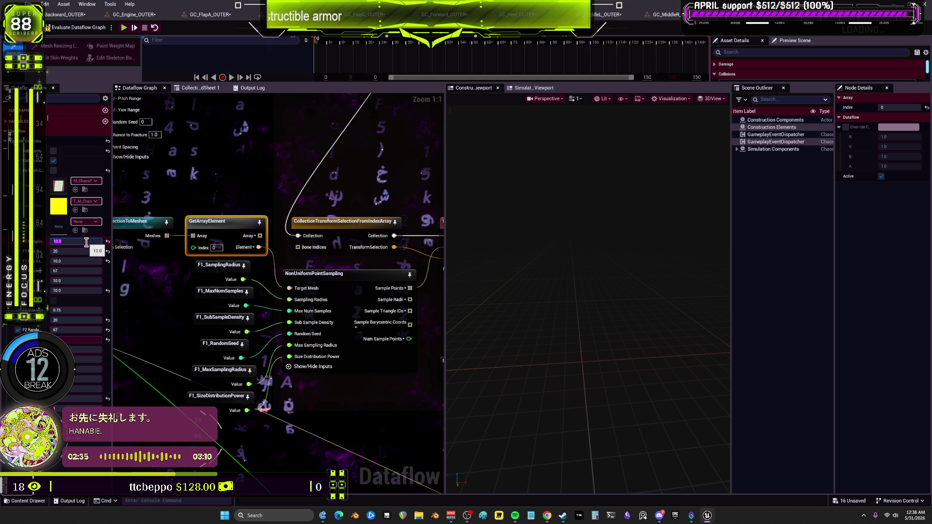
{"action": "type", "text": "0.1"}
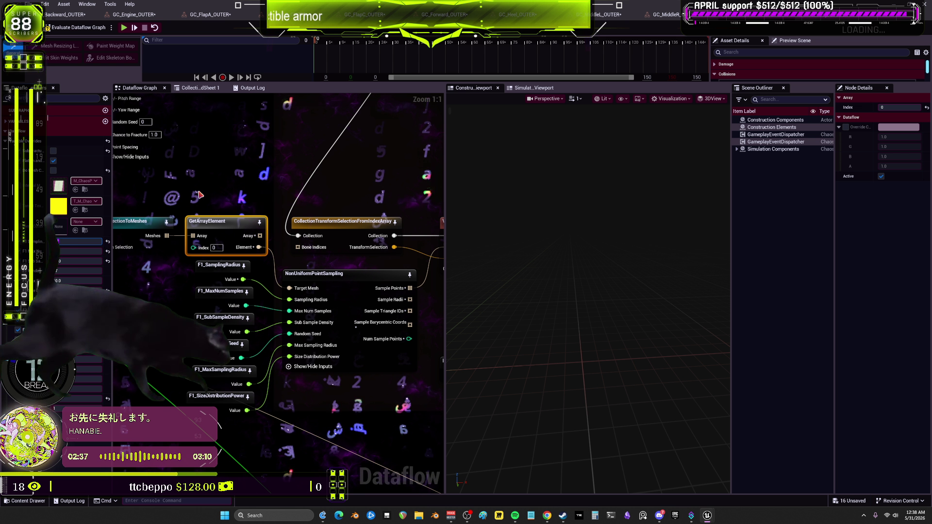
{"action": "key", "text": "Return"}
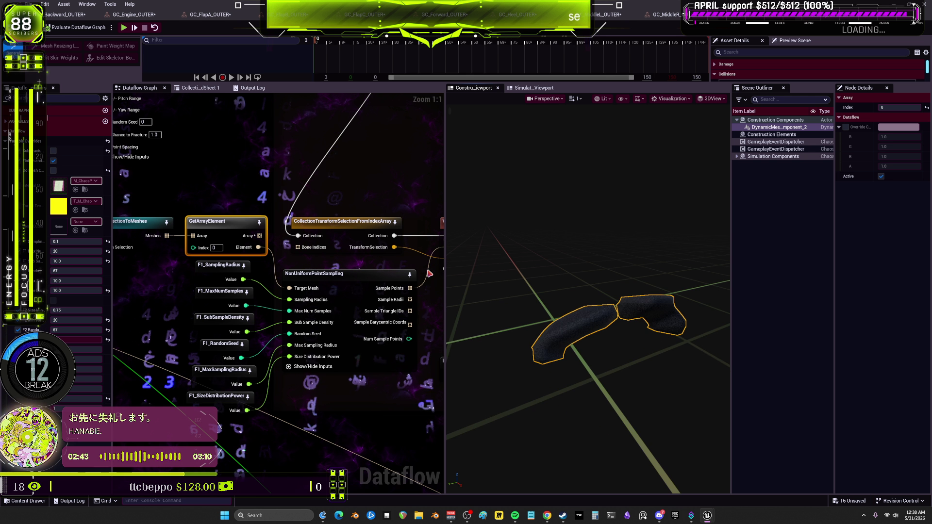
{"action": "left_click", "coordinate": [340, 283]}
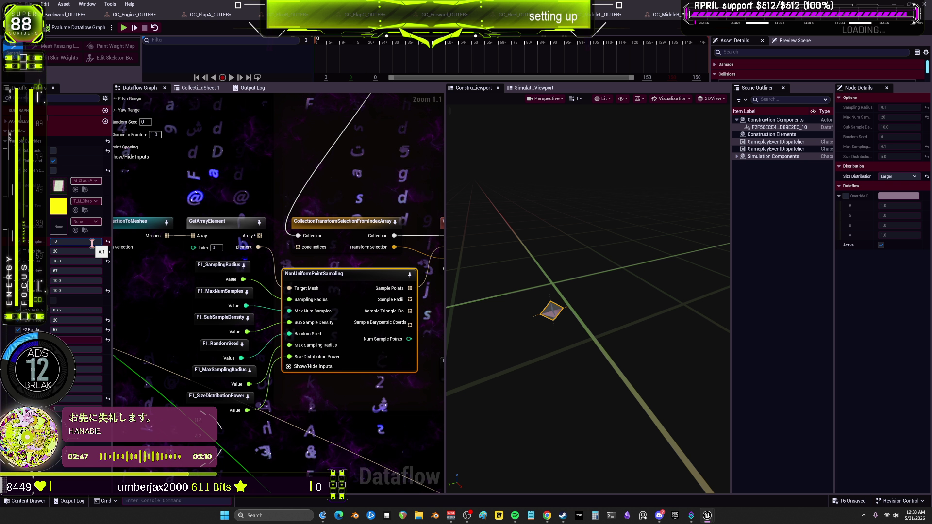
{"action": "type", "text": ".01"}
{"action": "key", "text": "Return"}
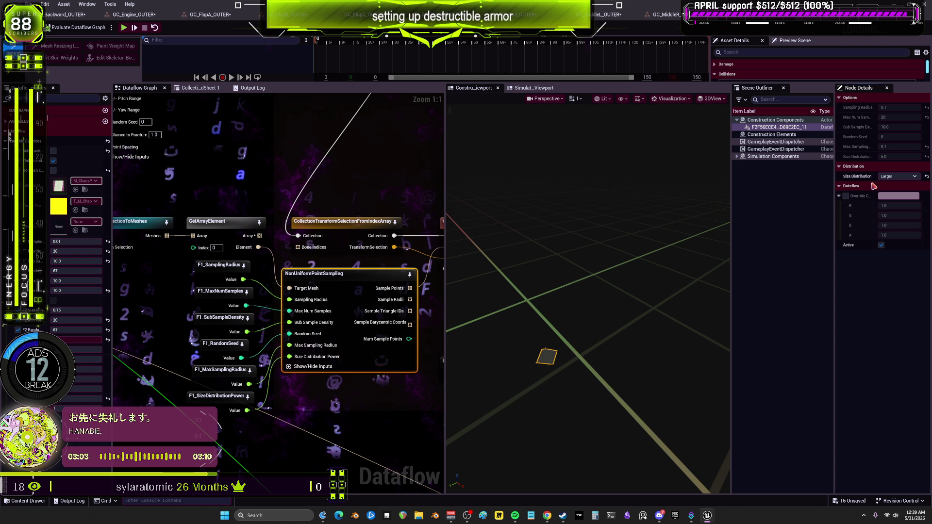
Step: Change Size Distribution from Larger to Uniform
{"action": "left_click", "coordinate": [889, 177]}
{"action": "left_click", "coordinate": [887, 183]}
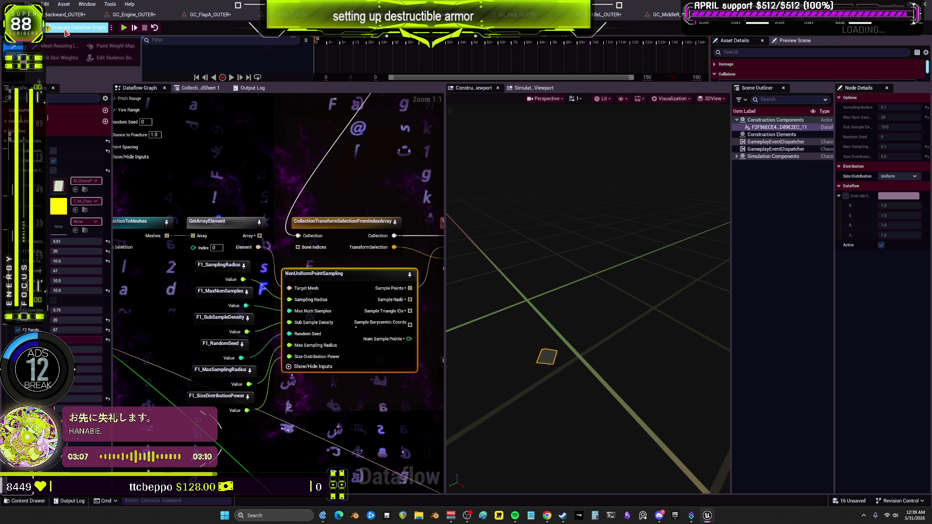
{"action": "left_click_drag", "start_coordinate": [516, 298], "coordinate": [481, 300]}
{"action": "scroll", "coordinate": [291, 291], "scroll_direction": "down", "scroll_amount": 4}
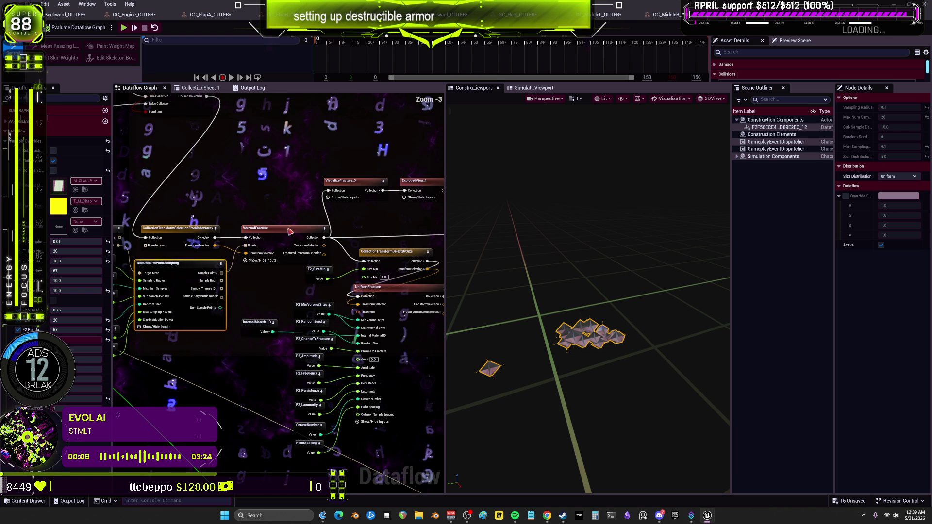
Step: Preview VoronoiFracture and VisualizeFracture_3 to see the armor split into coloured pieces
{"action": "left_click", "coordinate": [285, 228]}
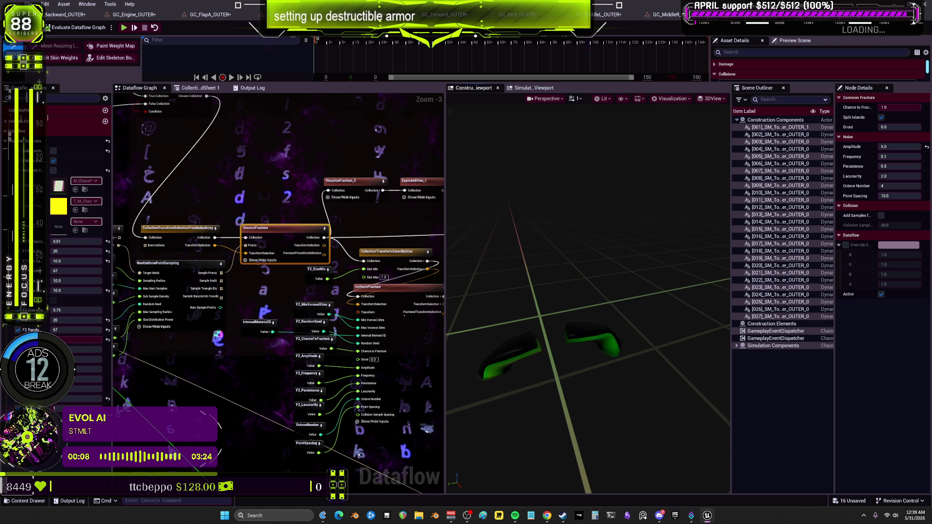
{"action": "left_click_drag", "start_coordinate": [543, 309], "coordinate": [529, 301]}
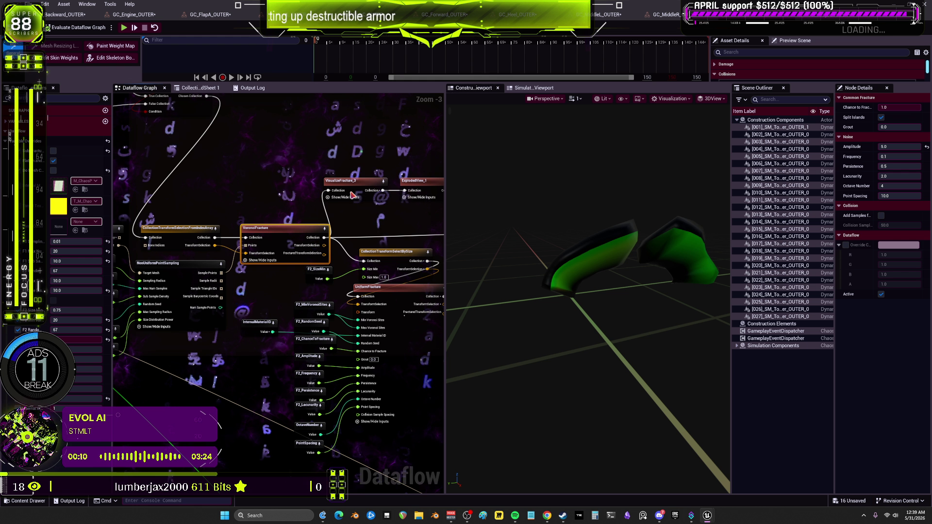
{"action": "left_click", "coordinate": [377, 197]}
{"action": "left_click_drag", "start_coordinate": [588, 311], "coordinate": [529, 272]}
{"action": "left_click_drag", "start_coordinate": [624, 264], "coordinate": [623, 265]}
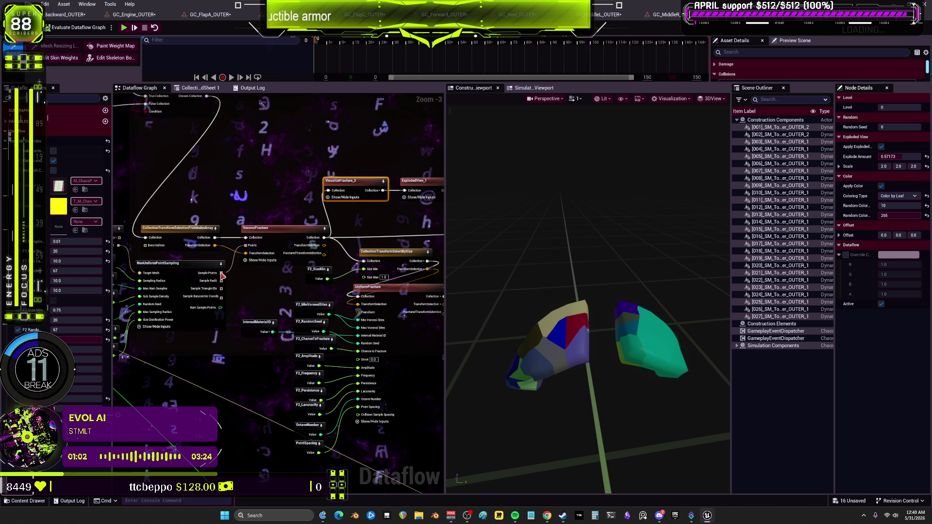
Step: Set Max Num Samples to 10 in the NonUniformPointSampling inputs
{"action": "left_click", "coordinate": [189, 265]}
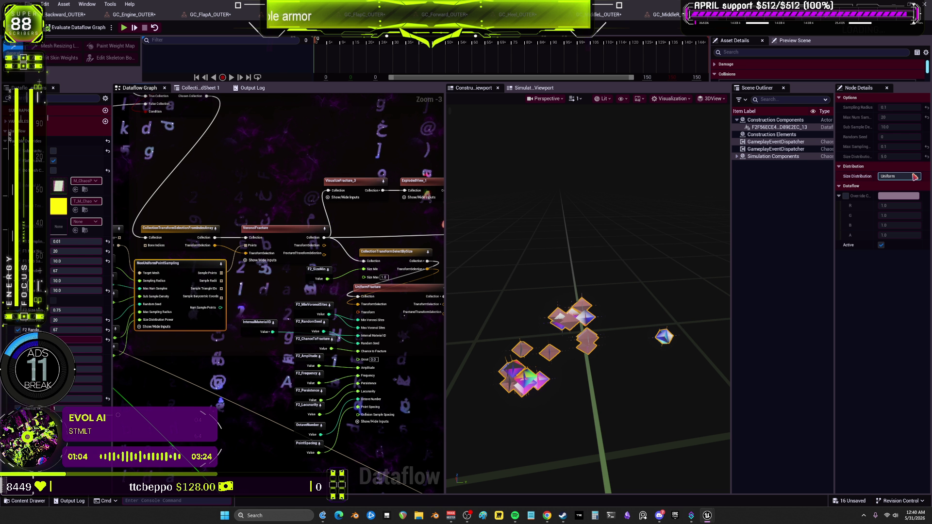
{"action": "left_click_drag", "start_coordinate": [212, 353], "coordinate": [338, 359]}
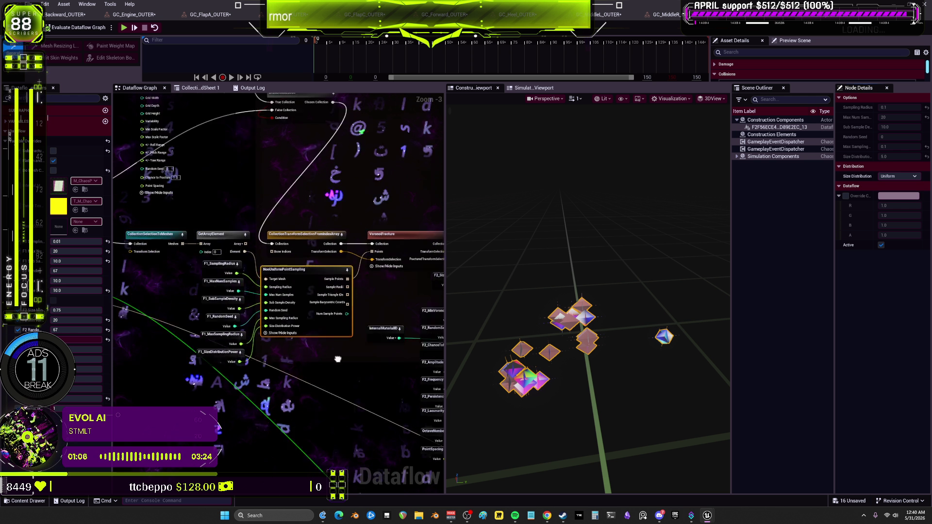
{"action": "scroll", "coordinate": [146, 316], "scroll_direction": "up", "scroll_amount": 2}
{"action": "left_click", "coordinate": [70, 252]}
{"action": "type", "text": "10"}
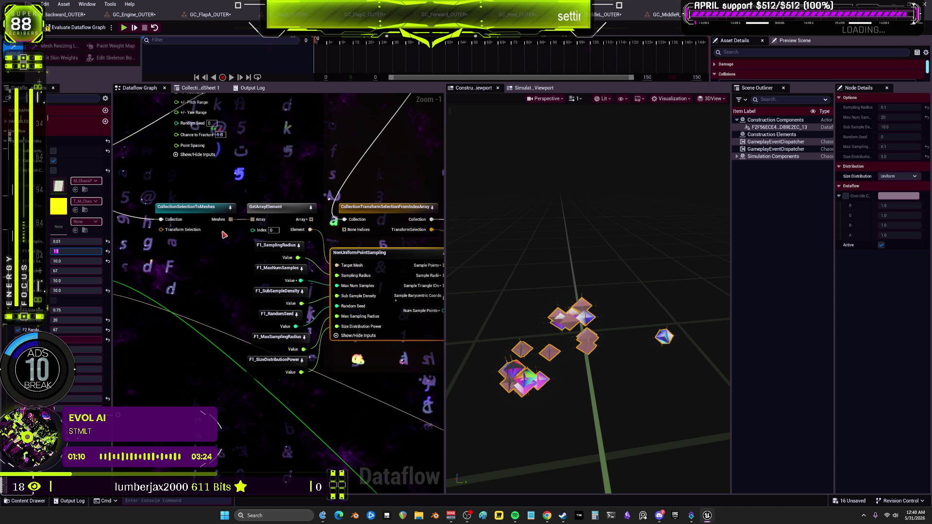
{"action": "key", "text": "Return"}
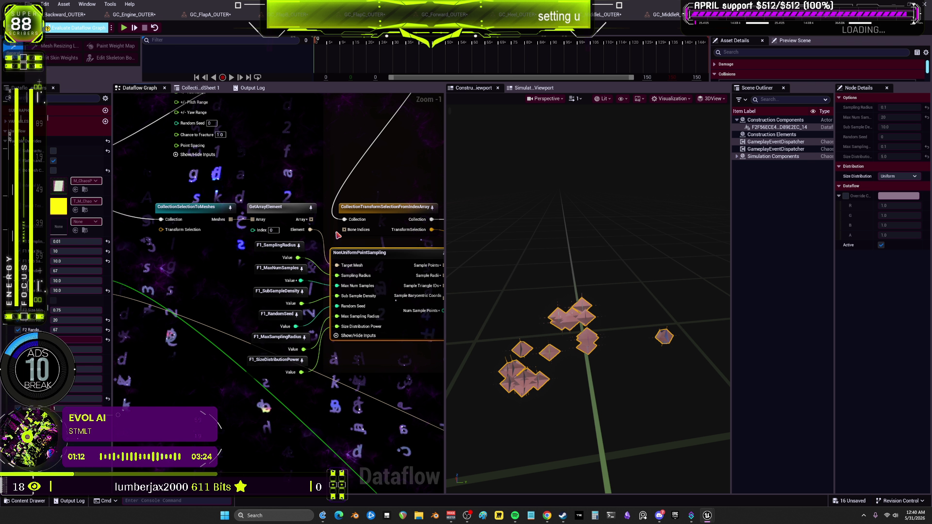
Step: Preview the coarser Voronoi fracture coloured by leaf, then switch to the GC_MiddleR asset
{"action": "left_click_drag", "start_coordinate": [342, 207], "coordinate": [167, 206]}
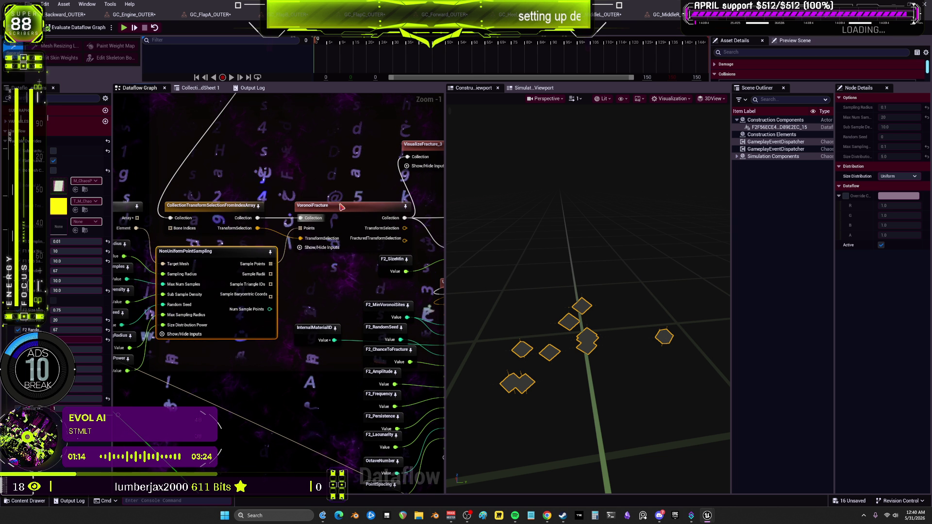
{"action": "left_click", "coordinate": [341, 207]}
{"action": "left_click", "coordinate": [426, 151]}
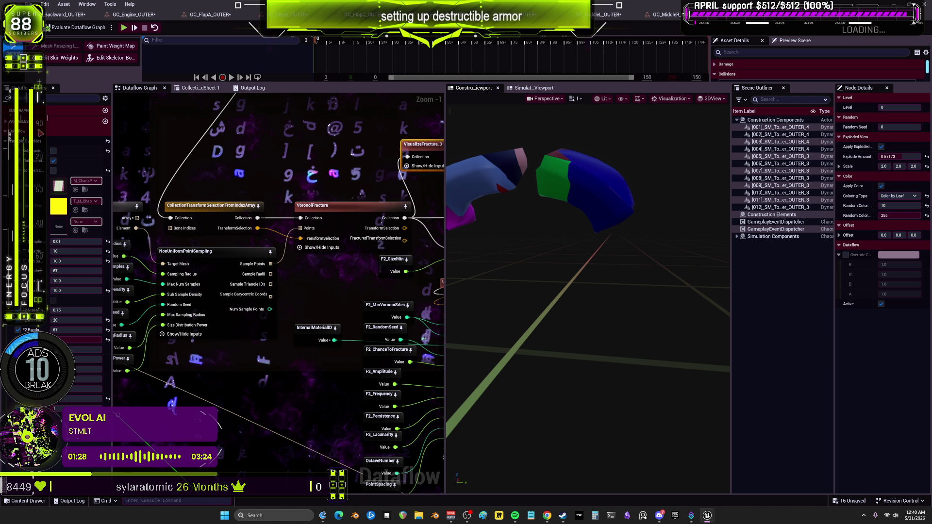
{"action": "left_click", "coordinate": [677, 17]}
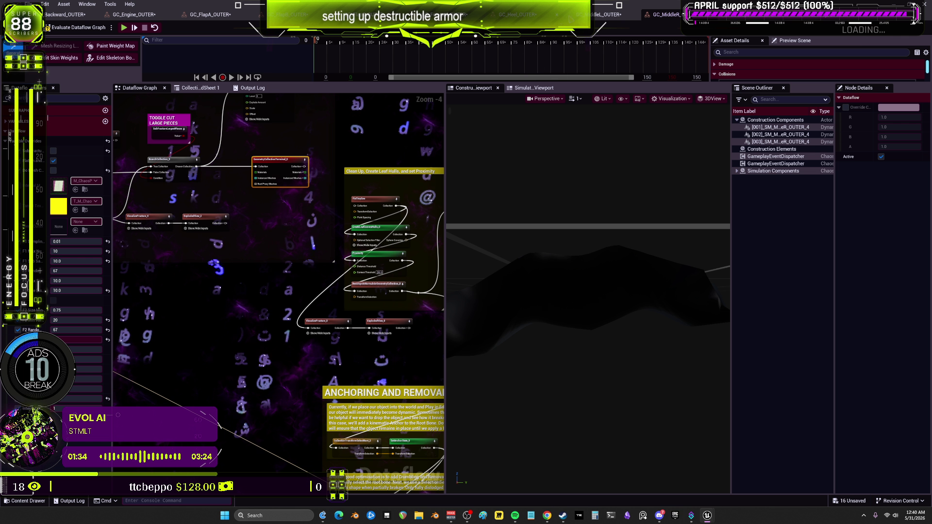
Step: Browse the asset tabs and evaluate the Backward and Engine armor Dataflow graphs
{"action": "left_click", "coordinate": [610, 15]}
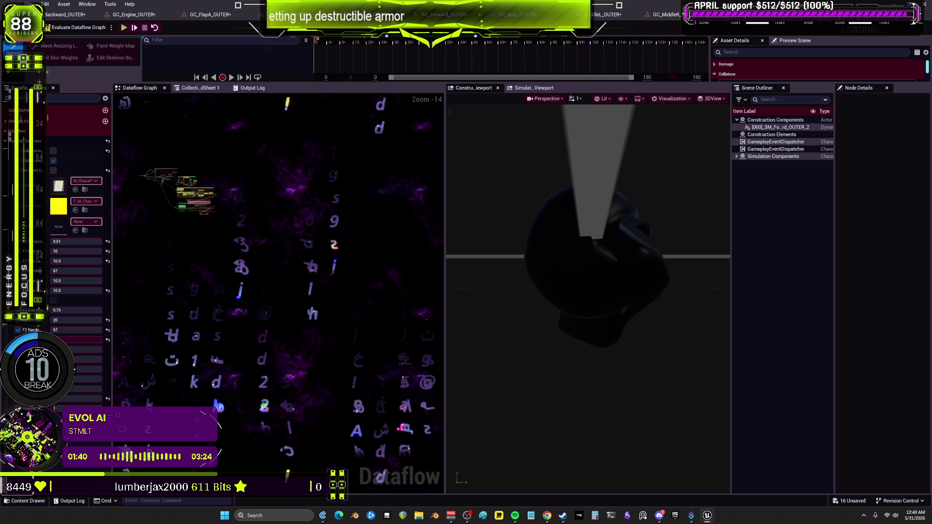
{"action": "left_click", "coordinate": [287, 14]}
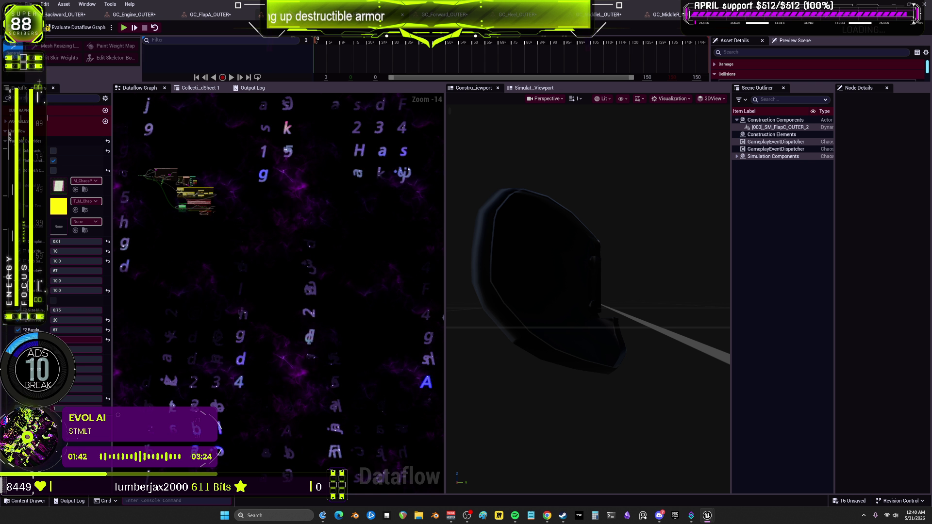
{"action": "left_click", "coordinate": [208, 16]}
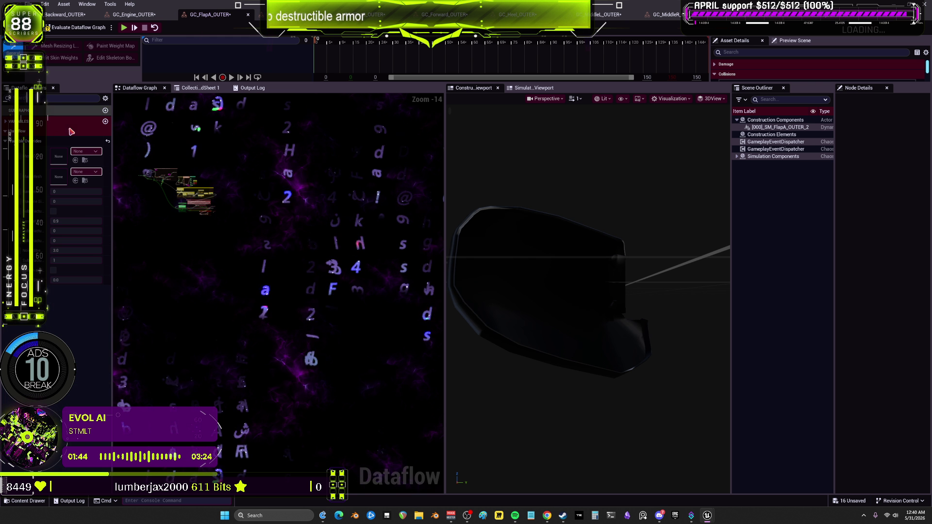
{"action": "left_click", "coordinate": [134, 14]}
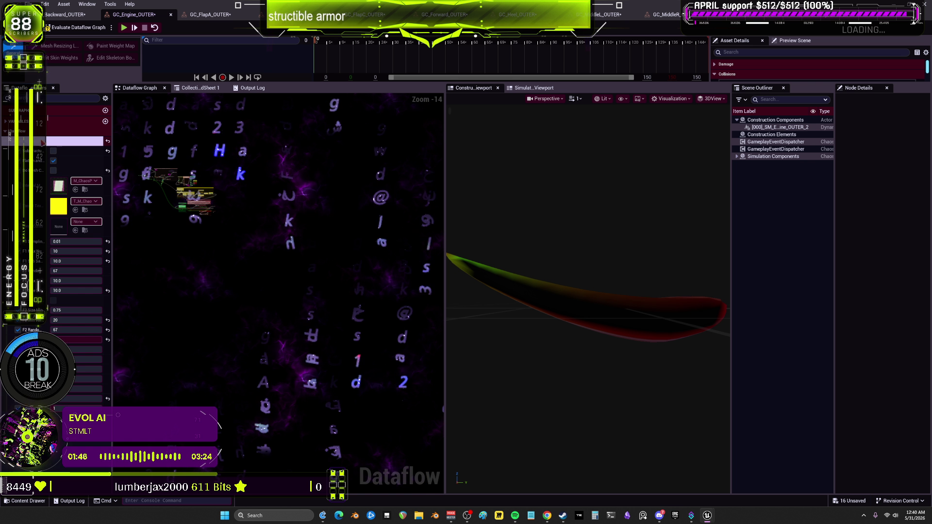
{"action": "left_click", "coordinate": [65, 15]}
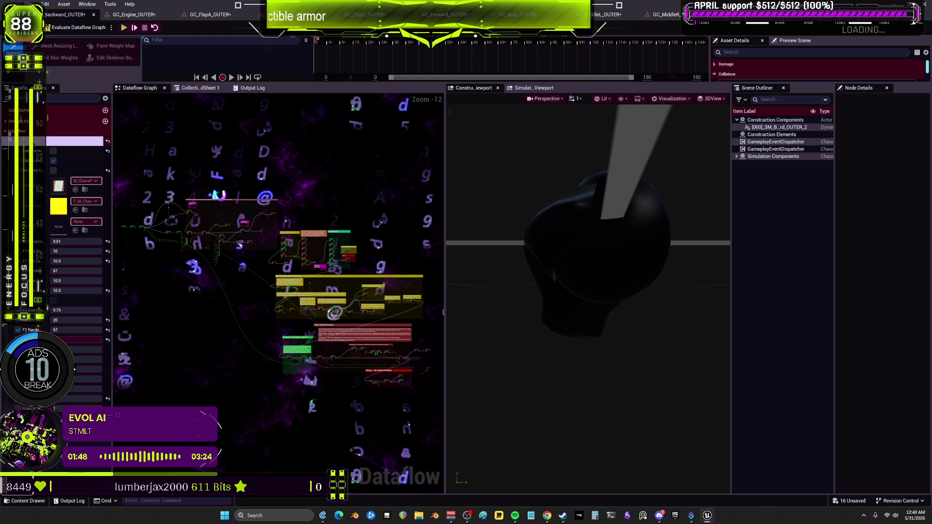
{"action": "left_click", "coordinate": [75, 27]}
{"action": "left_click", "coordinate": [131, 16]}
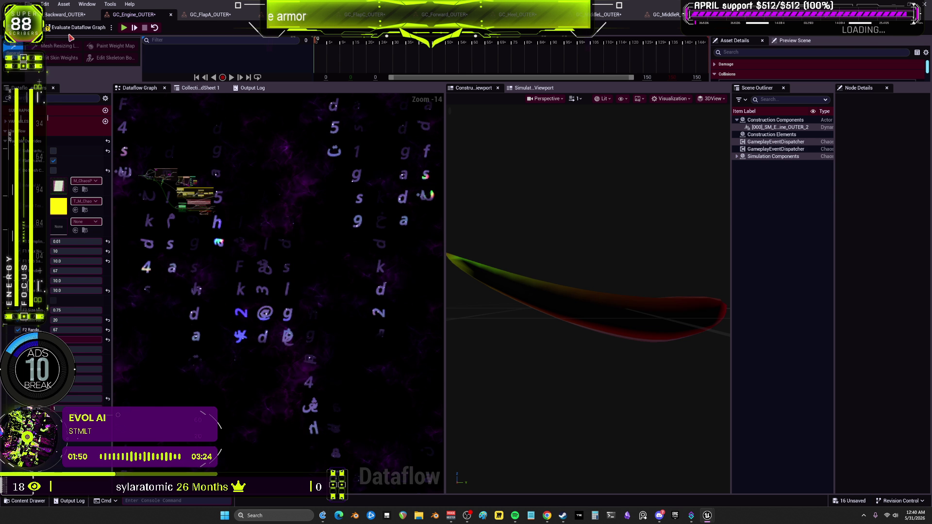
{"action": "left_click", "coordinate": [73, 29]}
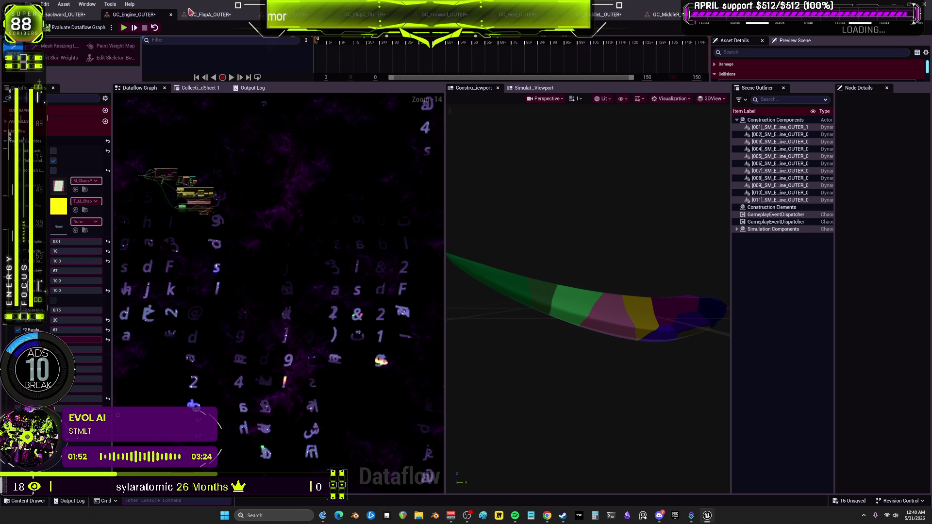
Step: Evaluate the FlapA, FlapB, FlapC and Forward armor graphs to fracture each mesh
{"action": "left_click", "coordinate": [209, 15]}
{"action": "left_click", "coordinate": [77, 28]}
{"action": "left_click", "coordinate": [294, 15]}
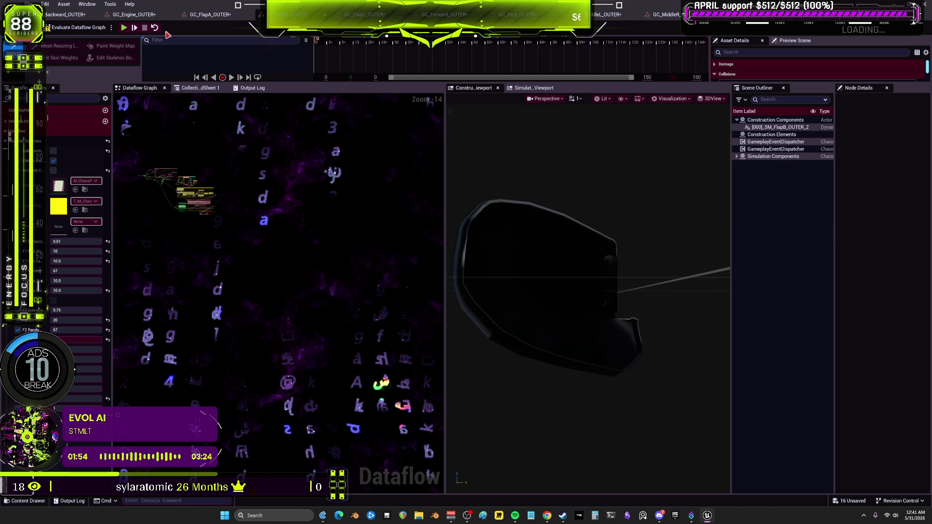
{"action": "left_click", "coordinate": [91, 28]}
{"action": "left_click", "coordinate": [369, 15]}
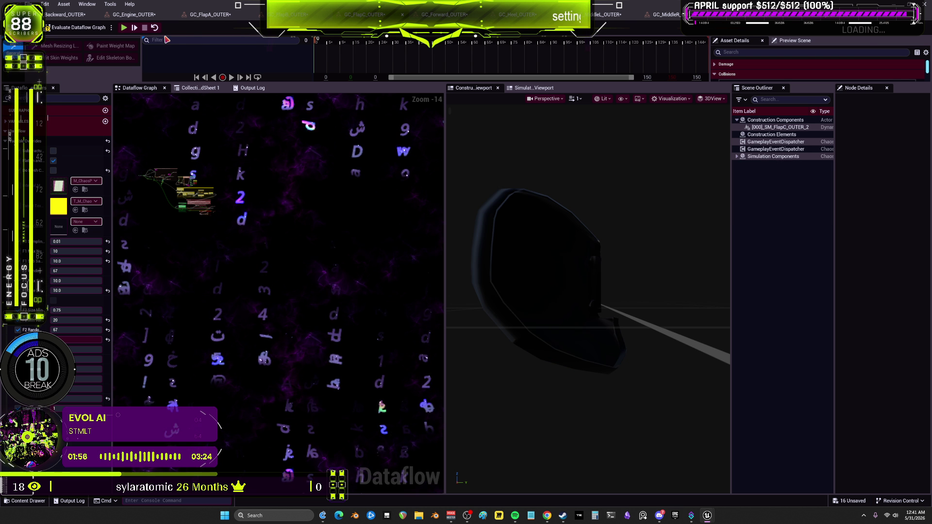
{"action": "left_click", "coordinate": [86, 28]}
{"action": "left_click", "coordinate": [451, 16]}
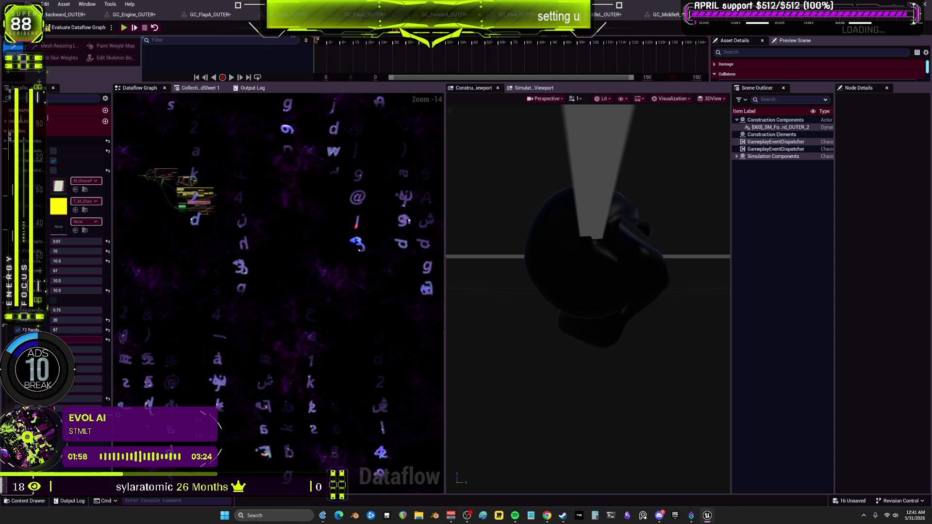
{"action": "left_click", "coordinate": [87, 27]}
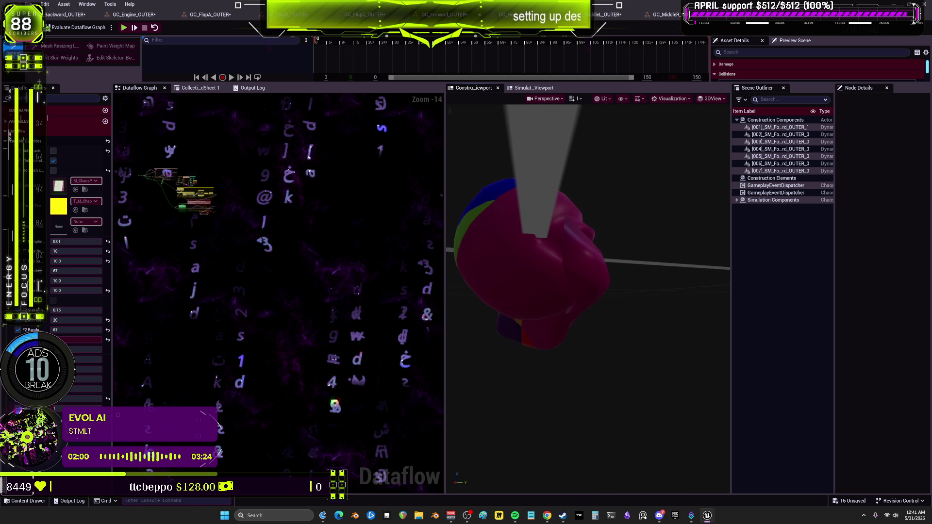
{"action": "scroll", "coordinate": [529, 159], "scroll_direction": "down", "scroll_amount": 10}
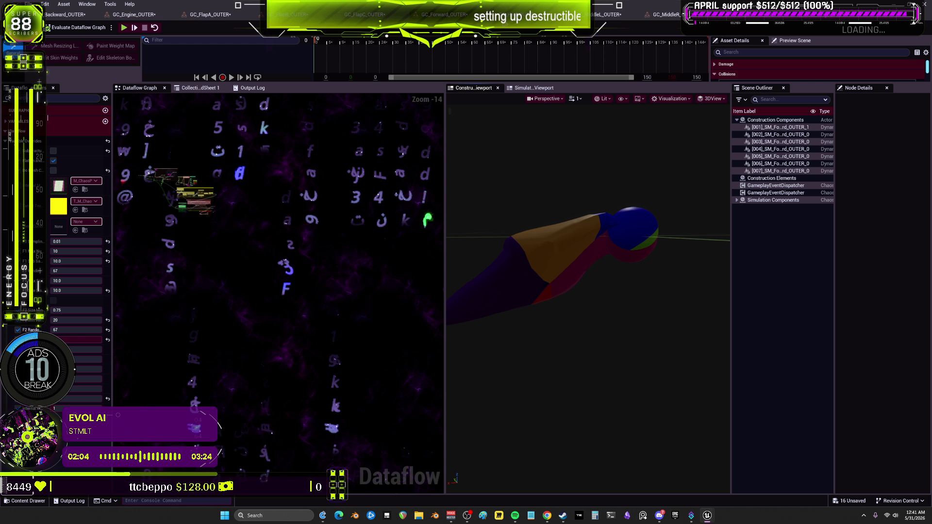
{"action": "scroll", "coordinate": [272, 219], "scroll_direction": "up", "scroll_amount": 5}
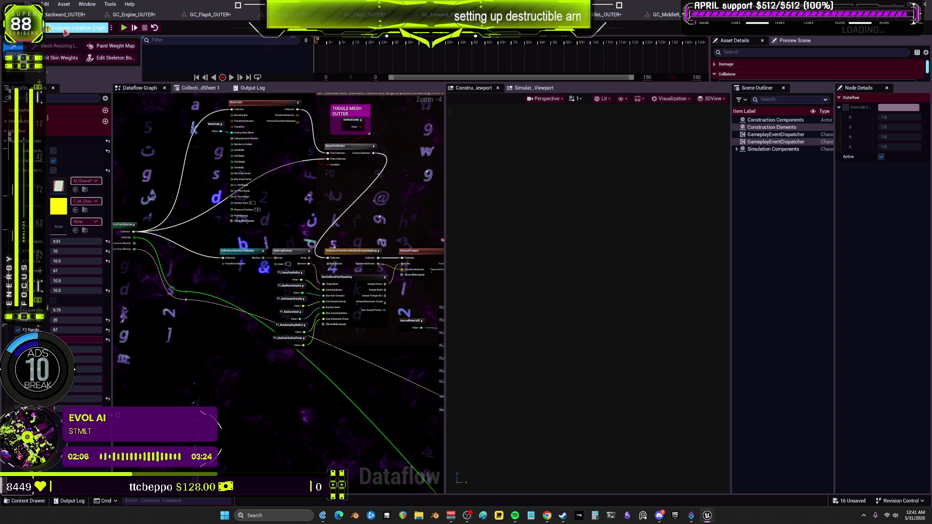
Step: Inspect the VisualizeFracture and GeometryCollectionTerminal nodes, comparing simulation and construction previews
{"action": "scroll", "coordinate": [291, 229], "scroll_direction": "down", "scroll_amount": 3}
{"action": "scroll", "coordinate": [360, 242], "scroll_direction": "up", "scroll_amount": 3}
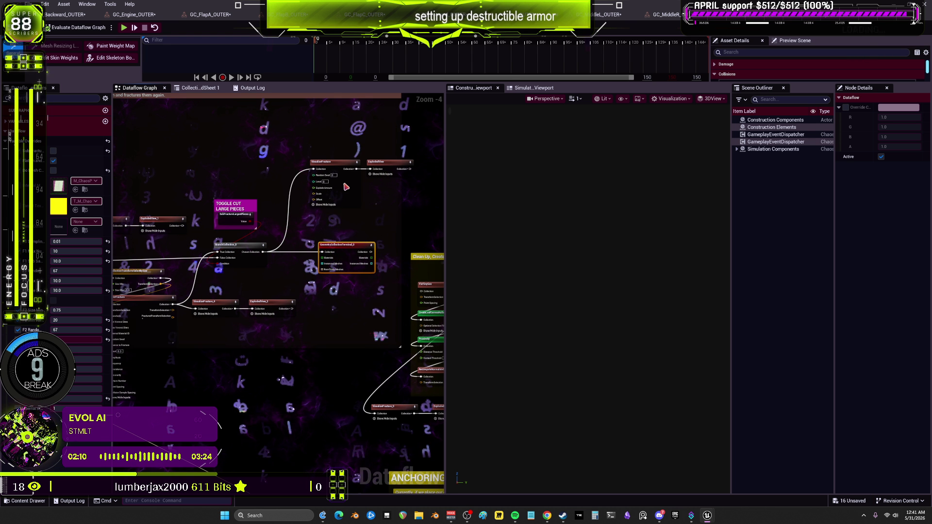
{"action": "left_click", "coordinate": [343, 166]}
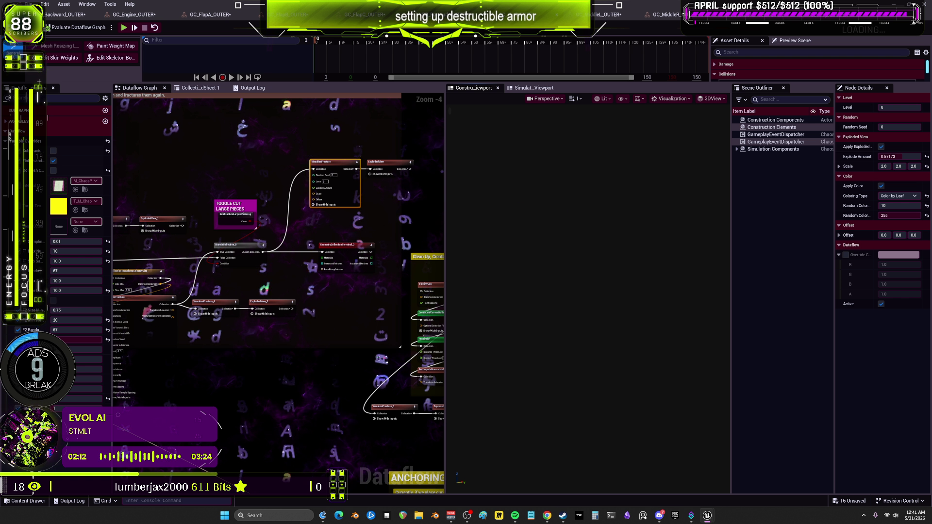
{"action": "left_click", "coordinate": [352, 255]}
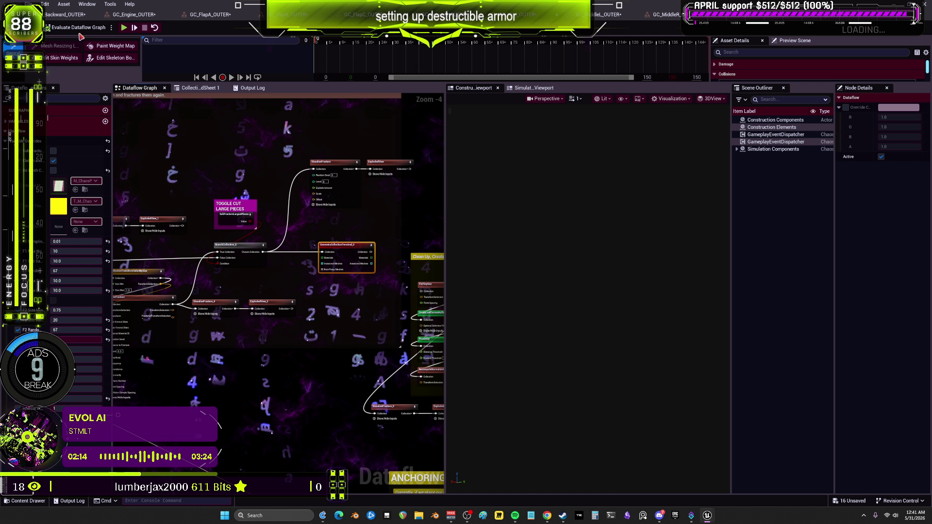
{"action": "left_click", "coordinate": [335, 162]}
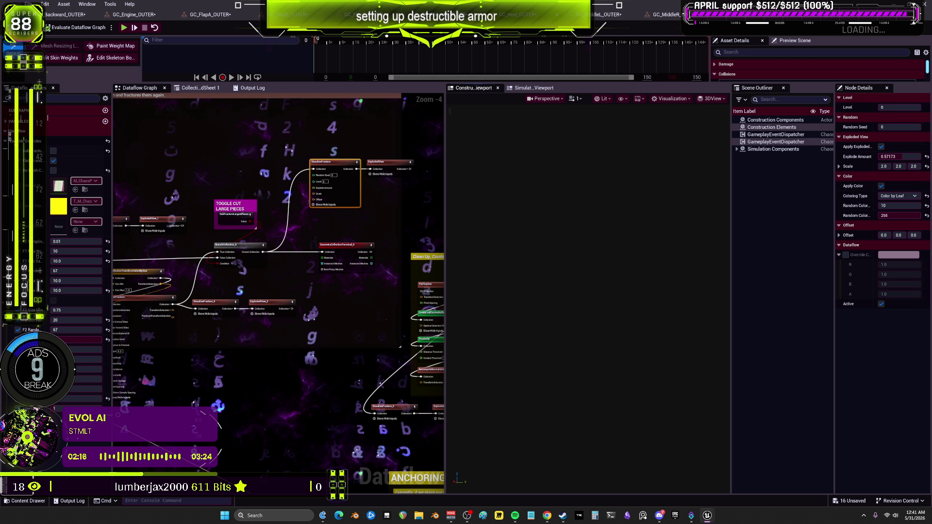
{"action": "left_click", "coordinate": [534, 87]}
{"action": "left_click", "coordinate": [473, 88]}
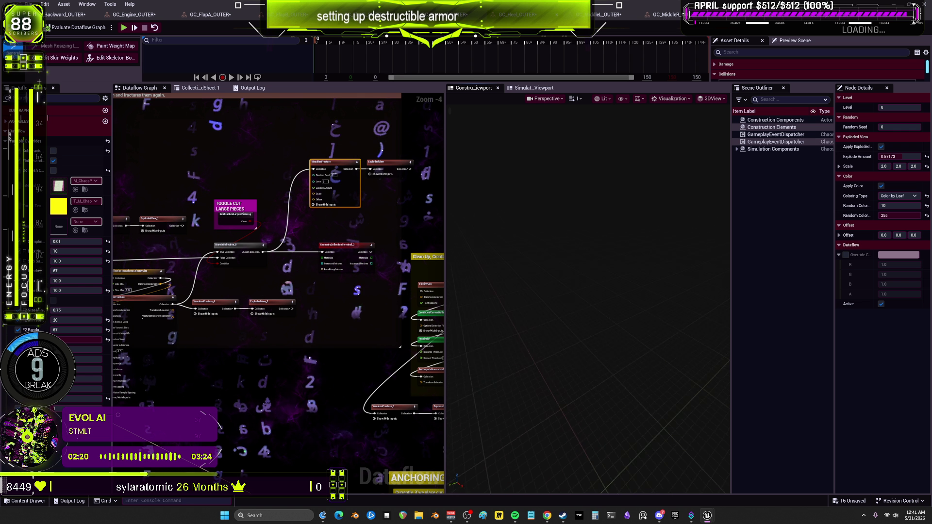
Step: Inspect ExplodedView and expand Simulation Components down to the geometry collection component
{"action": "left_click", "coordinate": [773, 149]}
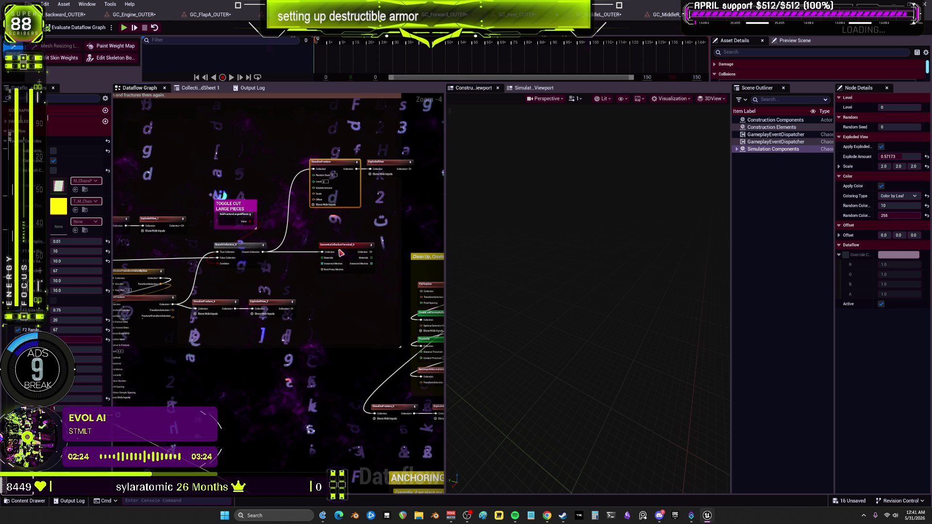
{"action": "left_click", "coordinate": [374, 166]}
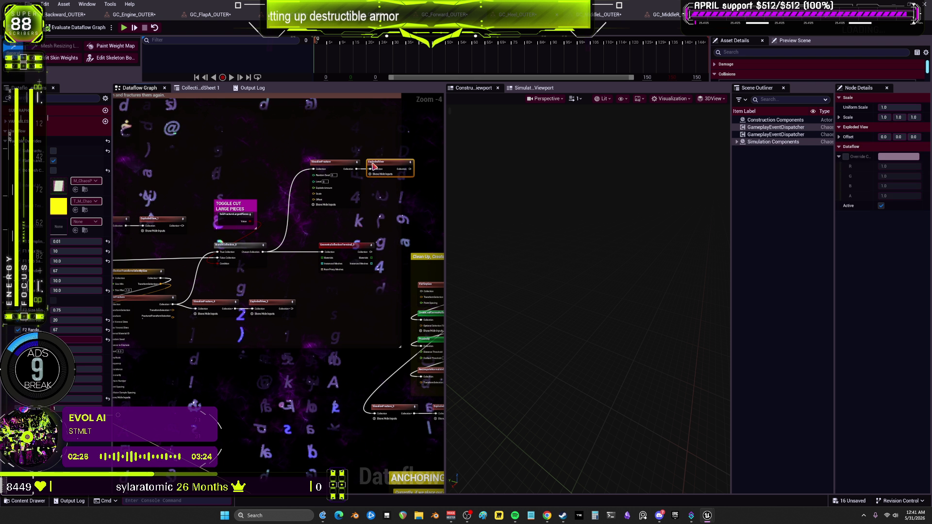
{"action": "left_click_drag", "start_coordinate": [266, 213], "coordinate": [394, 207]}
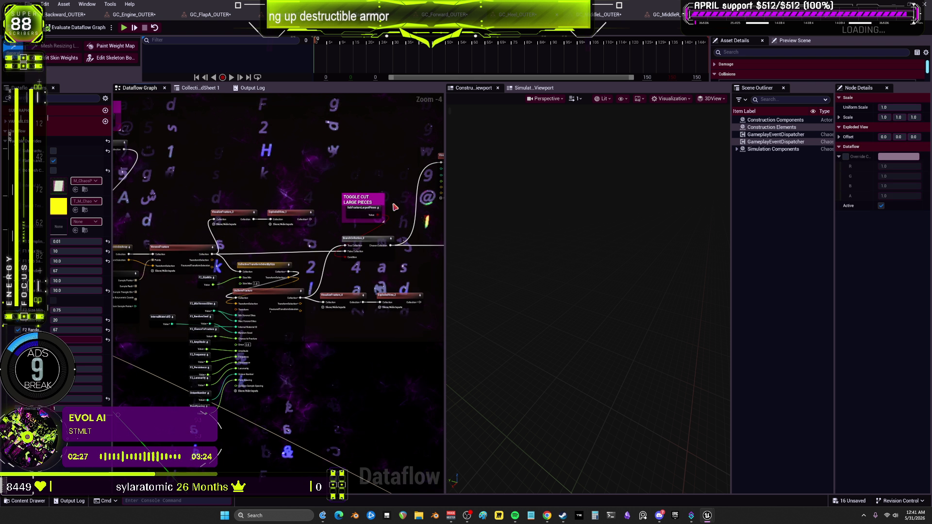
{"action": "left_click", "coordinate": [737, 149]}
{"action": "left_click", "coordinate": [750, 158]}
{"action": "left_click", "coordinate": [741, 156]}
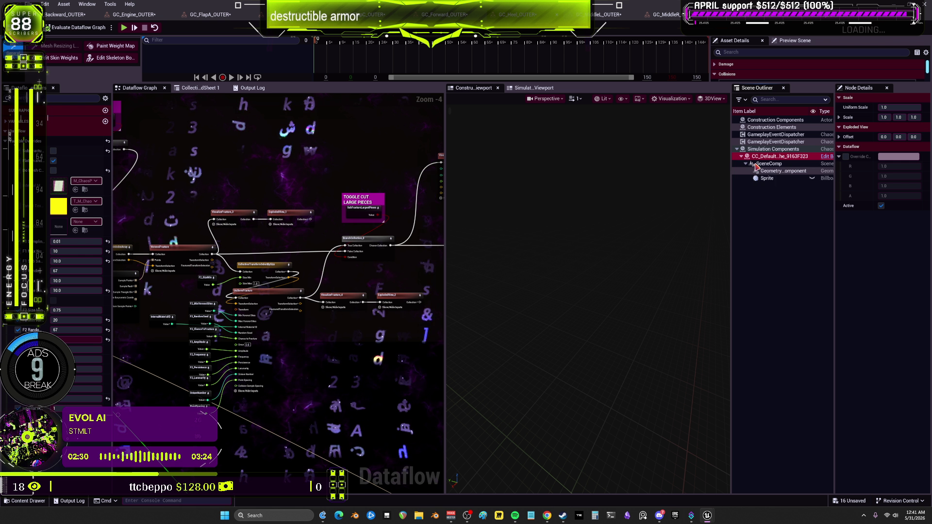
{"action": "left_click", "coordinate": [783, 171]}
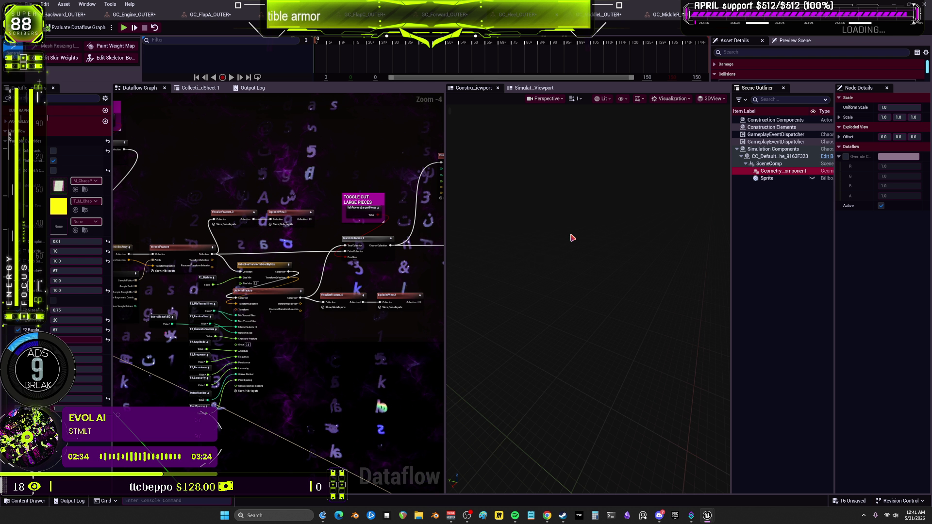
{"action": "left_click_drag", "start_coordinate": [630, 215], "coordinate": [629, 210]}
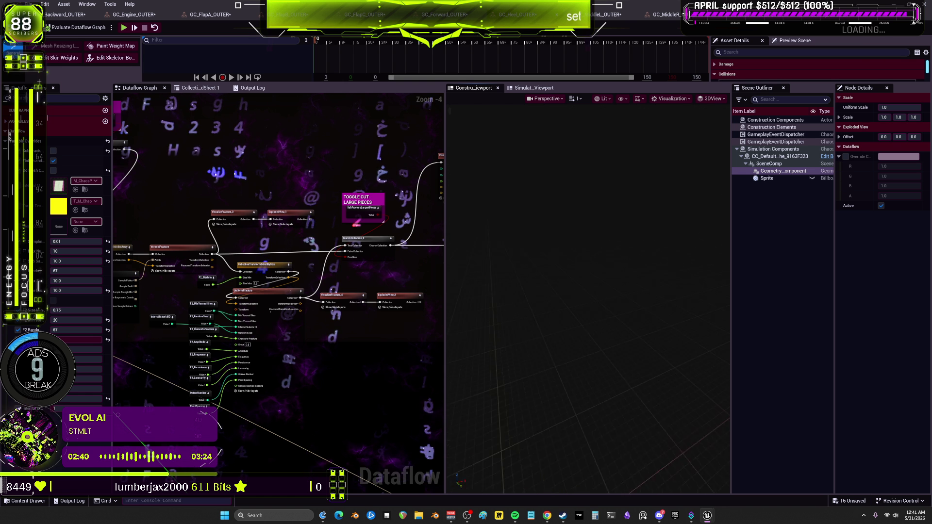
{"action": "left_click", "coordinate": [596, 16]}
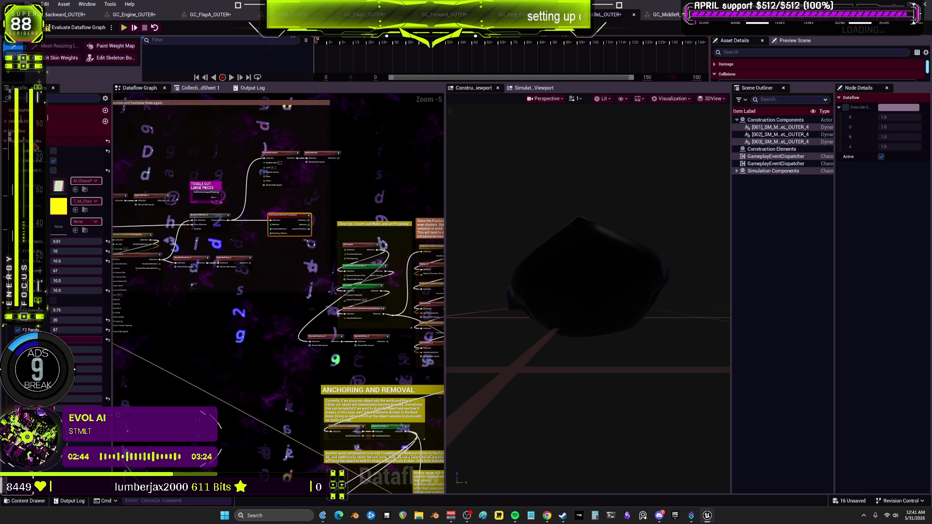
Step: Preview ExplodedView and GeometryCollectionTerminal outputs as coloured chunks, zooming toward the VoronoiFracture nodes
{"action": "scroll", "coordinate": [388, 116], "scroll_direction": "up", "scroll_amount": 2}
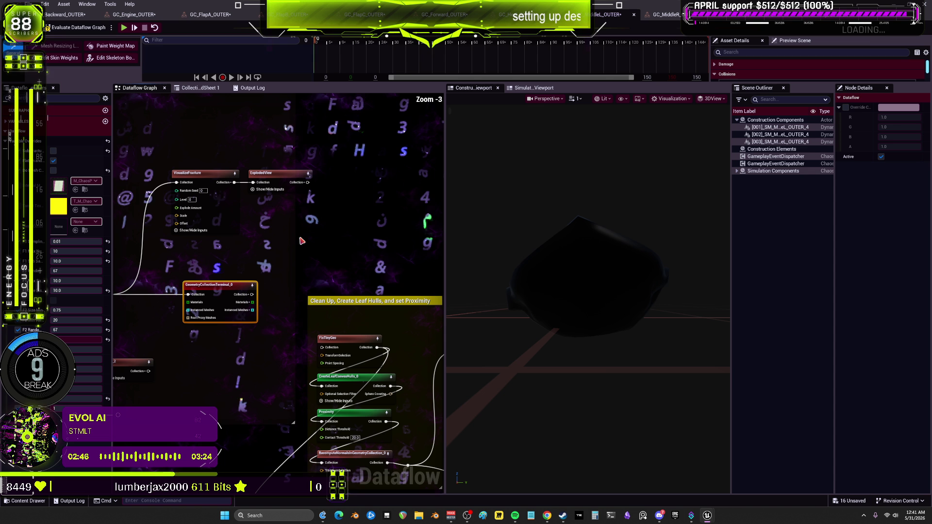
{"action": "left_click", "coordinate": [280, 174]}
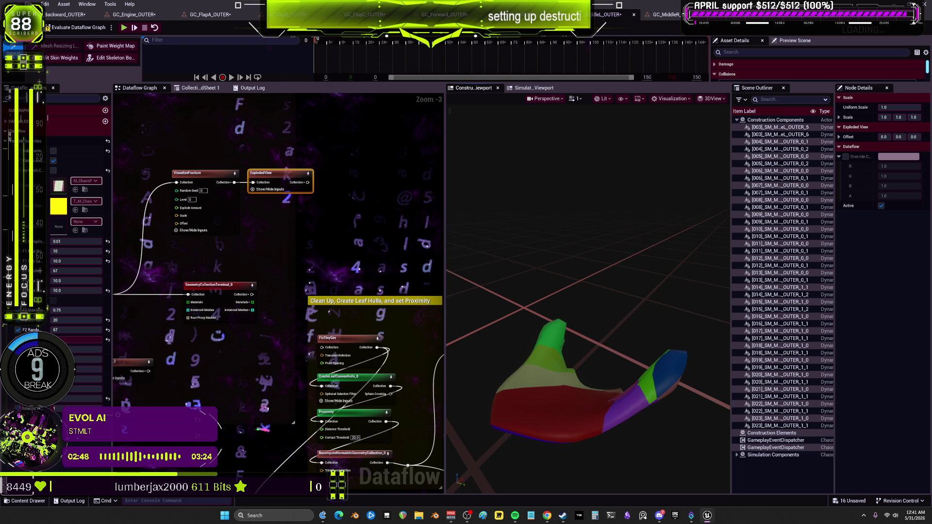
{"action": "left_click", "coordinate": [209, 285]}
{"action": "scroll", "coordinate": [243, 242], "scroll_direction": "down", "scroll_amount": 1}
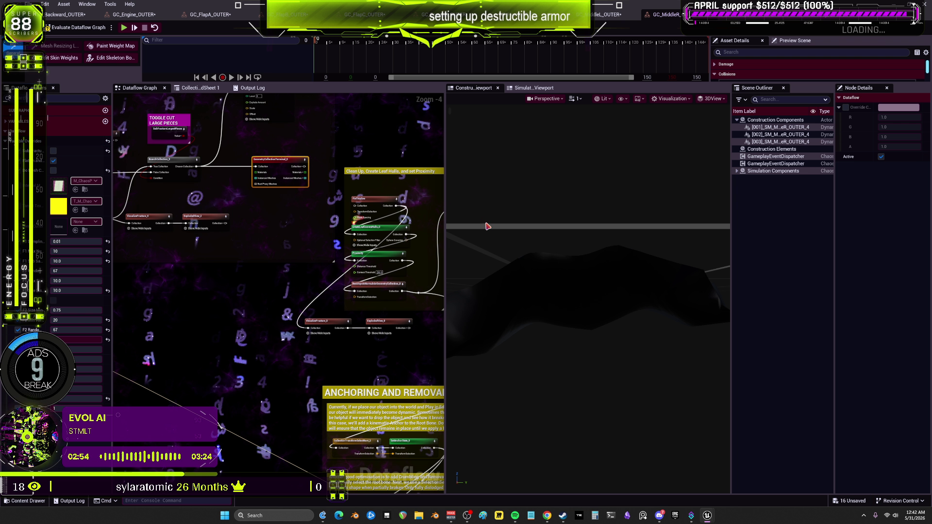
{"action": "left_click", "coordinate": [352, 178]}
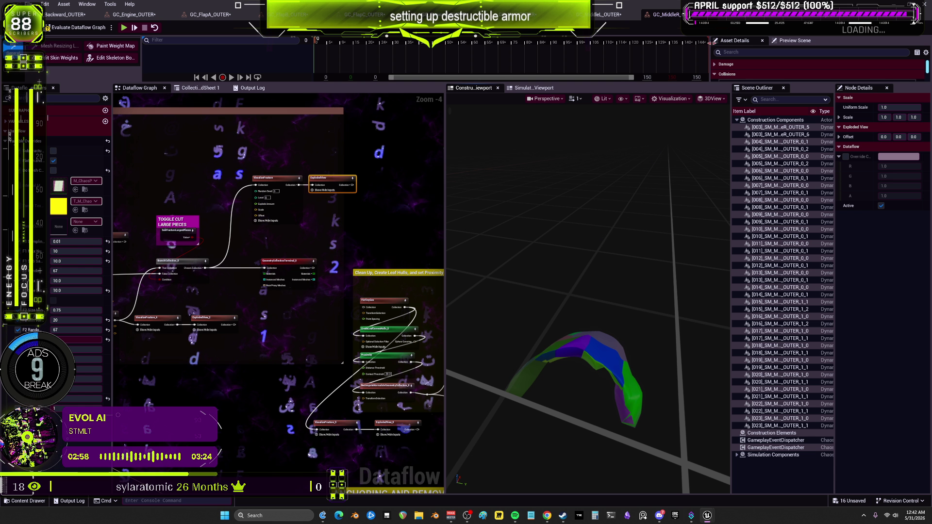
{"action": "scroll", "coordinate": [280, 272], "scroll_direction": "up", "scroll_amount": 3}
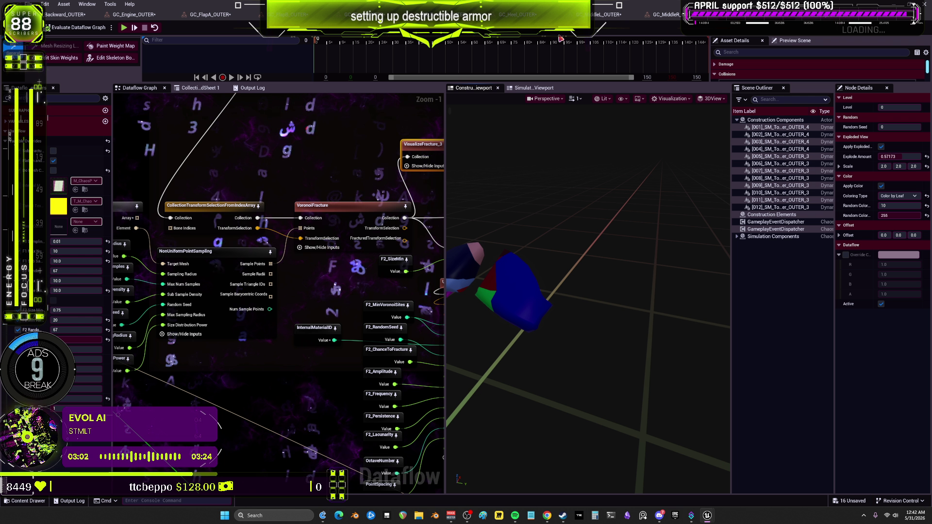
Step: Save all modified assets, then pan the graph to the BranchCollection and VisualizeFracture nodes
{"action": "left_click", "coordinate": [30, 4]}
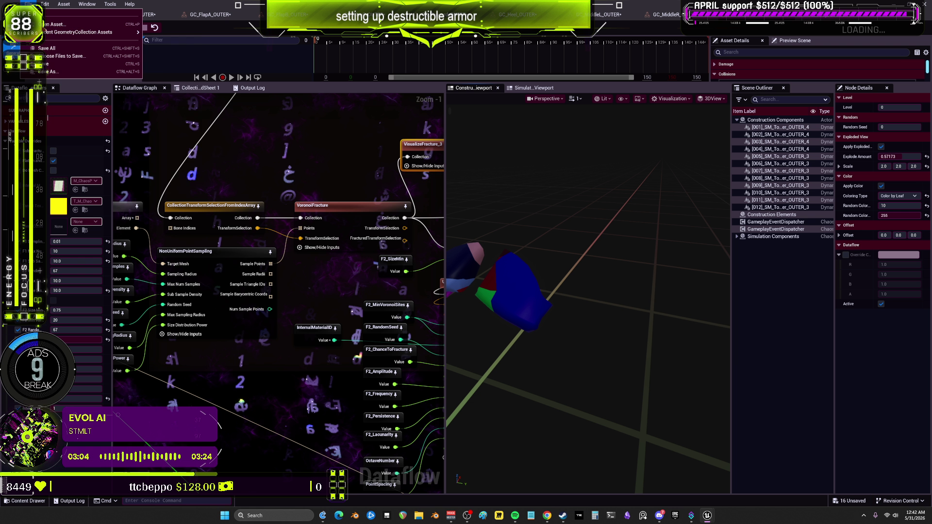
{"action": "left_click", "coordinate": [73, 49]}
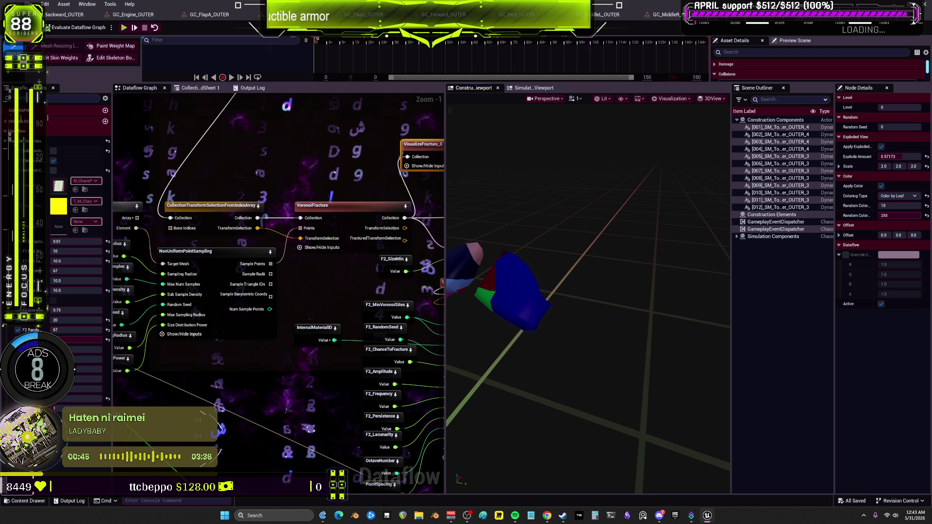
{"action": "left_click_drag", "start_coordinate": [587, 292], "coordinate": [646, 291]}
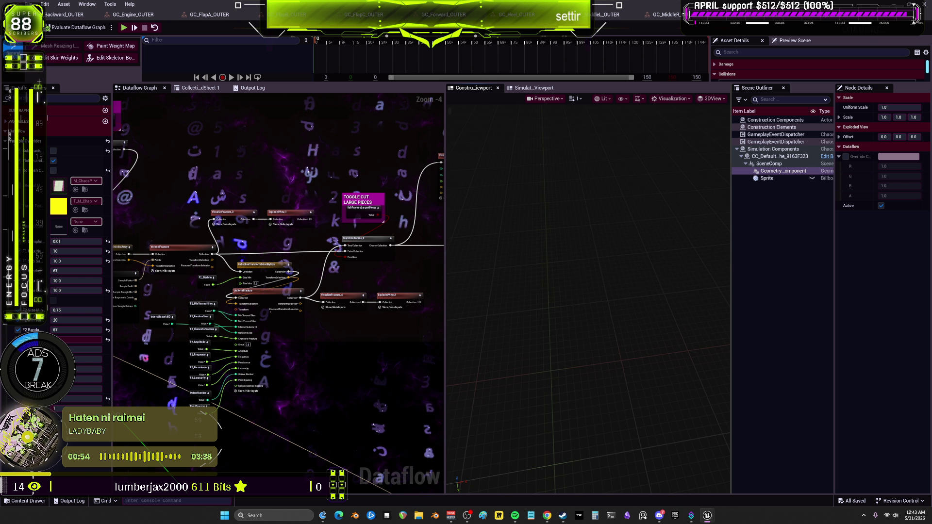
{"action": "left_click_drag", "start_coordinate": [439, 165], "coordinate": [361, 178]}
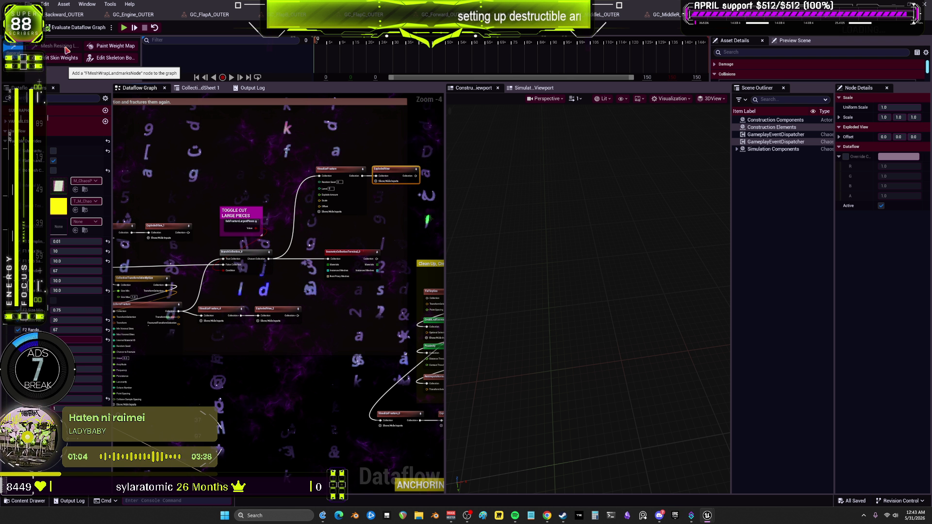
Step: Delete the old GC_Heel_OUTER geometry collection from the Content Browser
{"action": "key", "text": "alt+Tab"}
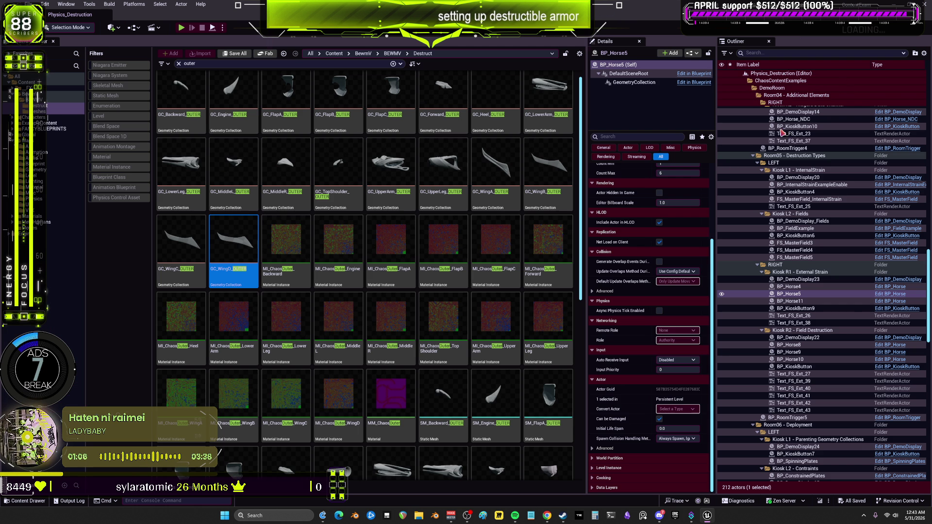
{"action": "scroll", "coordinate": [421, 319], "scroll_direction": "down", "scroll_amount": 1}
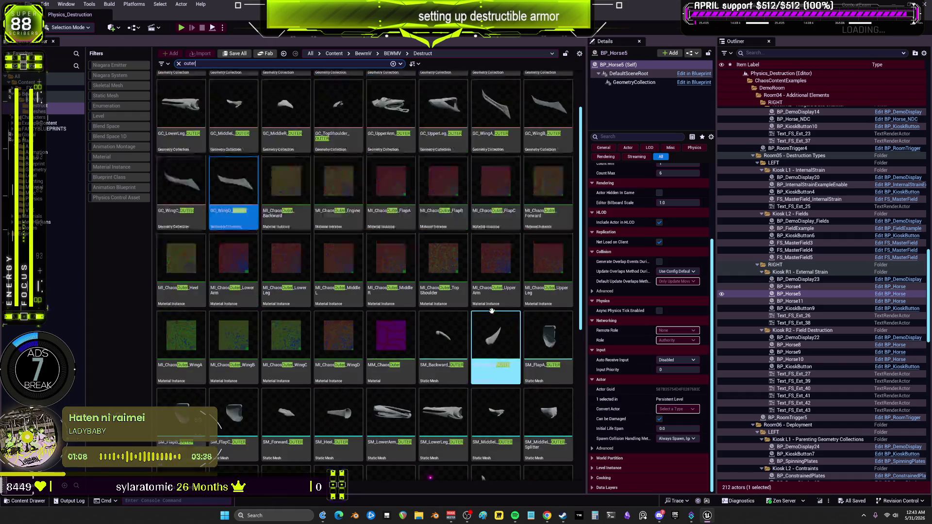
{"action": "scroll", "coordinate": [510, 315], "scroll_direction": "up", "scroll_amount": 2}
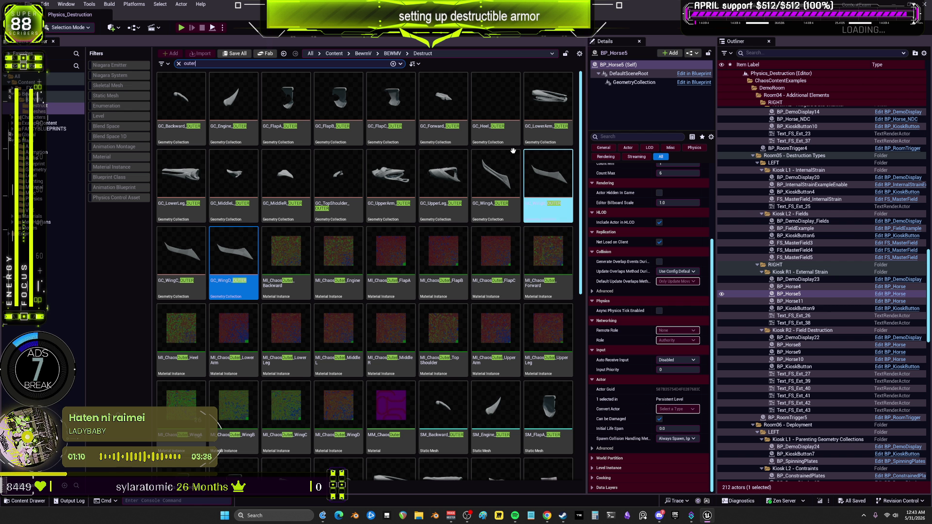
{"action": "left_click", "coordinate": [512, 141]}
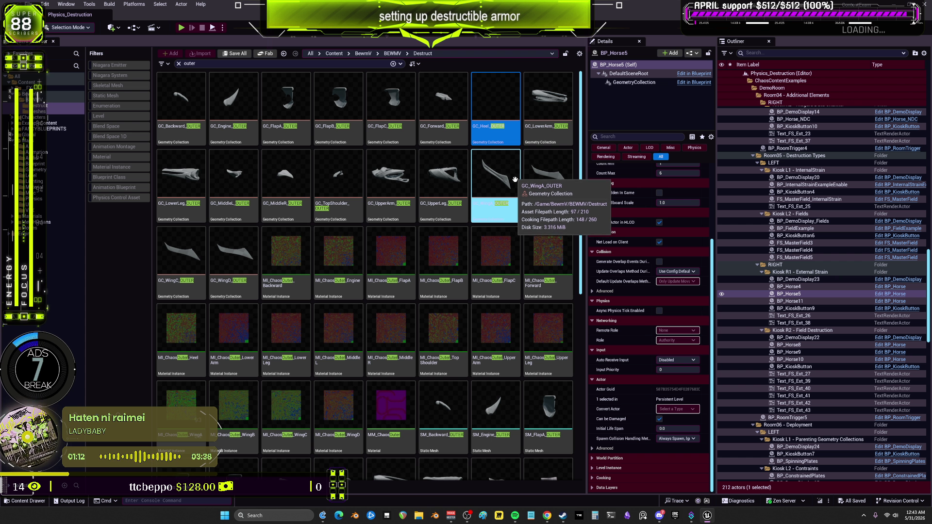
{"action": "key", "text": "Delete"}
{"action": "left_click", "coordinate": [433, 377]}
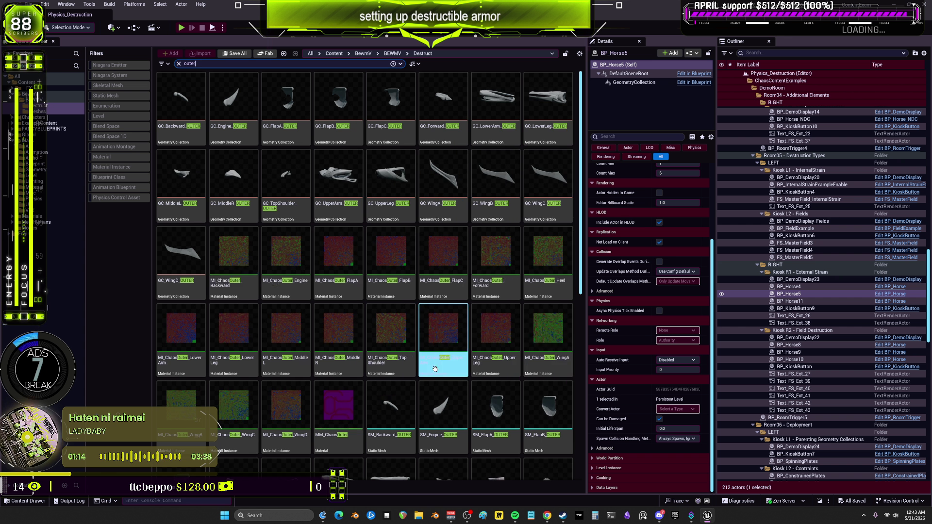
Step: Filter the BewmV content folder to list the heel assets
{"action": "scroll", "coordinate": [459, 402], "scroll_direction": "down", "scroll_amount": 3}
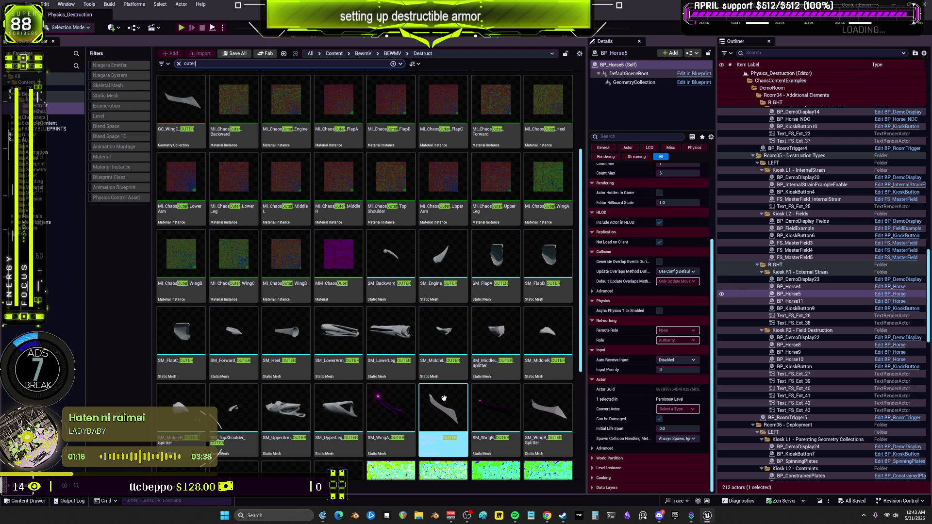
{"action": "scroll", "coordinate": [466, 412], "scroll_direction": "down", "scroll_amount": 2}
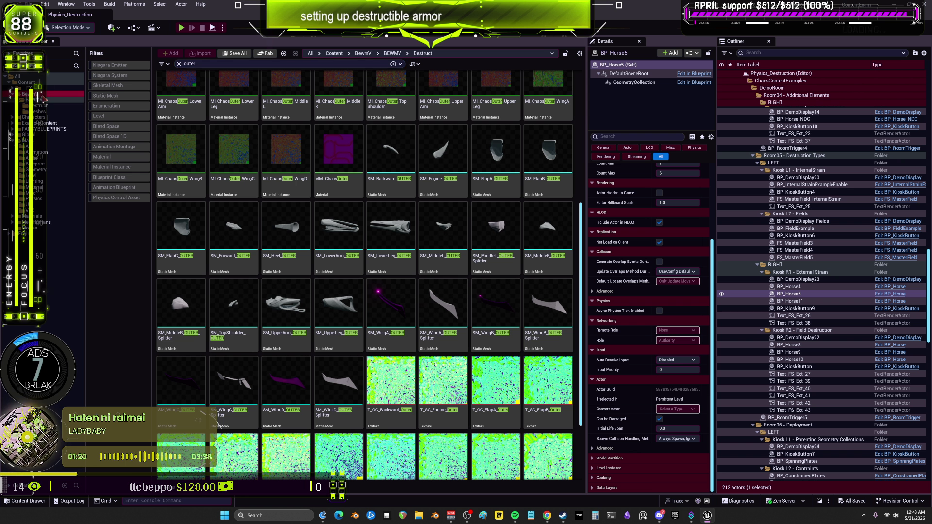
{"action": "left_click", "coordinate": [43, 95]}
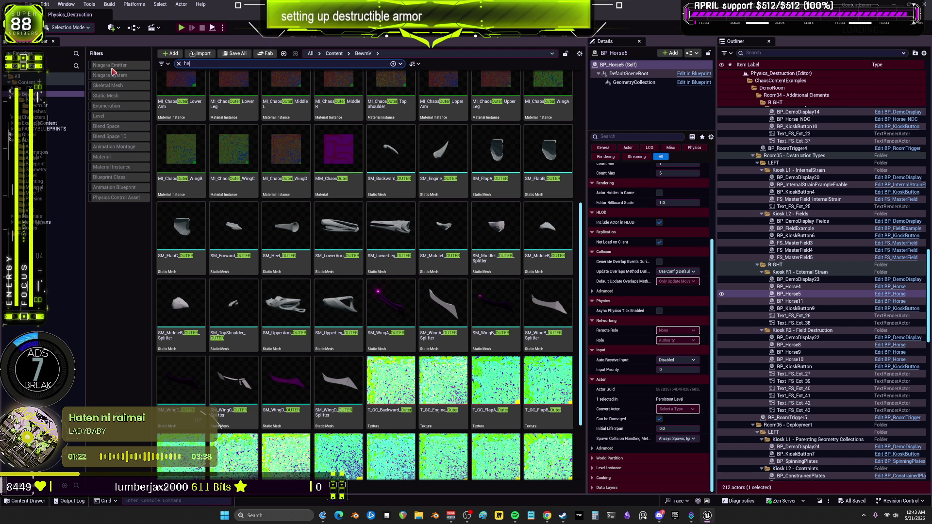
{"action": "type", "text": "el"}
{"action": "left_click", "coordinate": [234, 108]}
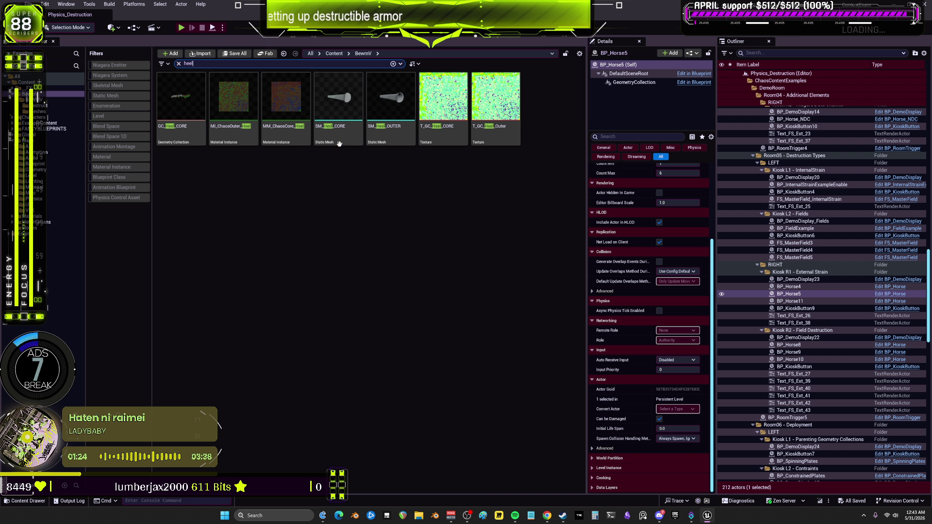
Step: Open Viewport 1 as a floating window and drag SM_Heel_OUTER into the level
{"action": "left_click", "coordinate": [73, 6]}
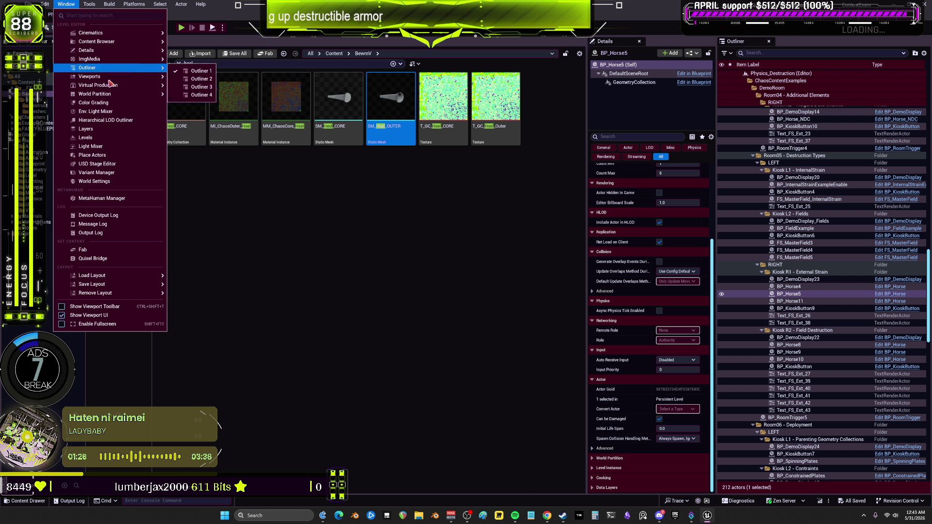
{"action": "left_click", "coordinate": [196, 80]}
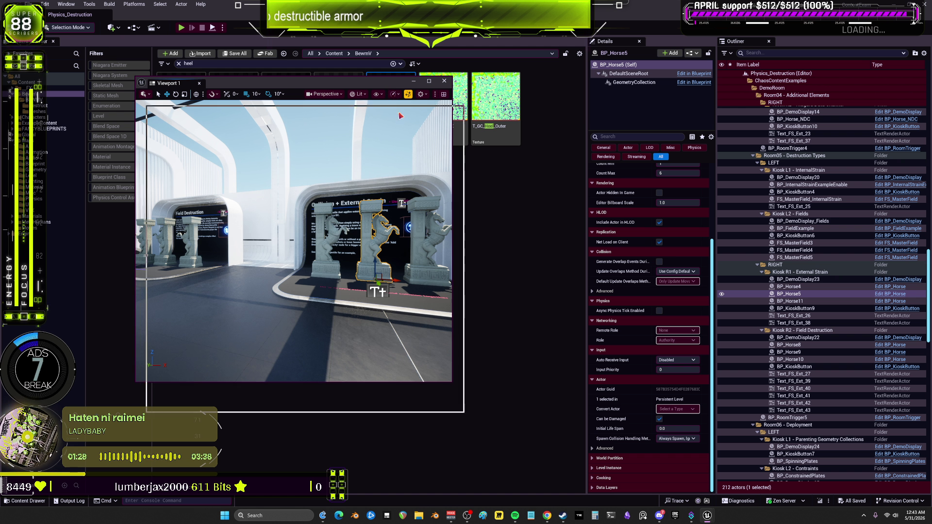
{"action": "left_click_drag", "start_coordinate": [342, 409], "coordinate": [343, 410]}
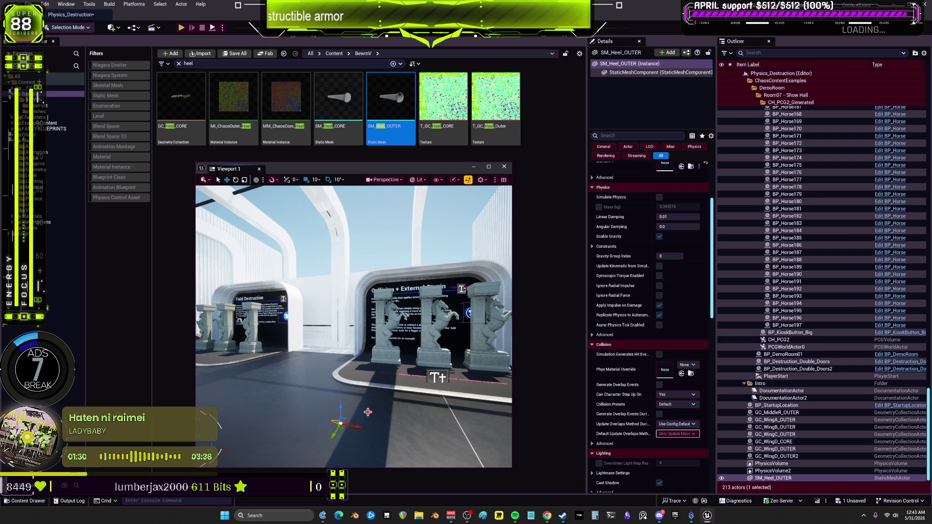
{"action": "scroll", "coordinate": [378, 393], "scroll_direction": "up", "scroll_amount": 1}
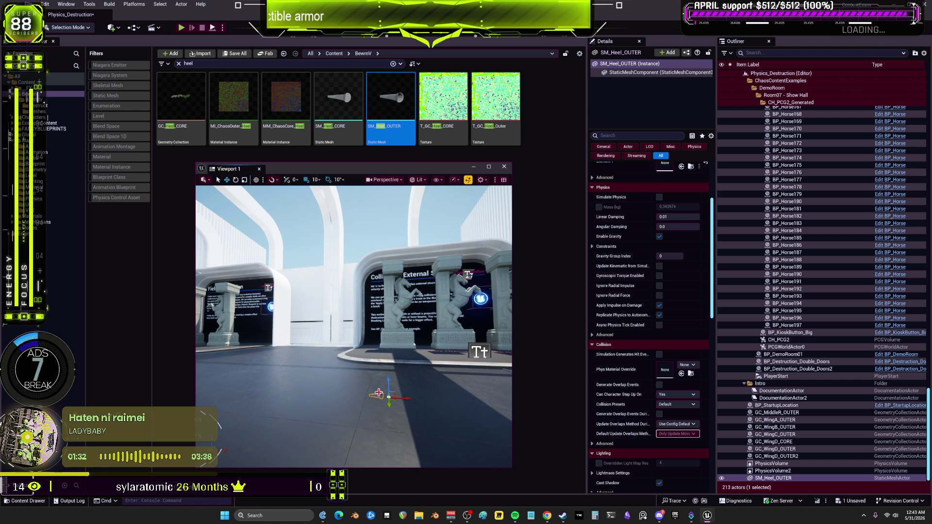
{"action": "scroll", "coordinate": [431, 359], "scroll_direction": "up", "scroll_amount": 3}
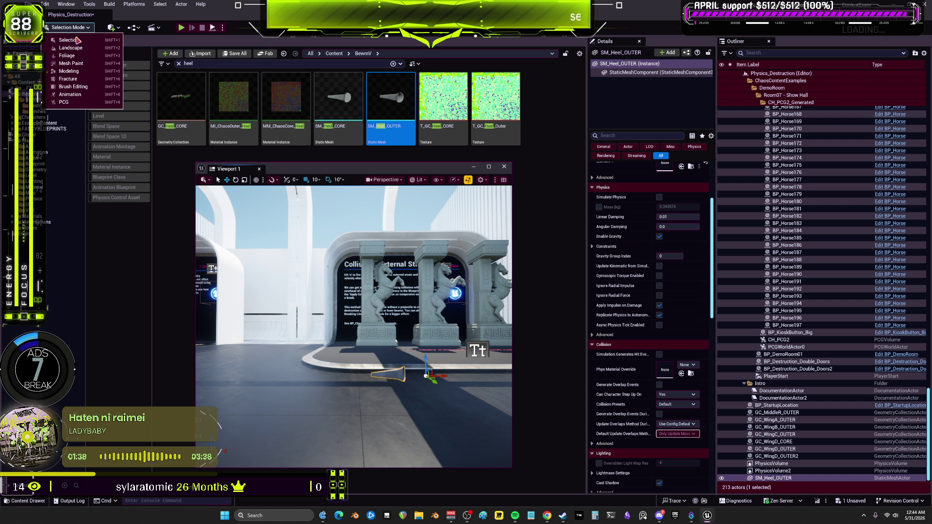
Step: In Fracture Mode, create a new geometry collection with DF_Armor dataflow and PH_Armor physical material
{"action": "left_click", "coordinate": [97, 80]}
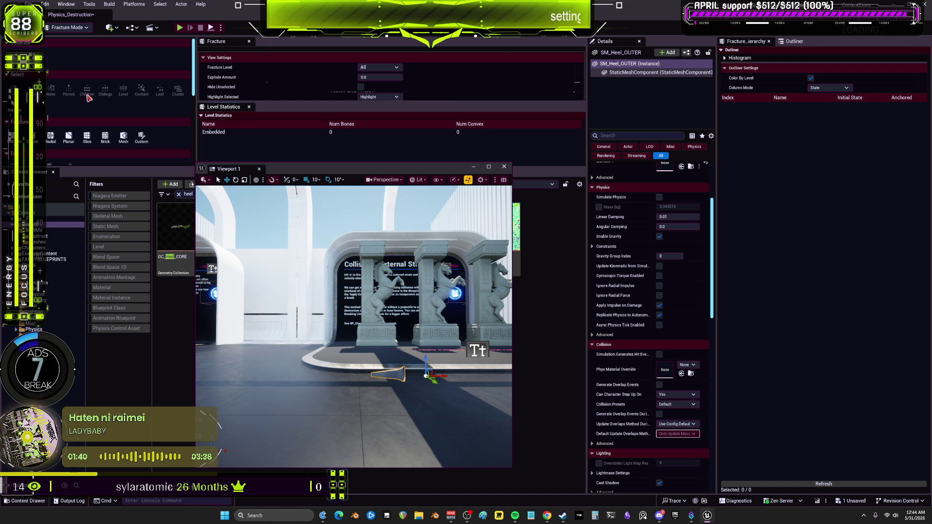
{"action": "left_click", "coordinate": [19, 61]}
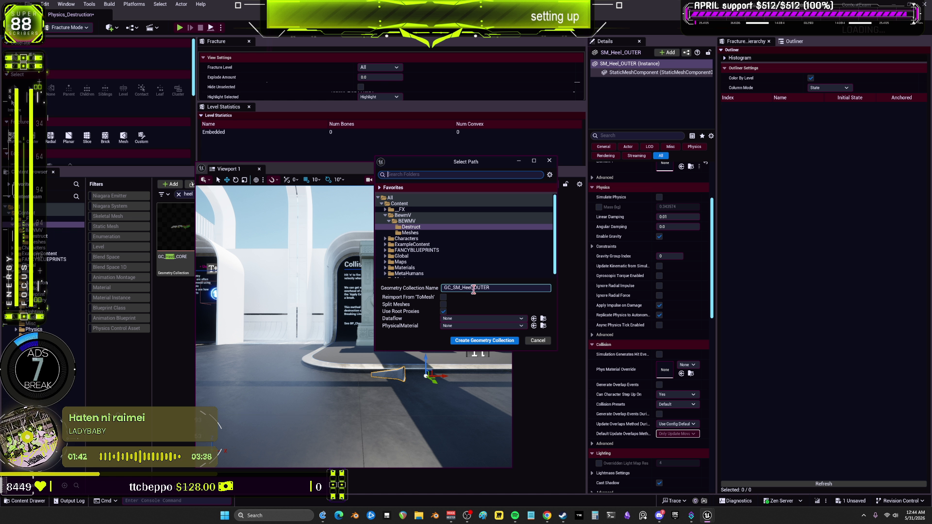
{"action": "left_click", "coordinate": [481, 321]}
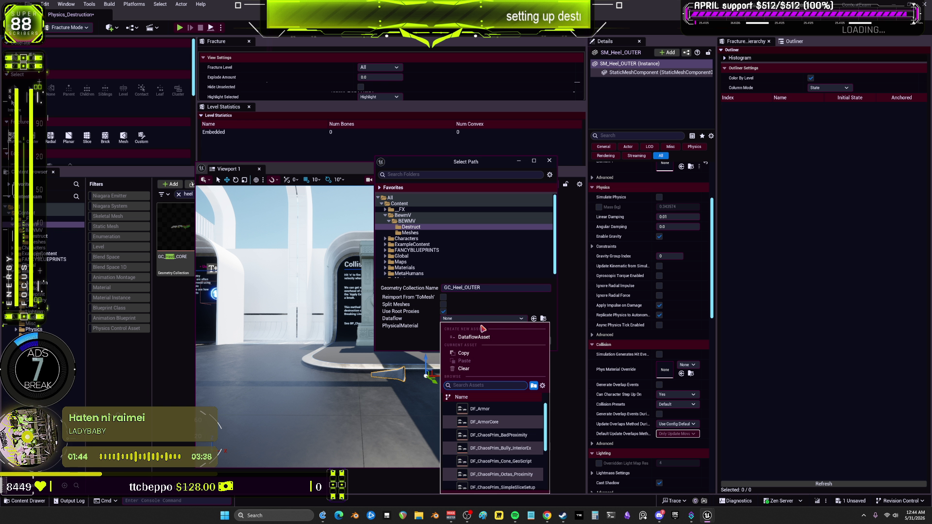
{"action": "left_click", "coordinate": [500, 409]}
{"action": "left_click", "coordinate": [476, 326]}
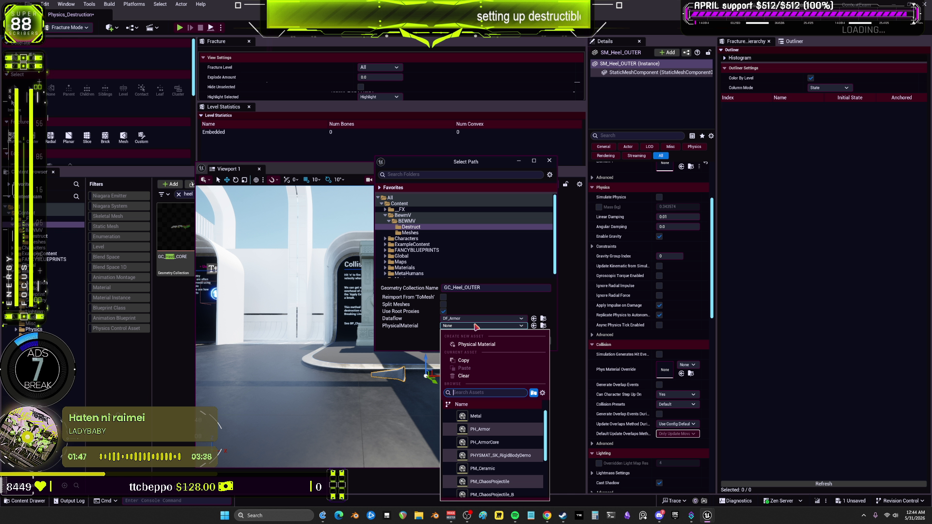
{"action": "left_click", "coordinate": [485, 429]}
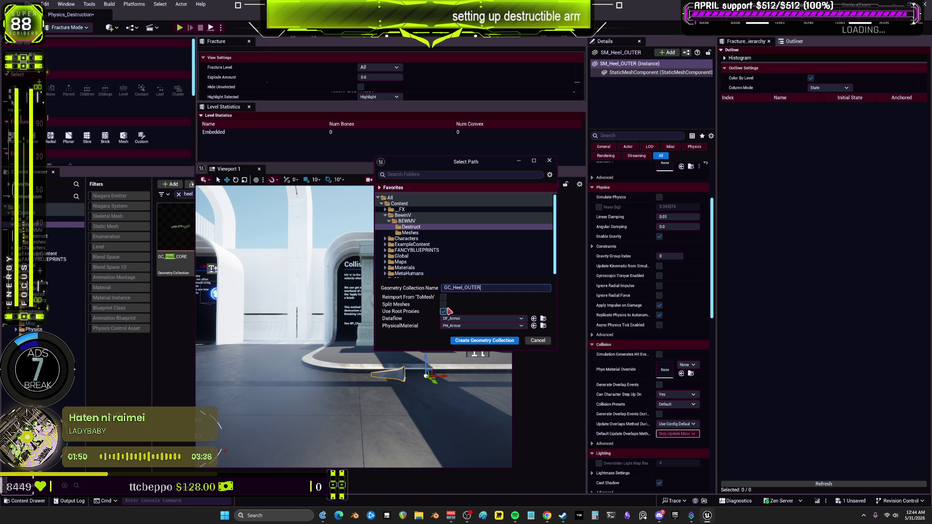
{"action": "left_click", "coordinate": [498, 341]}
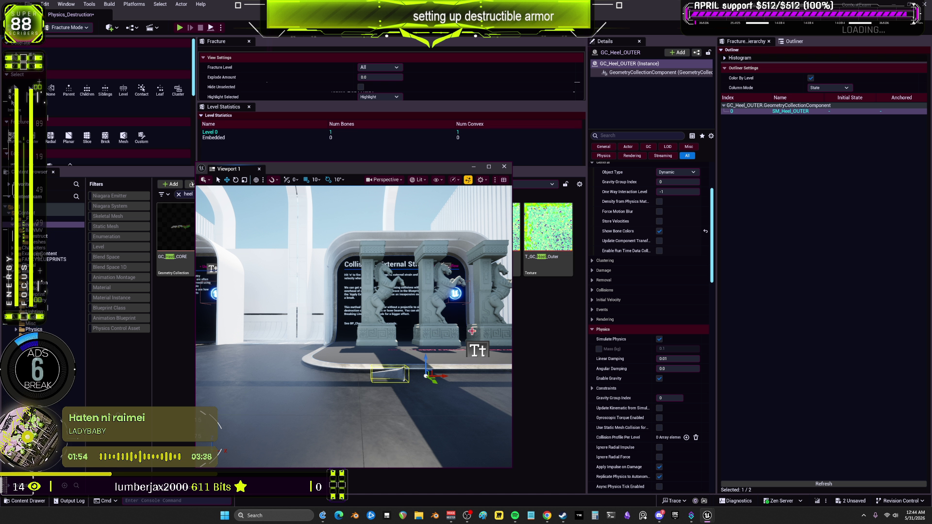
Step: Return to Selection Mode, close the extra viewport, and open GC_Heel_OUTER for editing
{"action": "left_click", "coordinate": [79, 40]}
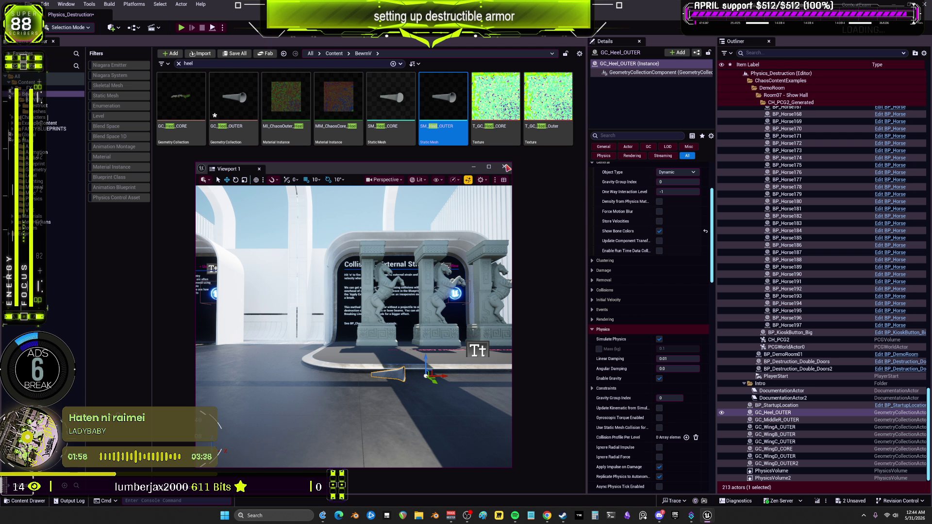
{"action": "left_click", "coordinate": [505, 167]}
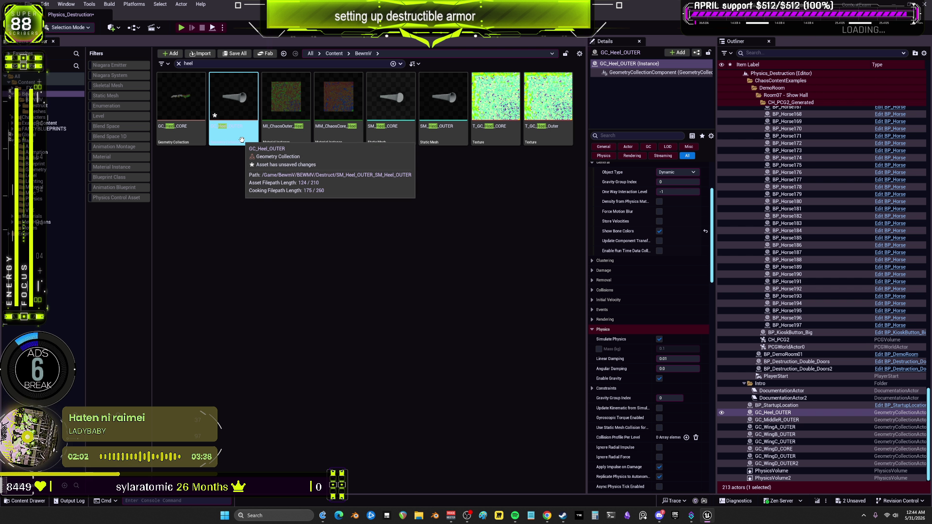
{"action": "double_click", "coordinate": [243, 142]}
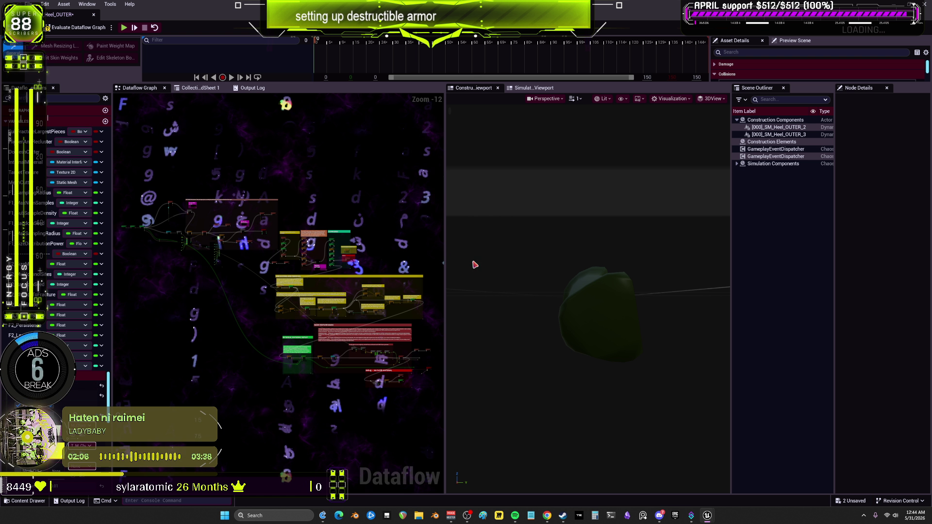
Step: Set the GetArrayElement index to 1 and re-evaluate the Dataflow graph
{"action": "scroll", "coordinate": [271, 232], "scroll_direction": "up", "scroll_amount": 7}
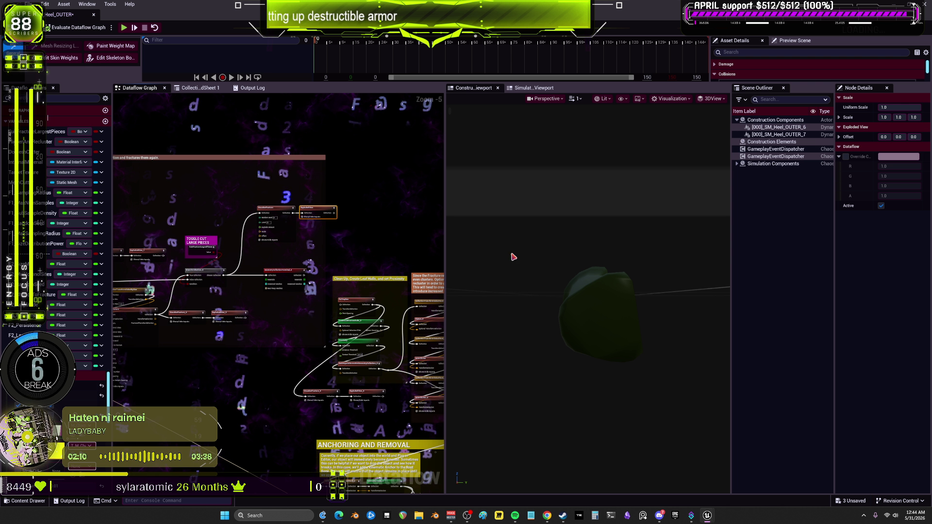
{"action": "mouse_move", "coordinate": [512, 253]}
{"action": "left_mouse_down"}
{"action": "mouse_move", "coordinate": [570, 233]}
{"action": "mouse_move", "coordinate": [552, 237]}
{"action": "mouse_move", "coordinate": [556, 243]}
{"action": "left_mouse_up"}
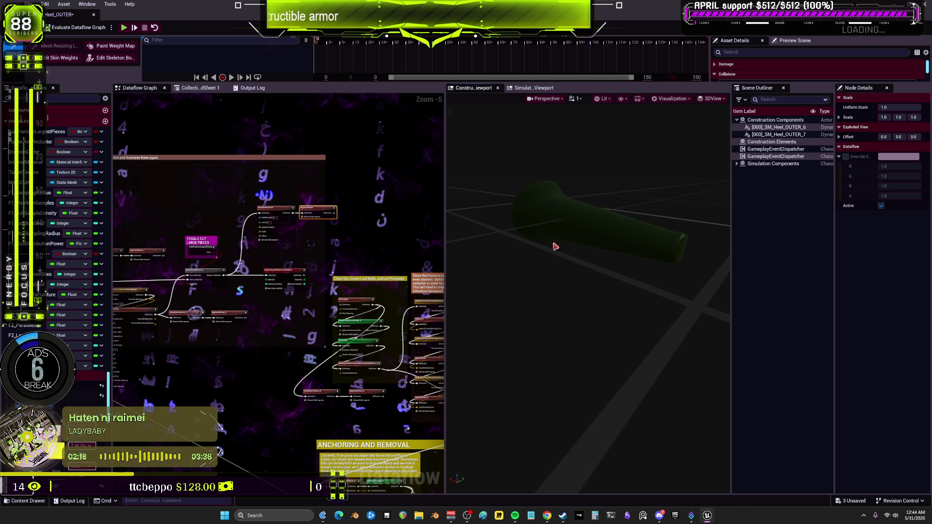
{"action": "left_click", "coordinate": [602, 222]}
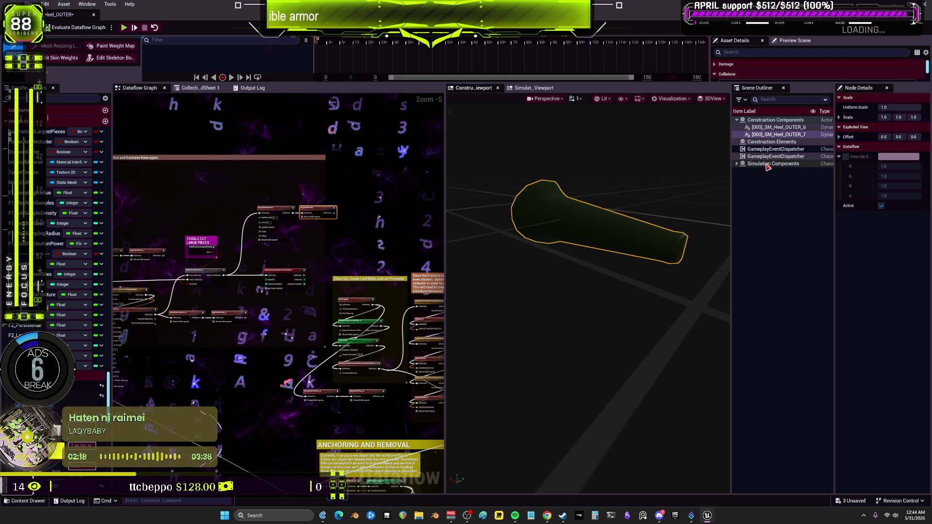
{"action": "scroll", "coordinate": [233, 268], "scroll_direction": "up", "scroll_amount": 3}
{"action": "left_click", "coordinate": [403, 151]}
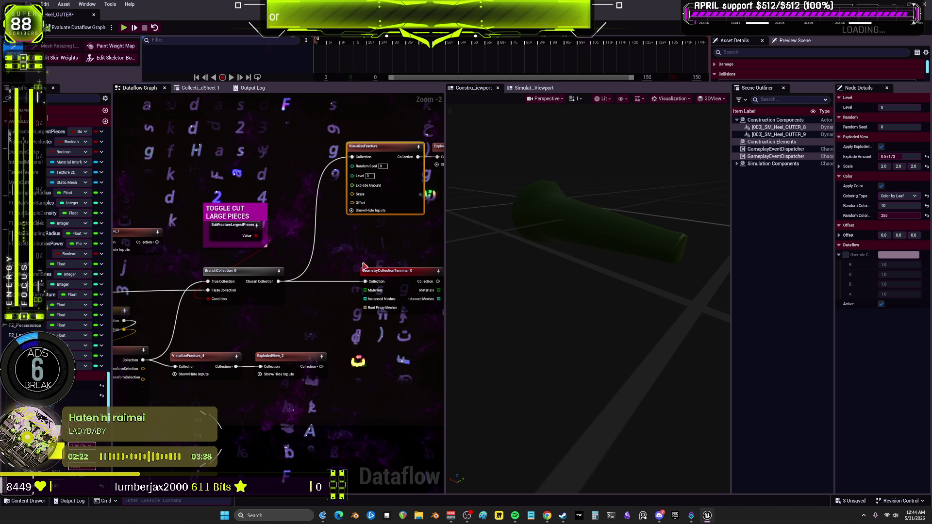
{"action": "mouse_move", "coordinate": [225, 286]}
{"action": "left_mouse_down"}
{"action": "mouse_move", "coordinate": [409, 276]}
{"action": "mouse_move", "coordinate": [347, 268]}
{"action": "left_mouse_up"}
{"action": "scroll", "coordinate": [409, 276], "scroll_direction": "down", "scroll_amount": 1}
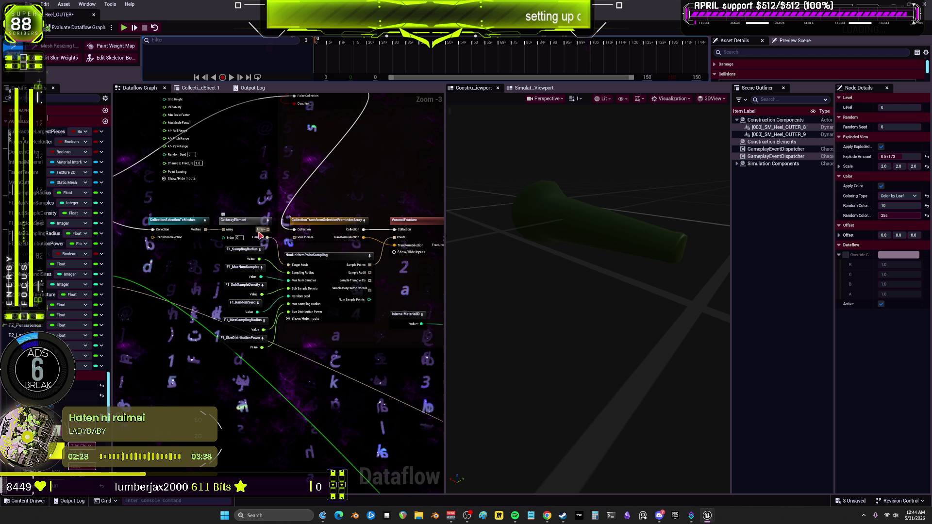
{"action": "left_click_drag", "start_coordinate": [242, 243], "coordinate": [240, 238]}
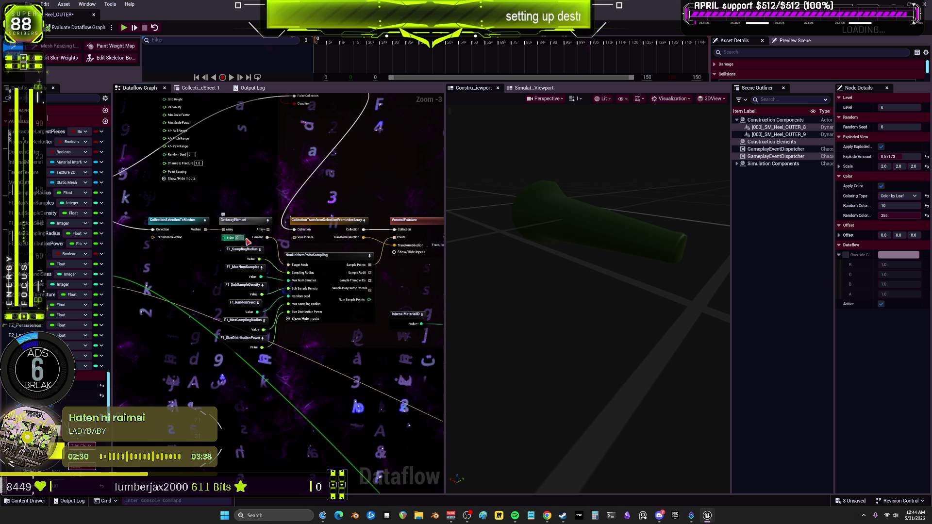
{"action": "type", "text": "1"}
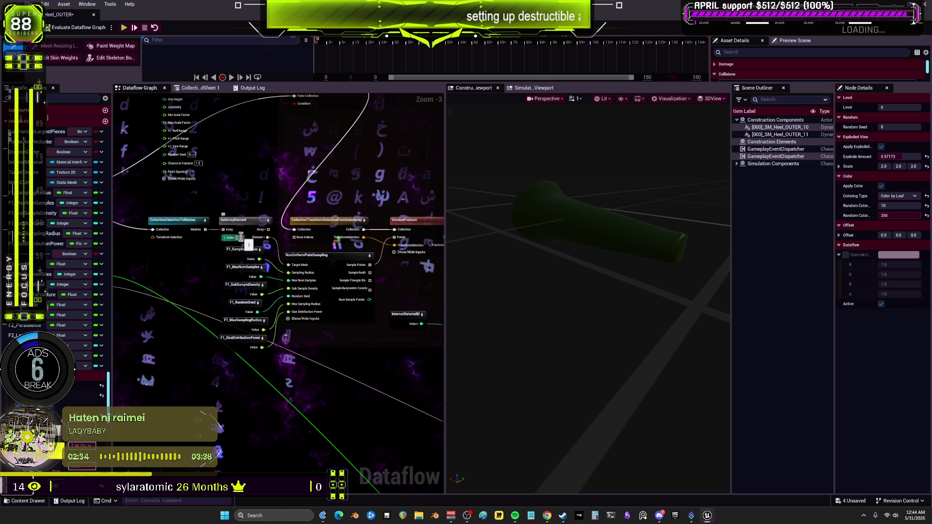
{"action": "left_click", "coordinate": [92, 30]}
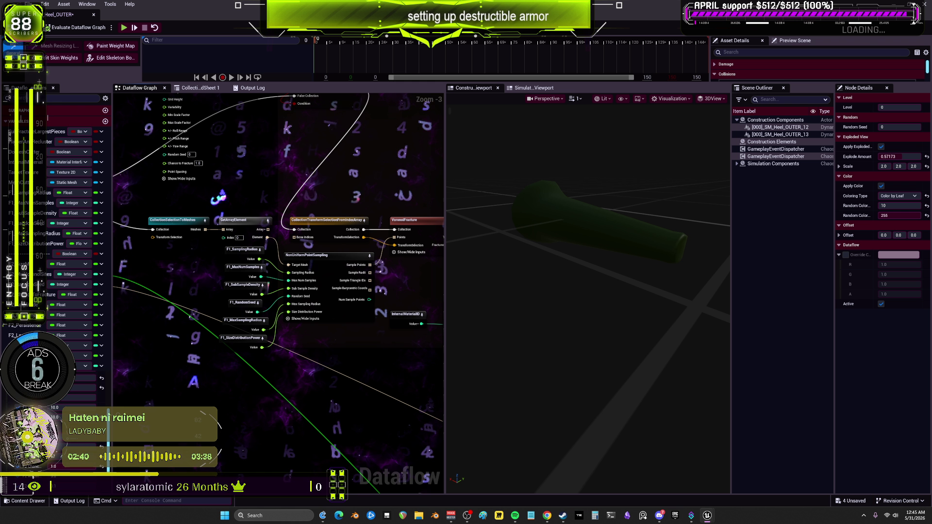
Step: Check NonUniformPointSampling's Size Distribution and leave it on Uniform
{"action": "left_click", "coordinate": [328, 256]}
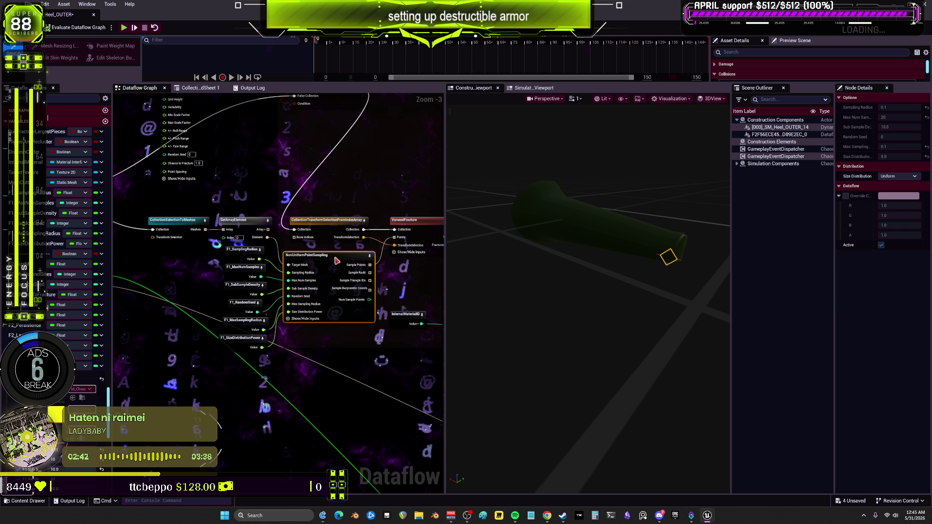
{"action": "left_click", "coordinate": [898, 176]}
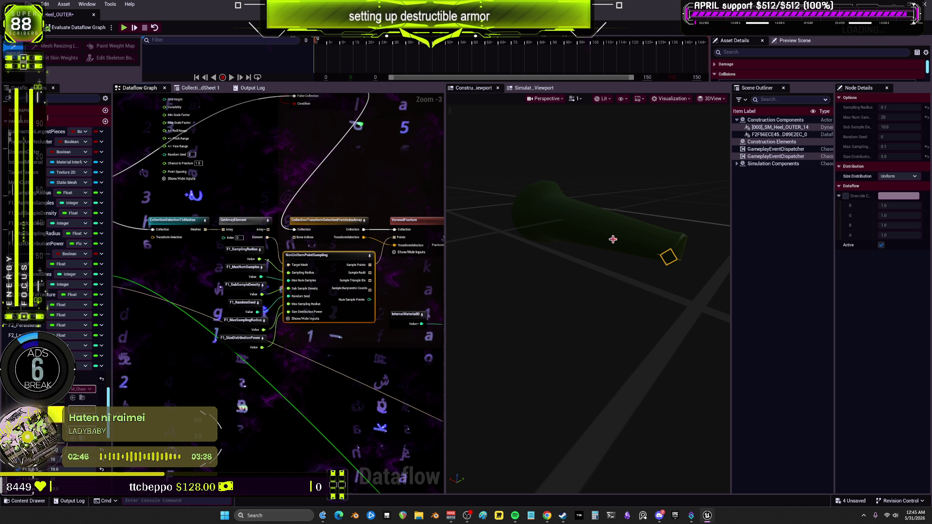
{"action": "left_click", "coordinate": [609, 267]}
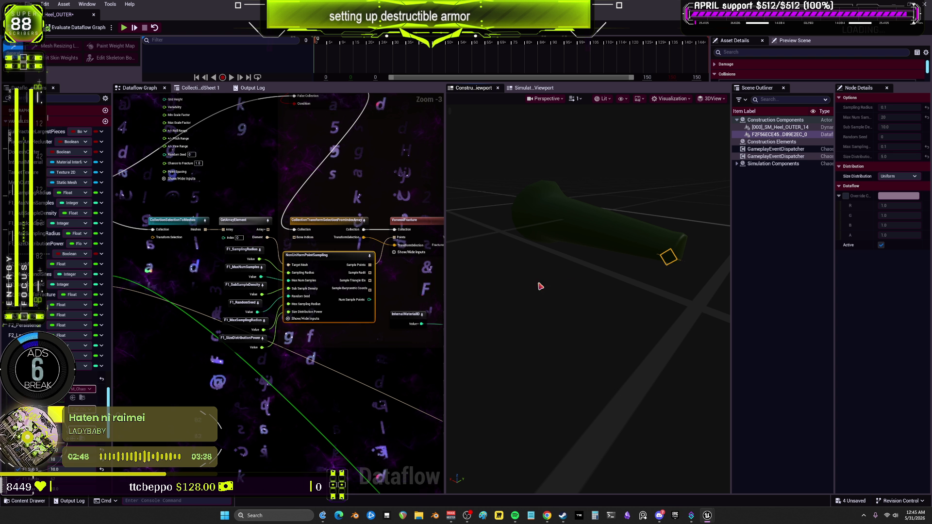
{"action": "mouse_move", "coordinate": [321, 270]}
{"action": "left_mouse_down"}
{"action": "mouse_move", "coordinate": [375, 344]}
{"action": "mouse_move", "coordinate": [381, 379]}
{"action": "left_mouse_up"}
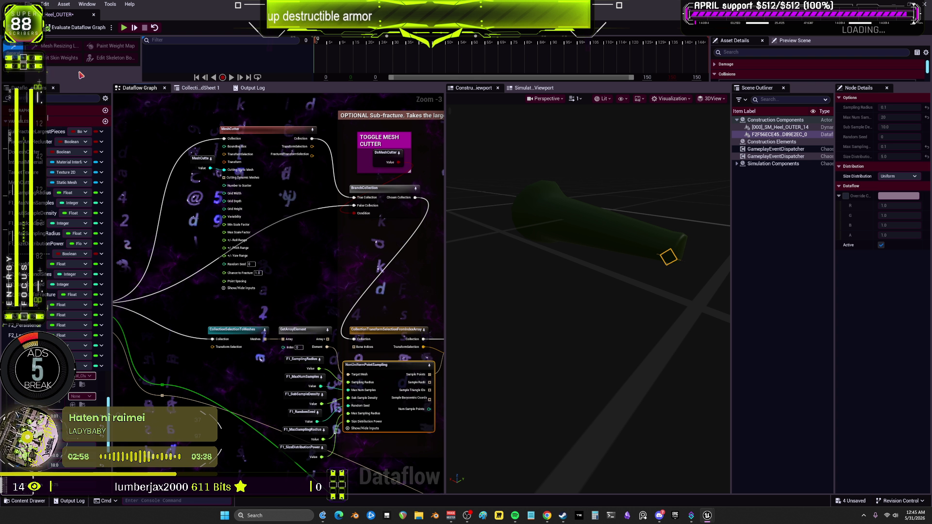
Step: Select the VisualizeFracture_3, CollectionTransformSelectBySize and NonUniformPointSampling nodes in turn
{"action": "left_click", "coordinate": [69, 28]}
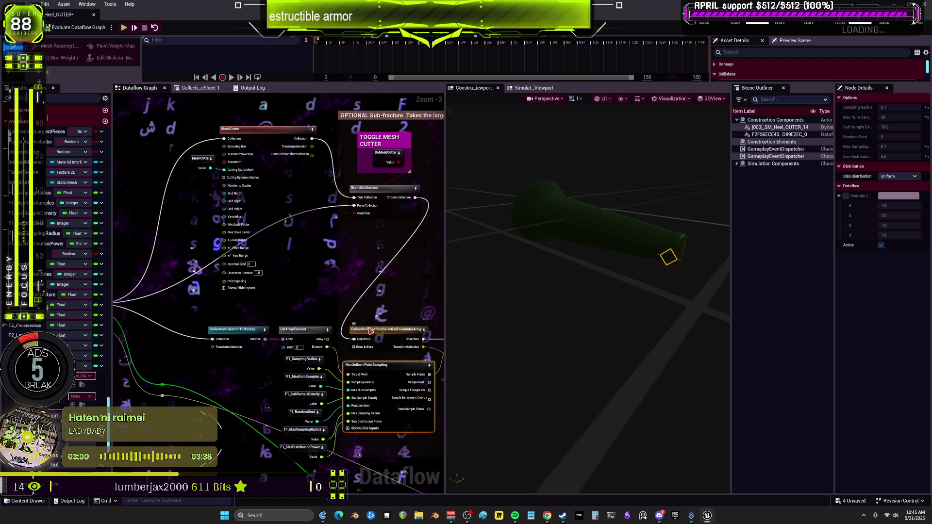
{"action": "left_click_drag", "start_coordinate": [370, 330], "coordinate": [264, 308]}
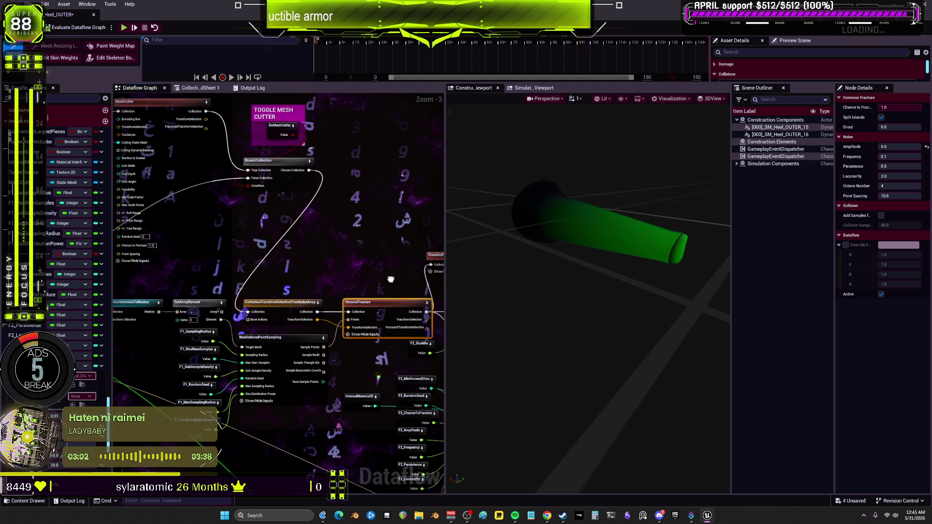
{"action": "left_click_drag", "start_coordinate": [387, 277], "coordinate": [308, 279]}
{"action": "left_click", "coordinate": [366, 267]}
{"action": "left_click_drag", "start_coordinate": [365, 266], "coordinate": [293, 253]}
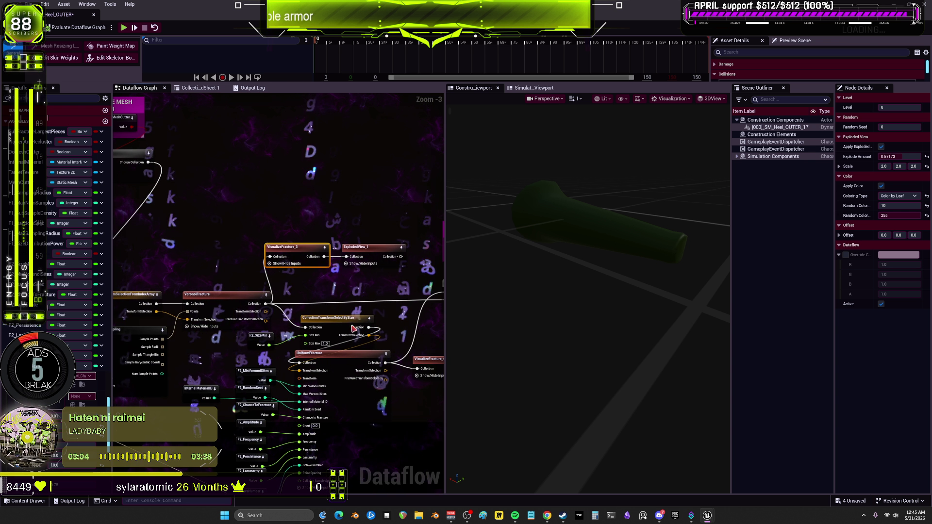
{"action": "left_click", "coordinate": [339, 315]}
{"action": "left_click_drag", "start_coordinate": [277, 285], "coordinate": [411, 261]}
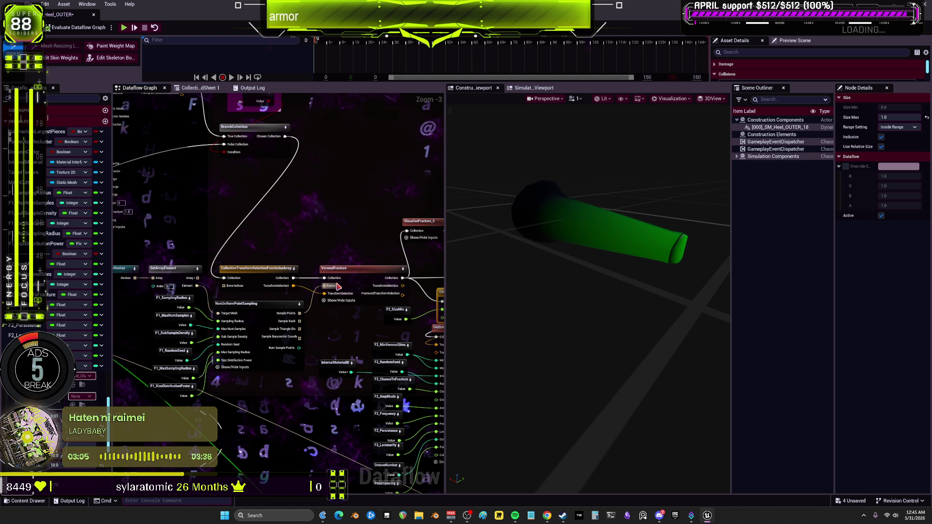
{"action": "left_click", "coordinate": [255, 304]}
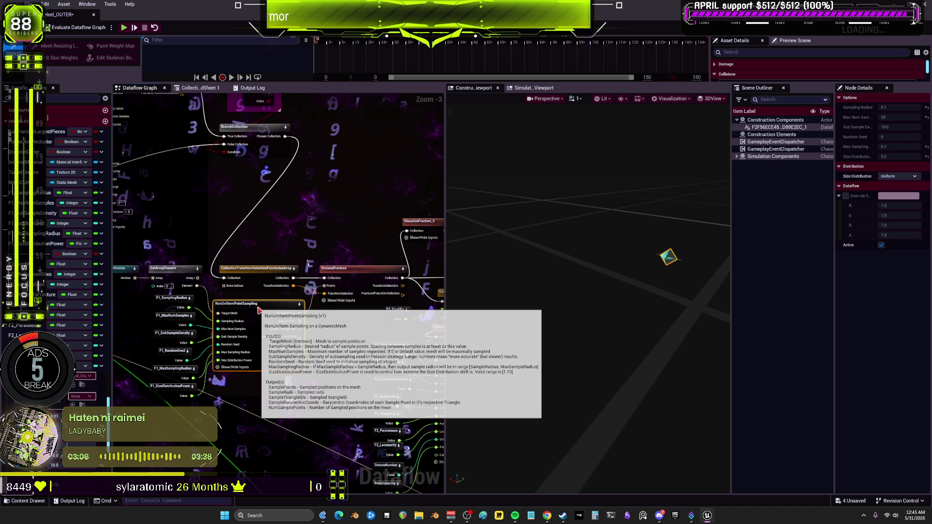
Step: Expand CC_Default in the Scene Outliner, widen the graph, and float the Dataflow editor
{"action": "left_click", "coordinate": [741, 163]}
{"action": "left_click", "coordinate": [746, 171]}
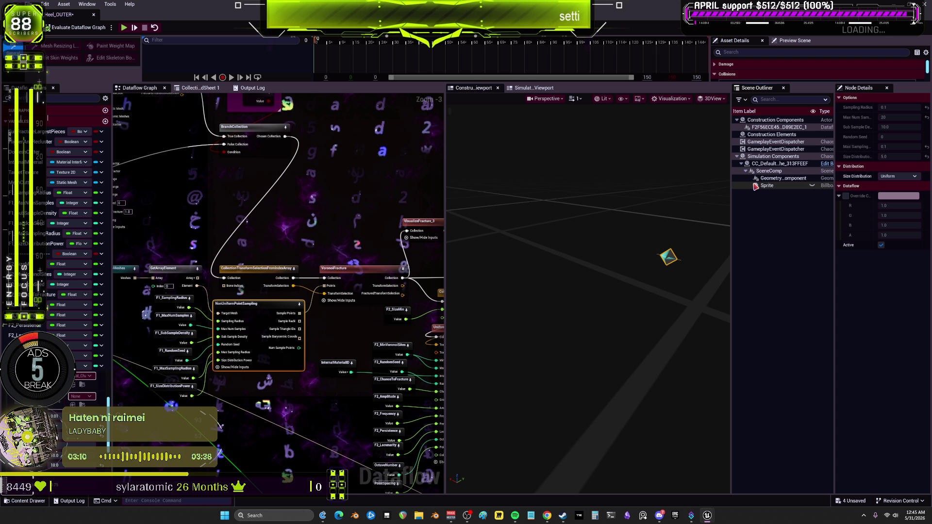
{"action": "left_click", "coordinate": [768, 185]}
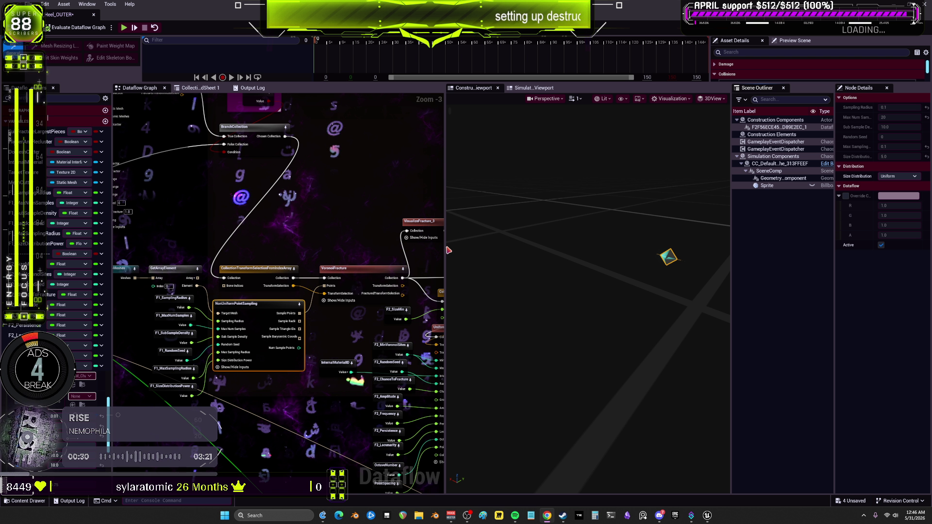
{"action": "left_click_drag", "start_coordinate": [447, 250], "coordinate": [518, 250]}
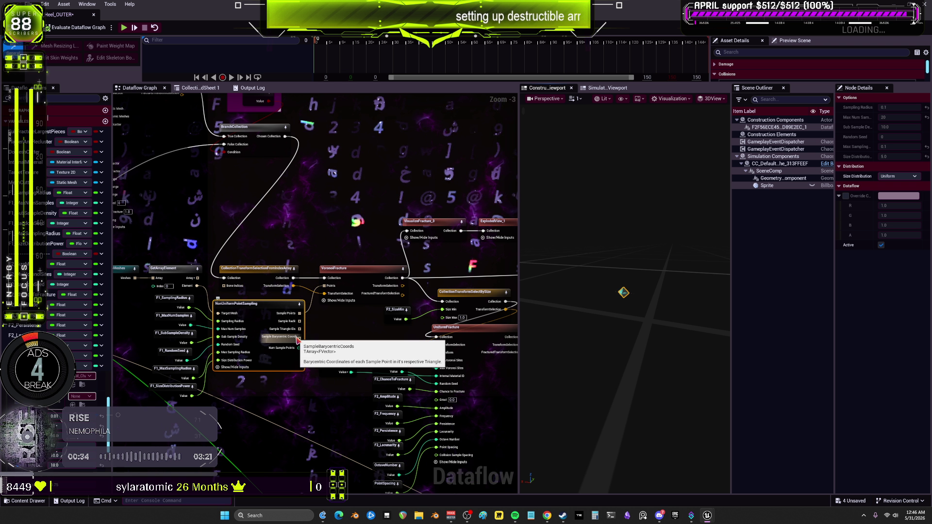
{"action": "mouse_move", "coordinate": [73, 14]}
{"action": "left_mouse_down"}
{"action": "mouse_move", "coordinate": [276, 165]}
{"action": "mouse_move", "coordinate": [266, 202]}
{"action": "left_mouse_up"}
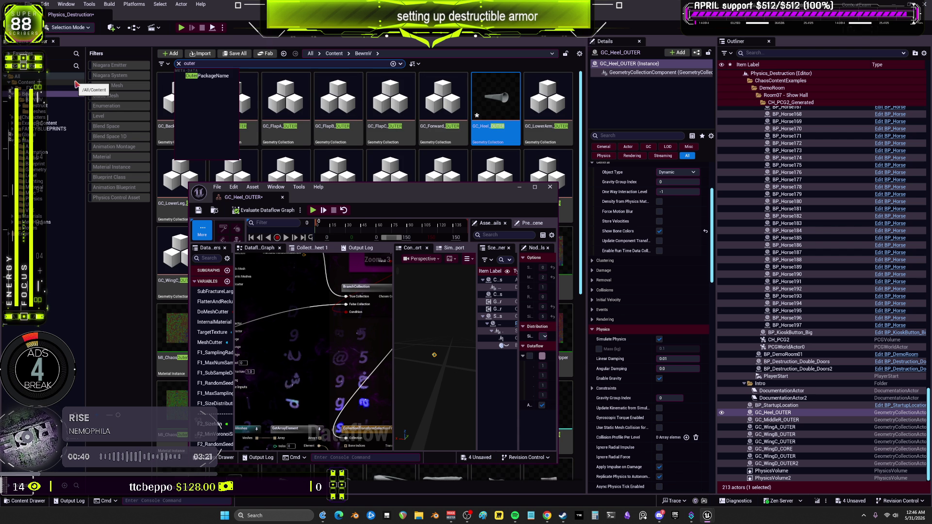
Step: Open GC_Forward_OUTER full-screen and compare its graph with the GC_Heel_OUTER tab
{"action": "double_click", "coordinate": [429, 126]}
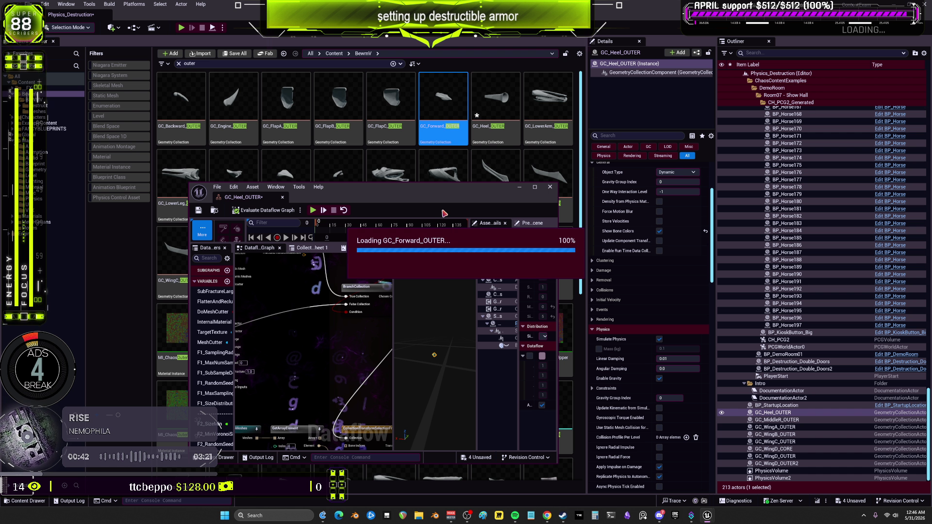
{"action": "left_click_drag", "start_coordinate": [476, 55], "coordinate": [476, 2]}
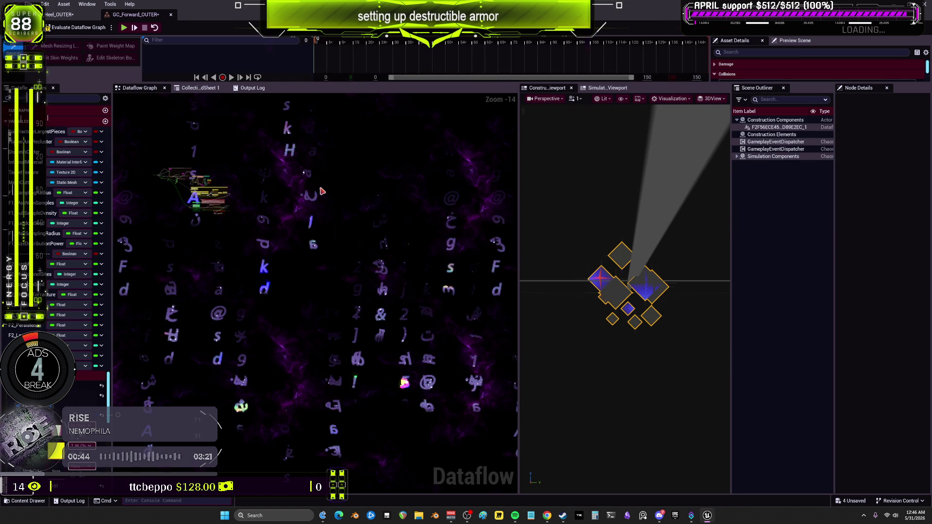
{"action": "scroll", "coordinate": [301, 224], "scroll_direction": "up", "scroll_amount": 7}
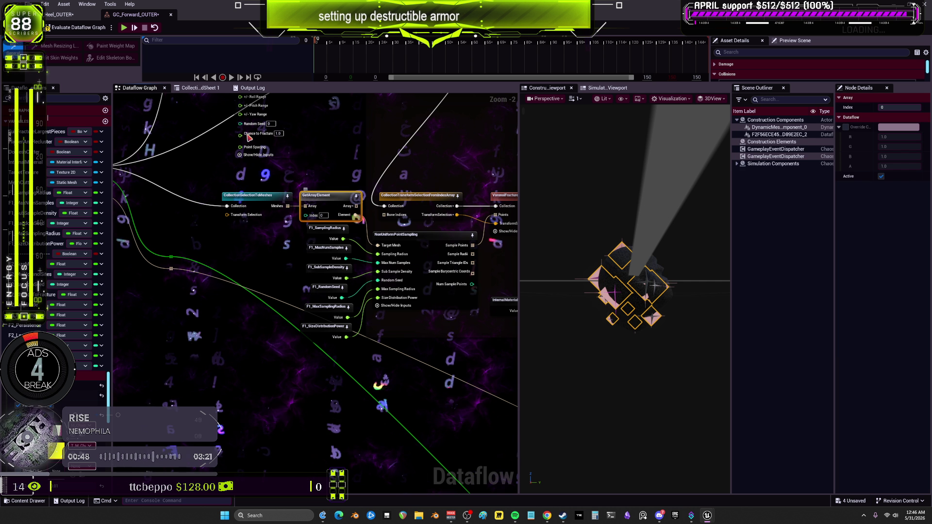
{"action": "left_click", "coordinate": [78, 16]}
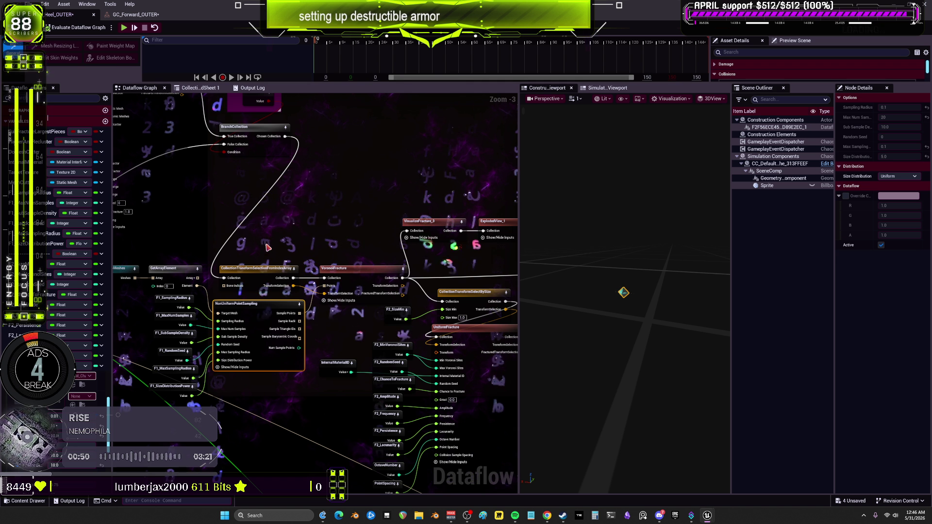
{"action": "left_click", "coordinate": [136, 15]}
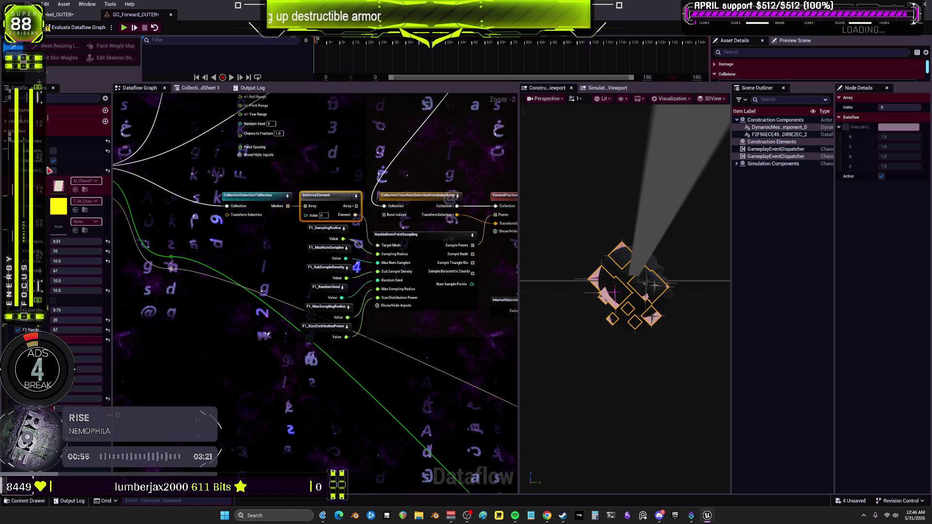
{"action": "left_click", "coordinate": [59, 15]}
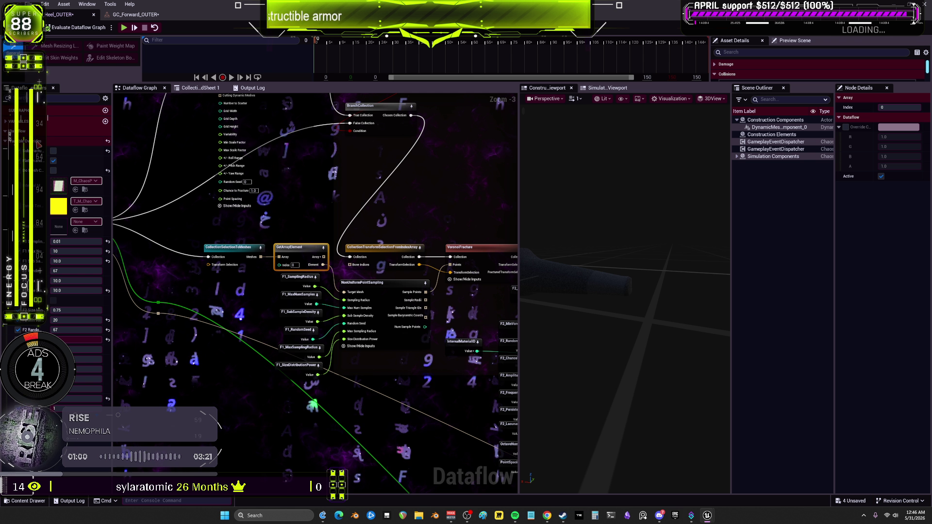
{"action": "key", "text": "ctrl+Tab"}
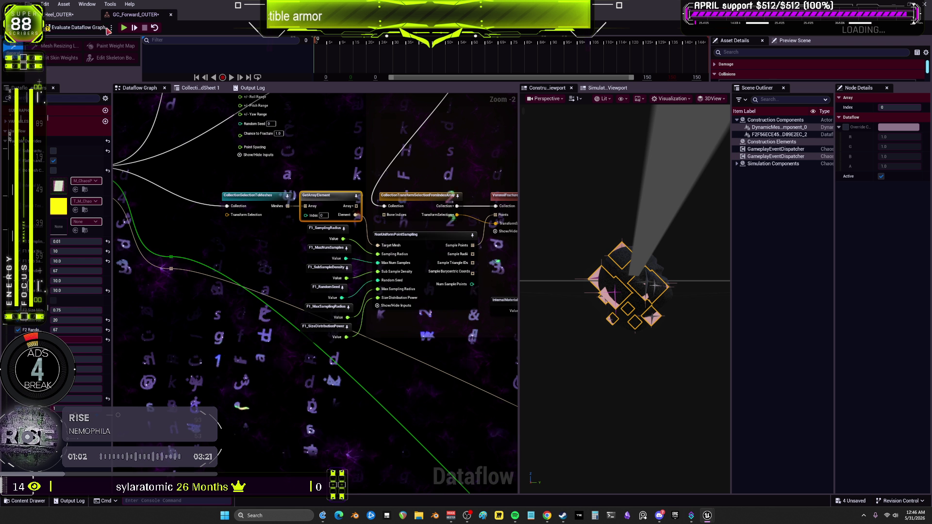
Step: Evaluate the GC_Forward_OUTER graph and select its NonUniformPointSampling node
{"action": "left_click", "coordinate": [79, 32]}
{"action": "mouse_move", "coordinate": [422, 213]}
{"action": "left_mouse_down"}
{"action": "mouse_move", "coordinate": [470, 214]}
{"action": "mouse_move", "coordinate": [335, 224]}
{"action": "left_mouse_up"}
{"action": "left_click", "coordinate": [362, 248]}
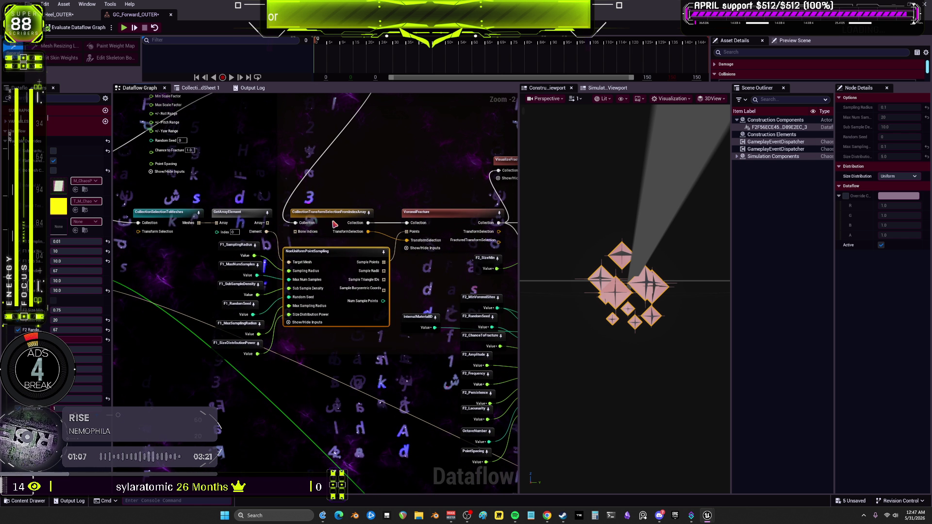
Step: Set NonUniformPointSampling's Size Distribution to Smaller
{"action": "left_click", "coordinate": [239, 219]}
{"action": "scroll", "coordinate": [239, 219], "scroll_direction": "down", "scroll_amount": 1}
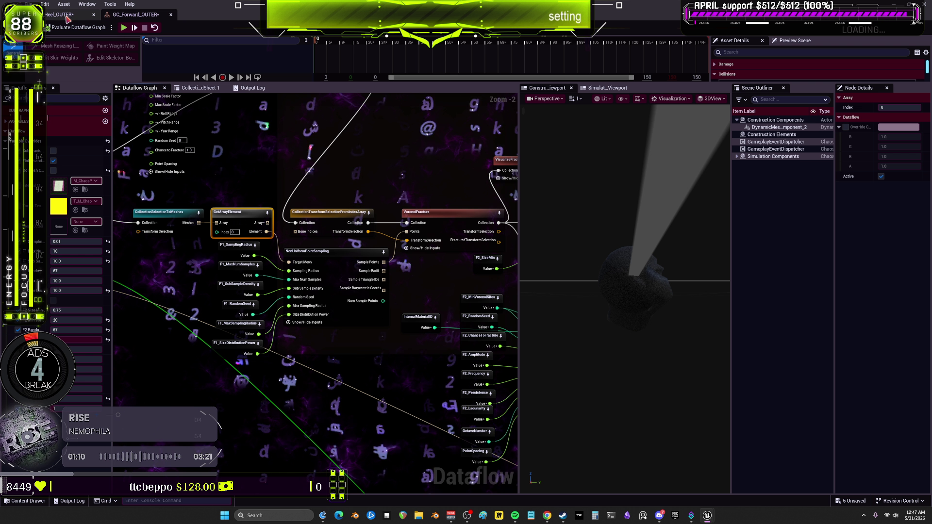
{"action": "left_click_drag", "start_coordinate": [160, 191], "coordinate": [243, 227]}
{"action": "left_click", "coordinate": [379, 283]}
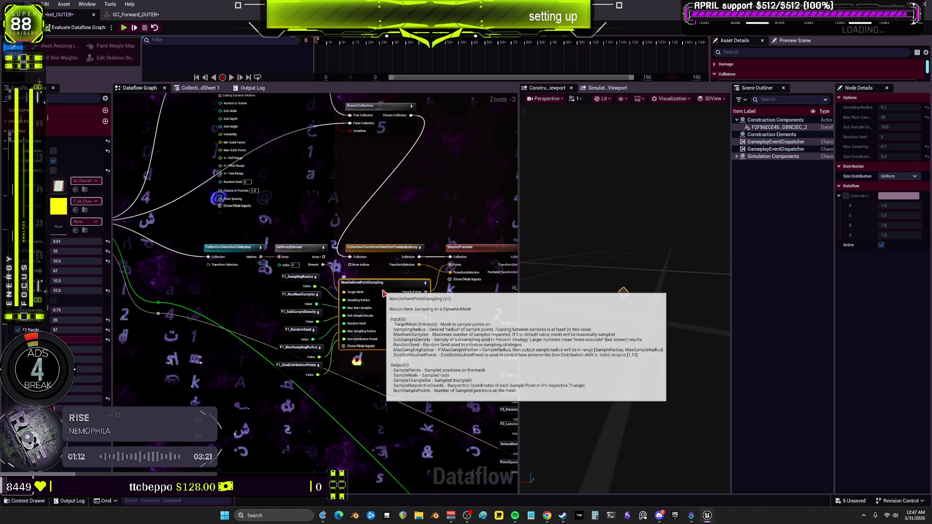
{"action": "left_click", "coordinate": [899, 176]}
{"action": "left_click", "coordinate": [889, 191]}
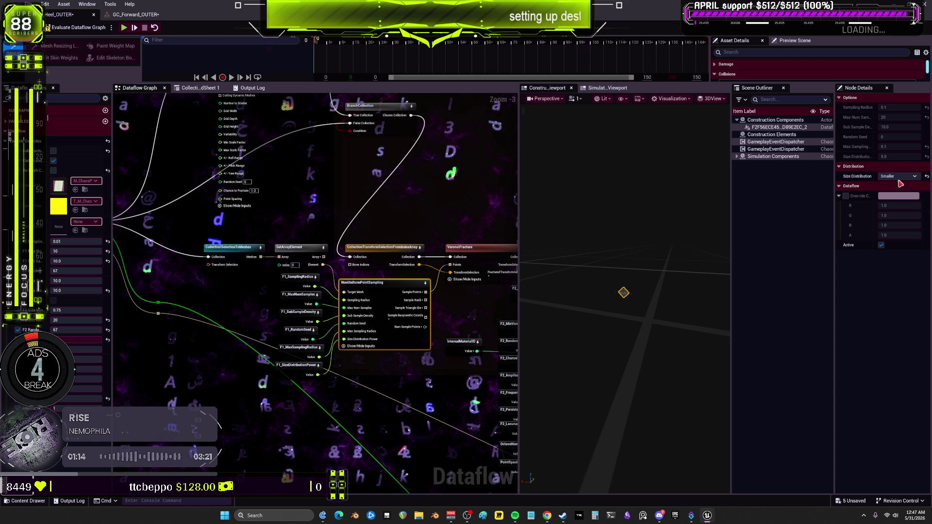
{"action": "left_click", "coordinate": [899, 177]}
{"action": "left_click", "coordinate": [902, 190]}
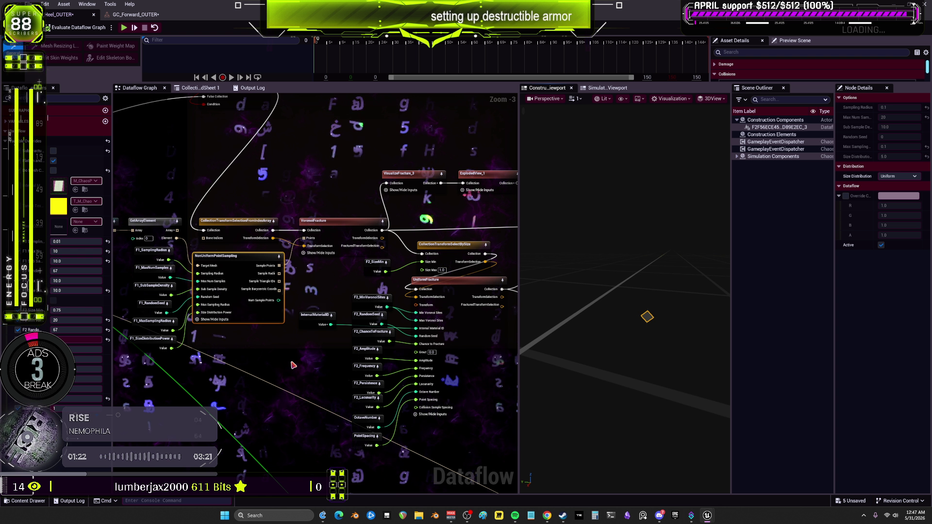
Step: Try Sampling Radius 1, then 0.001, re-evaluating the graph each time
{"action": "left_click", "coordinate": [86, 244]}
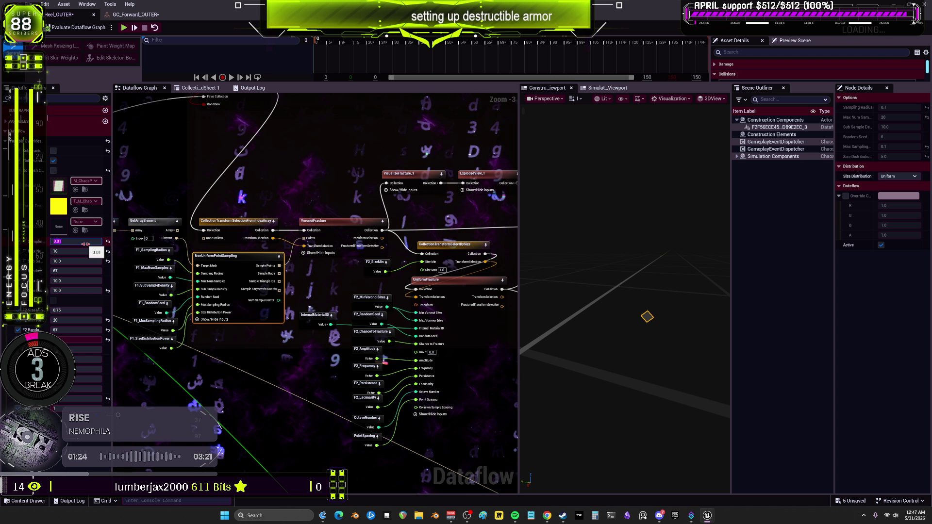
{"action": "type", "text": "1"}
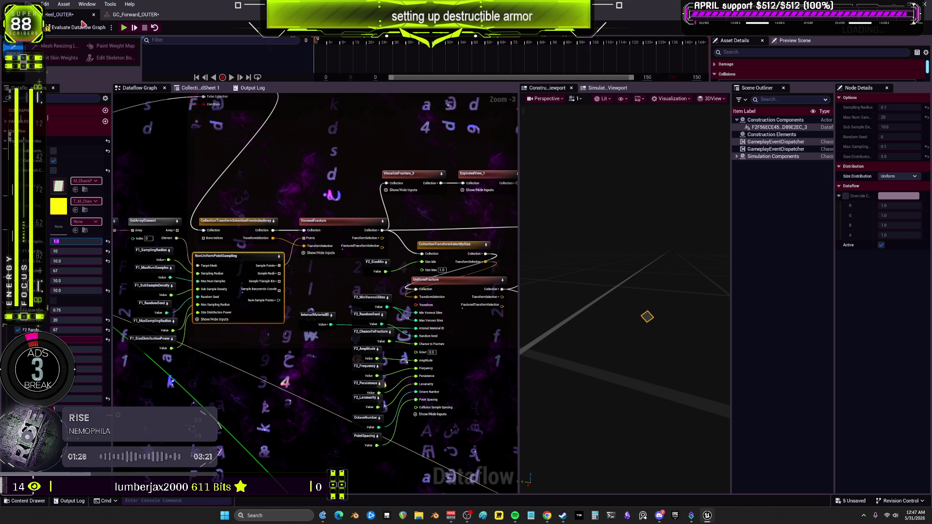
{"action": "left_click", "coordinate": [84, 29]}
{"action": "left_click", "coordinate": [78, 241]}
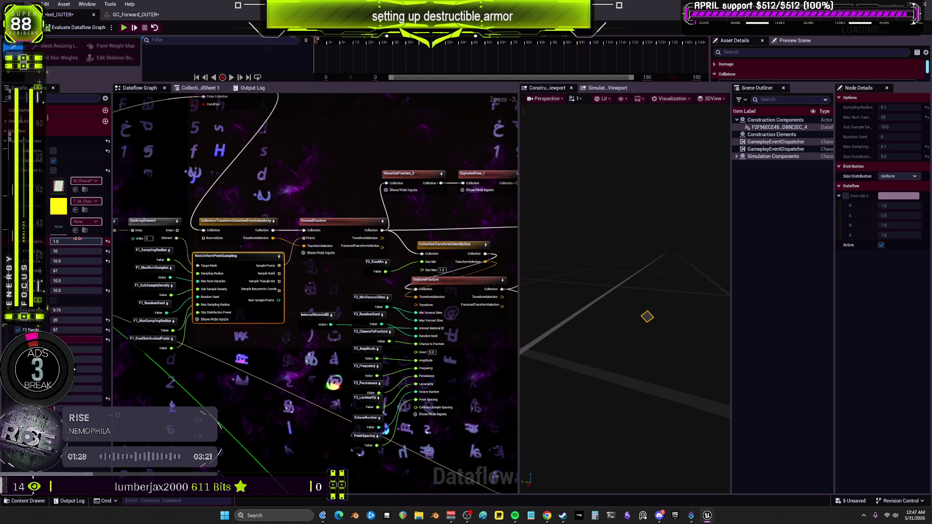
{"action": "type", "text": "0.001"}
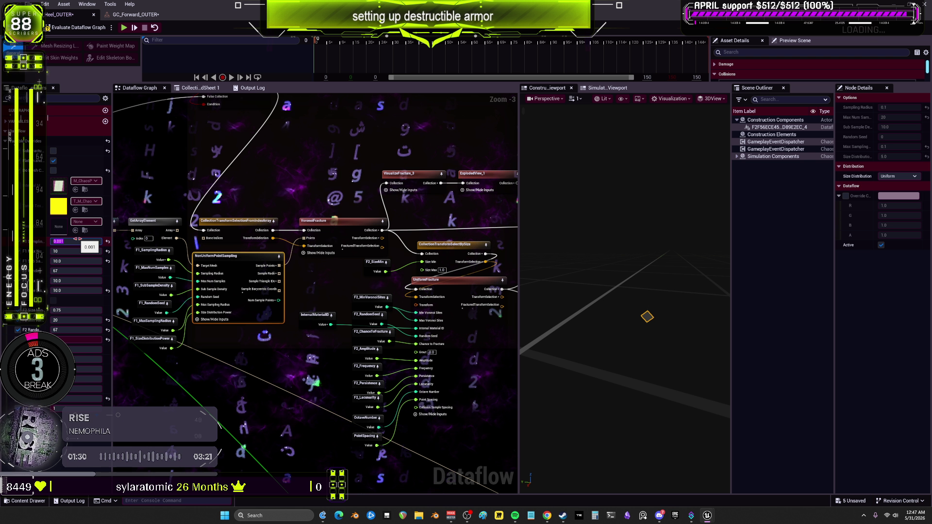
{"action": "left_click", "coordinate": [85, 29]}
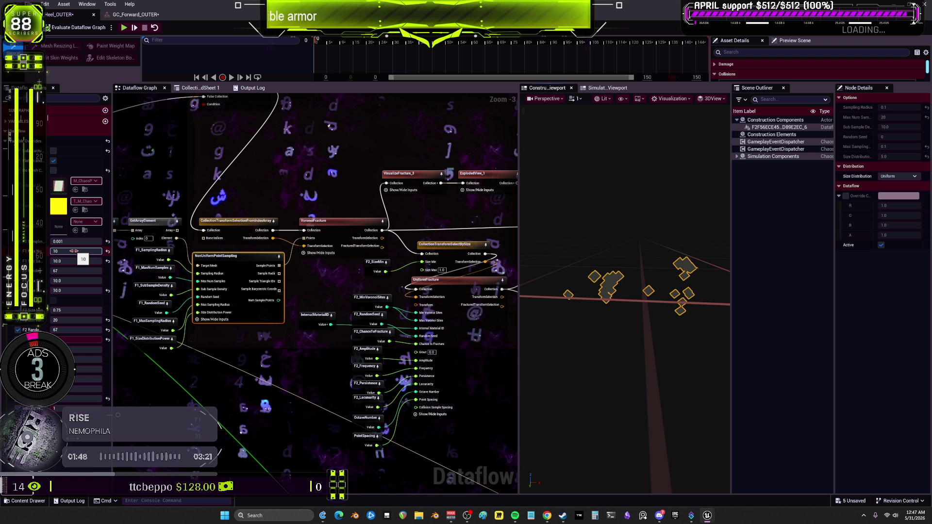
Step: Lower the sampling value from 10 to 3, preview ExplodedView_1, and save the heel asset
{"action": "left_click", "coordinate": [74, 251]}
{"action": "type", "text": "3"}
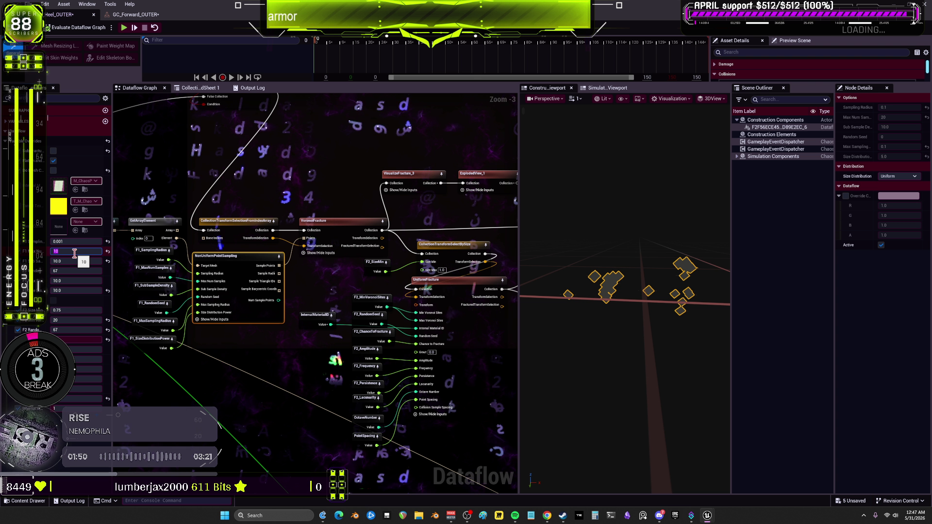
{"action": "key", "text": "Return"}
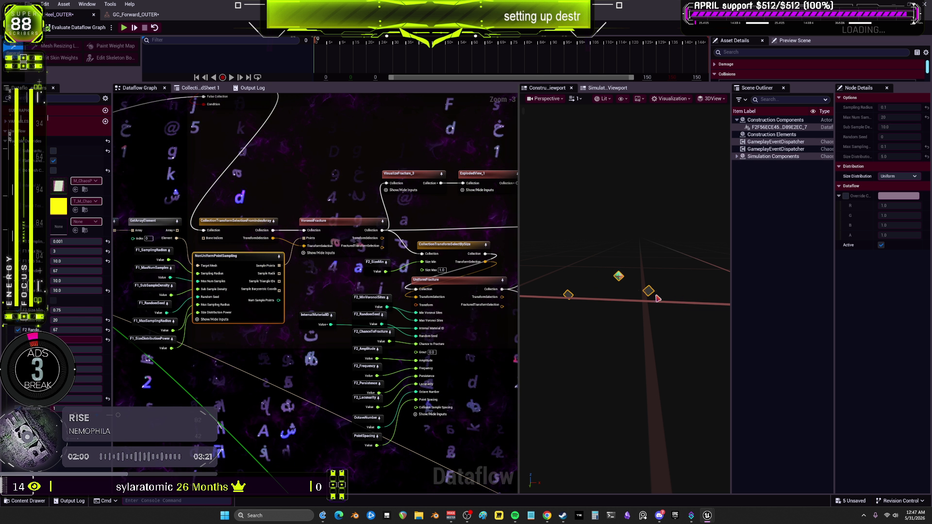
{"action": "left_click", "coordinate": [481, 173]}
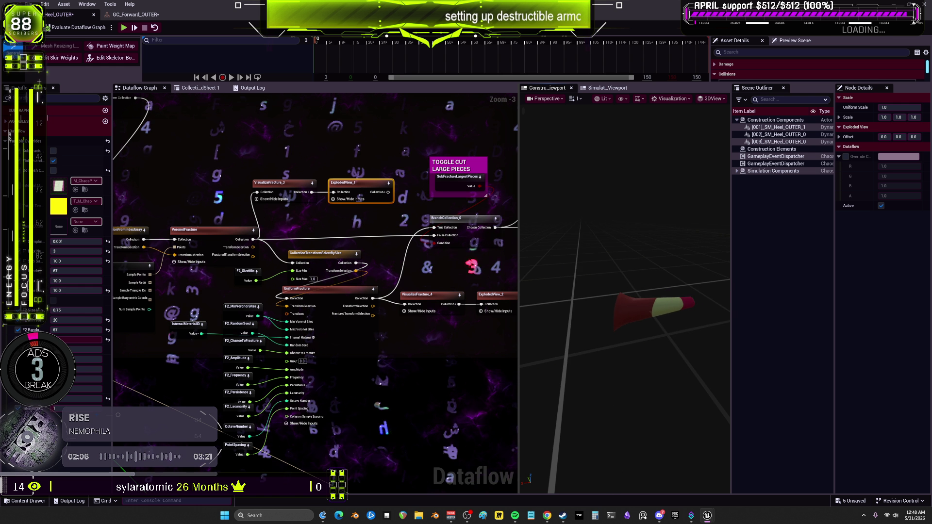
{"action": "key", "text": "ctrl+s"}
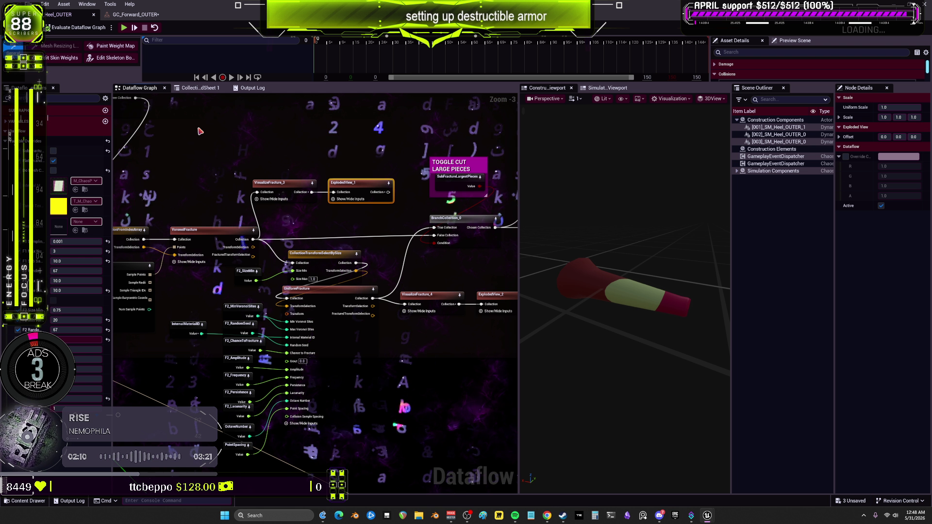
Step: Save the GC_Forward_OUTER asset and return to the main level editor
{"action": "left_click", "coordinate": [128, 16]}
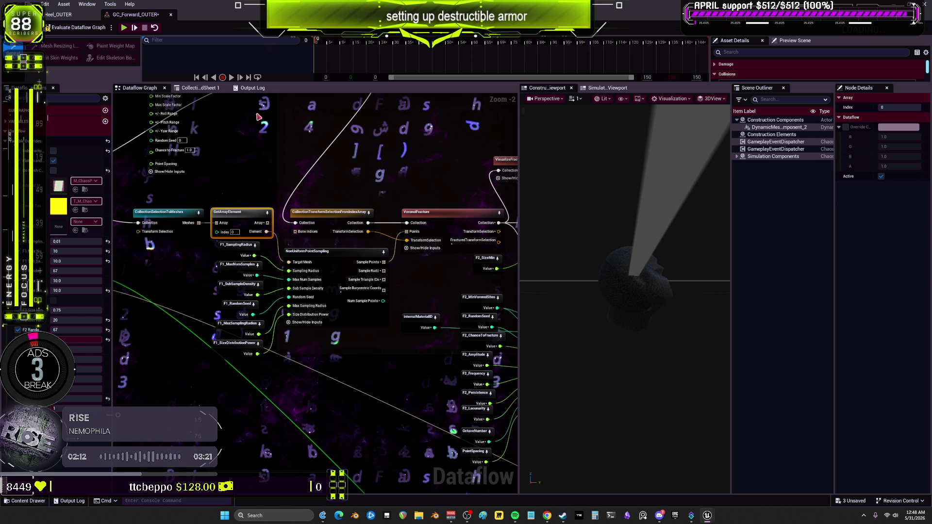
{"action": "right_click", "coordinate": [366, 188]}
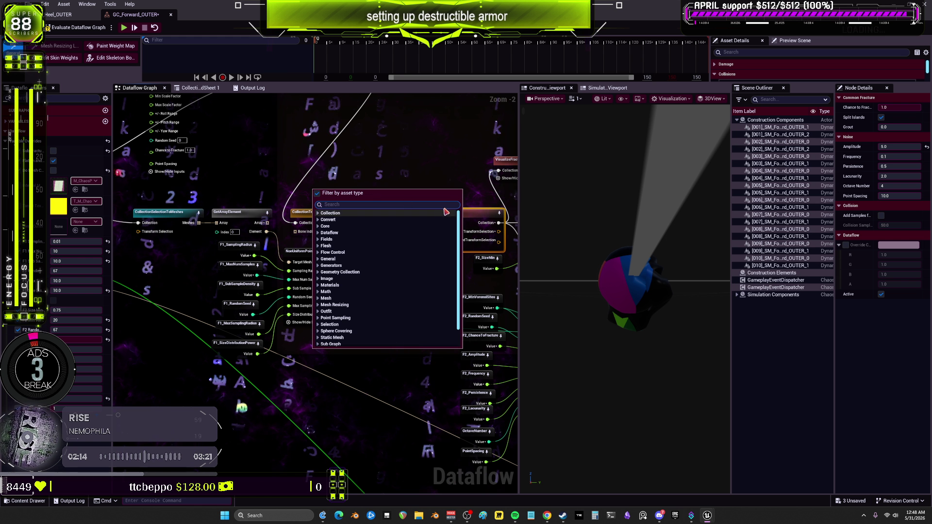
{"action": "key", "text": "Escape"}
{"action": "mouse_move", "coordinate": [626, 291]}
{"action": "left_mouse_down"}
{"action": "mouse_move", "coordinate": [558, 287]}
{"action": "mouse_move", "coordinate": [577, 296]}
{"action": "left_mouse_up"}
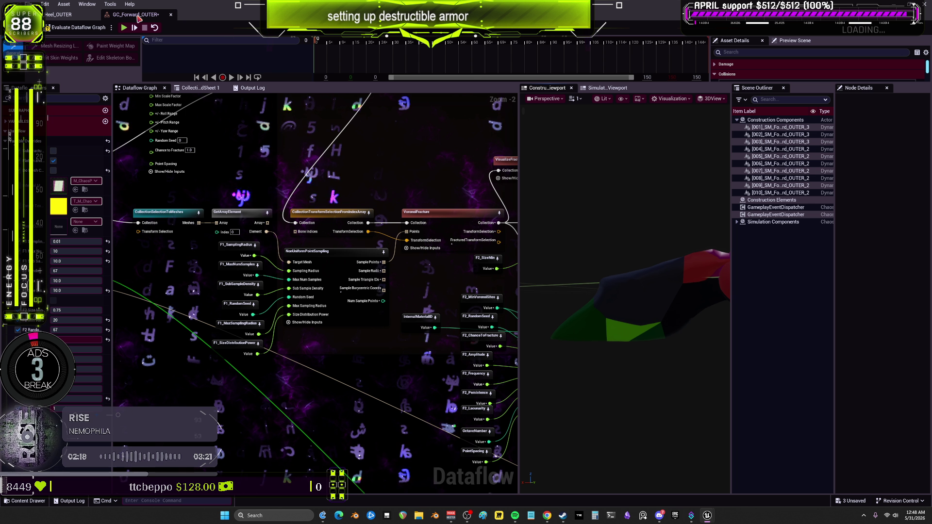
{"action": "key", "text": "ctrl+s"}
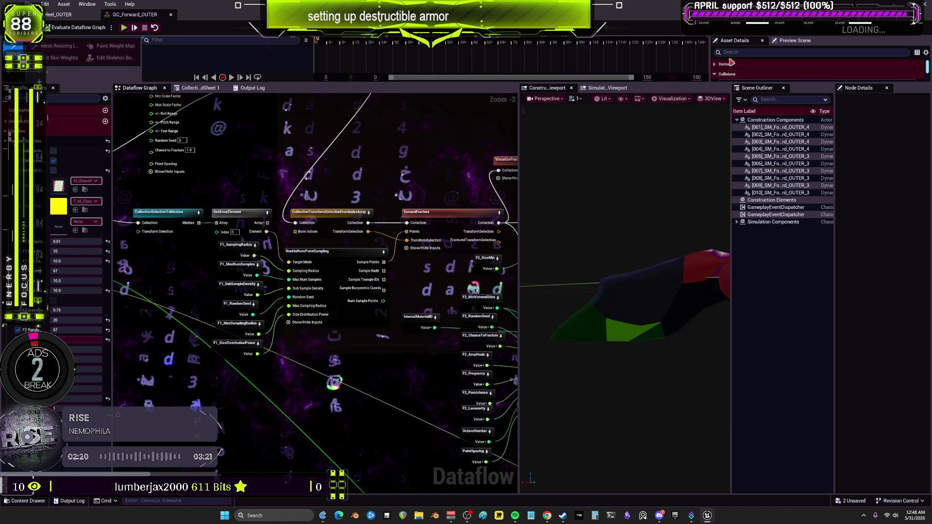
{"action": "key", "text": "alt+Tab"}
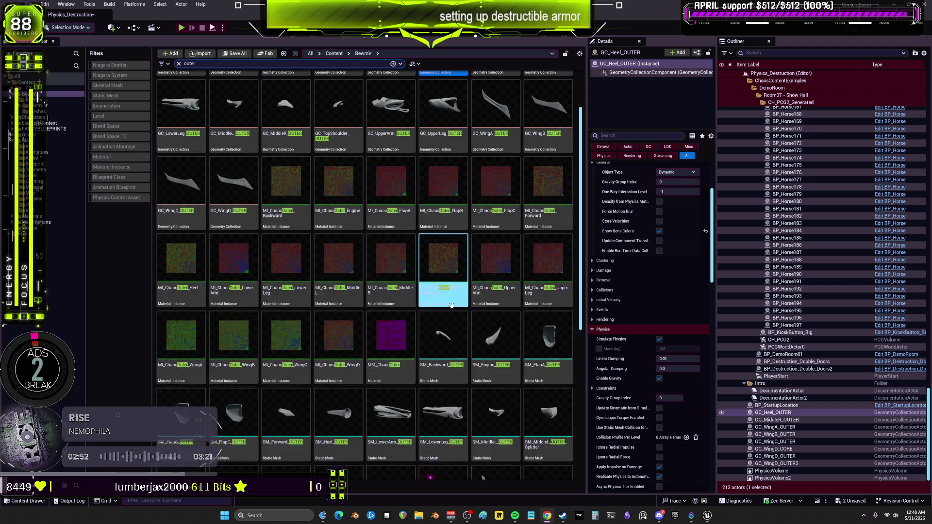
Step: Move GC_Heel_OUTER into the Destruct folder
{"action": "right_click", "coordinate": [454, 294]}
{"action": "key", "text": "Escape"}
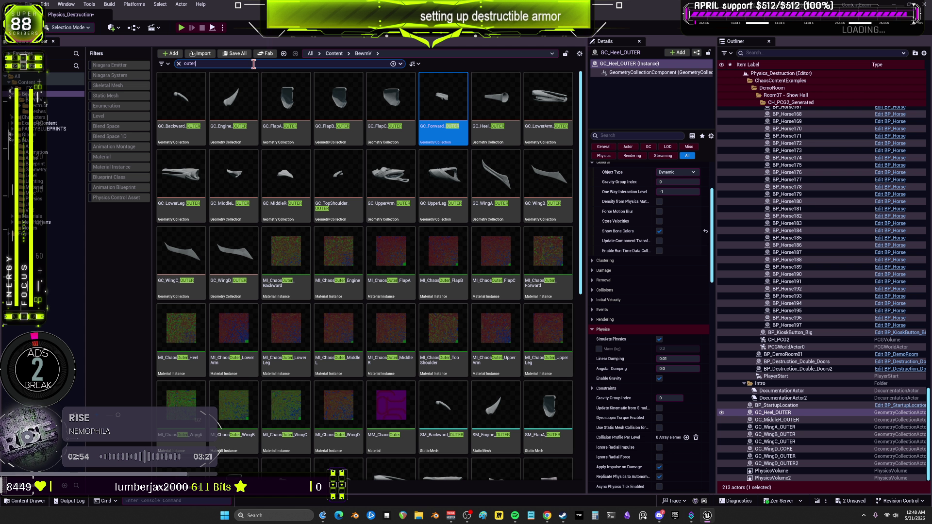
{"action": "key", "text": "BackSpace"}
{"action": "key", "text": "BackSpace"}
{"action": "key", "text": "BackSpace"}
{"action": "type", "text": "core"}
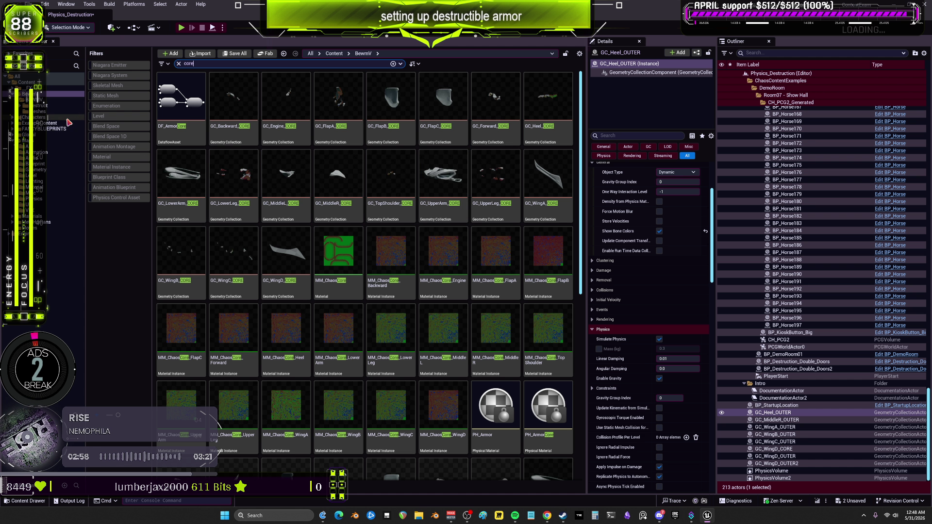
{"action": "left_click", "coordinate": [41, 112]}
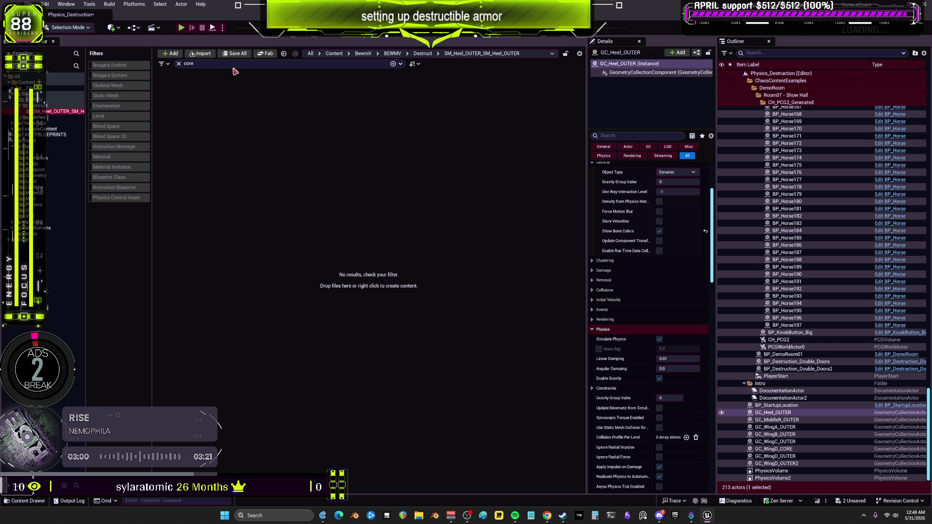
{"action": "left_click_drag", "start_coordinate": [182, 121], "coordinate": [87, 107]}
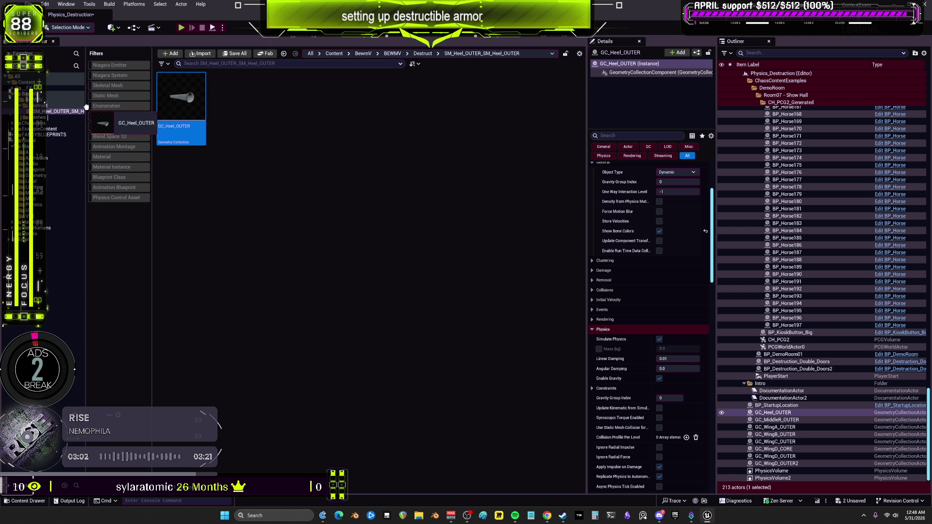
{"action": "left_click", "coordinate": [98, 123]}
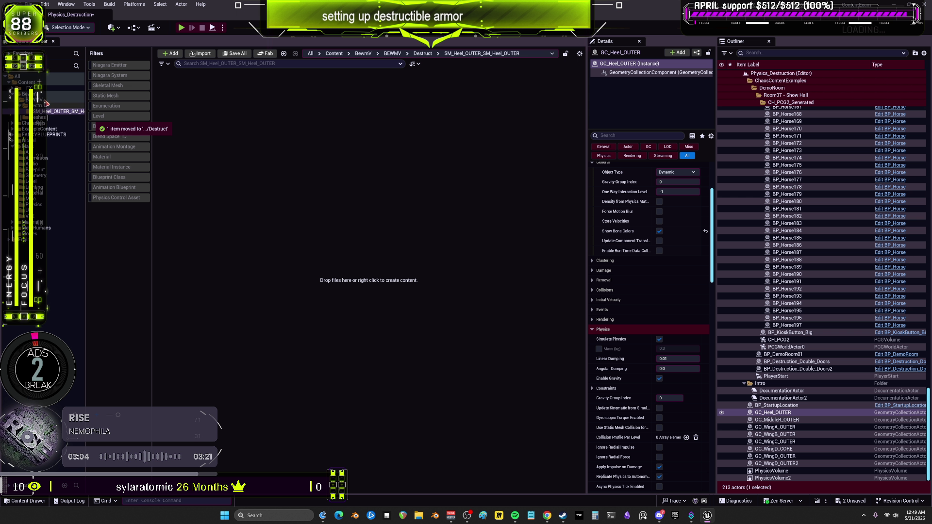
Step: Save all assets and delete the empty SM_Heel_OUTER_SM_Heel_OUTER folder
{"action": "left_click", "coordinate": [44, 100]}
{"action": "left_click", "coordinate": [46, 118], "text": "shift"}
{"action": "right_click", "coordinate": [49, 120]}
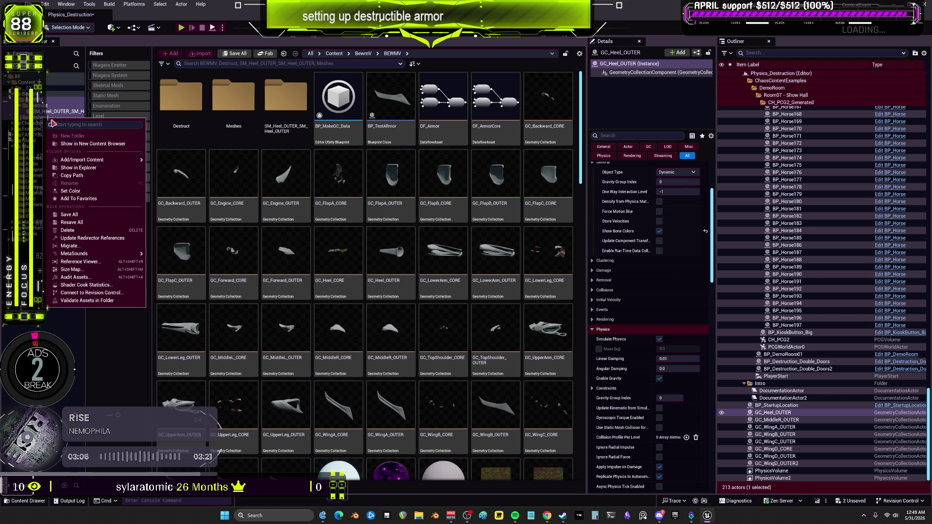
{"action": "left_click", "coordinate": [127, 246]}
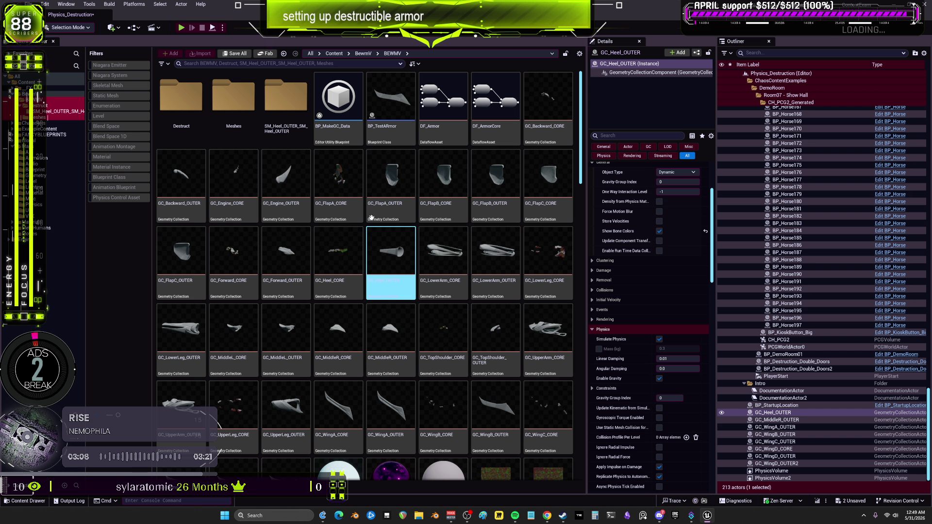
{"action": "key", "text": "Right"}
{"action": "key", "text": "Right"}
{"action": "key", "text": "Left"}
{"action": "key", "text": "alt+f"}
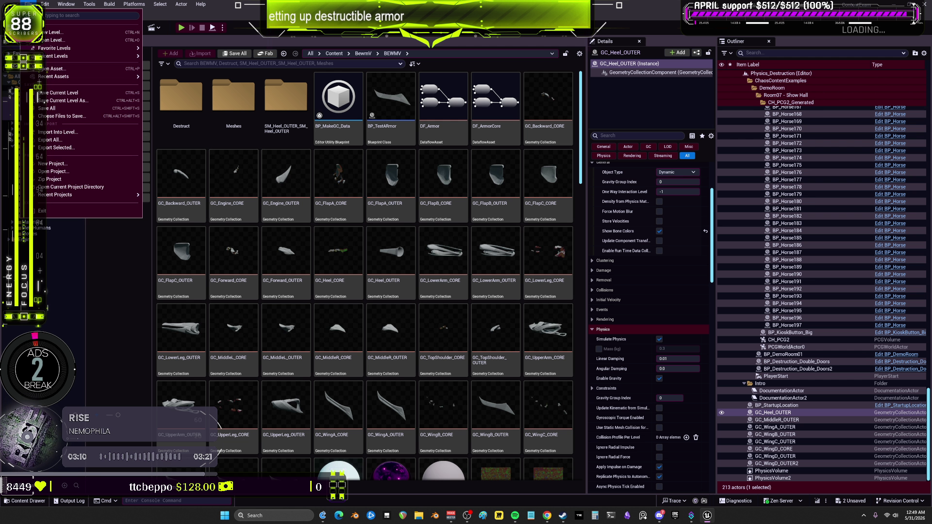
{"action": "left_click", "coordinate": [47, 108]}
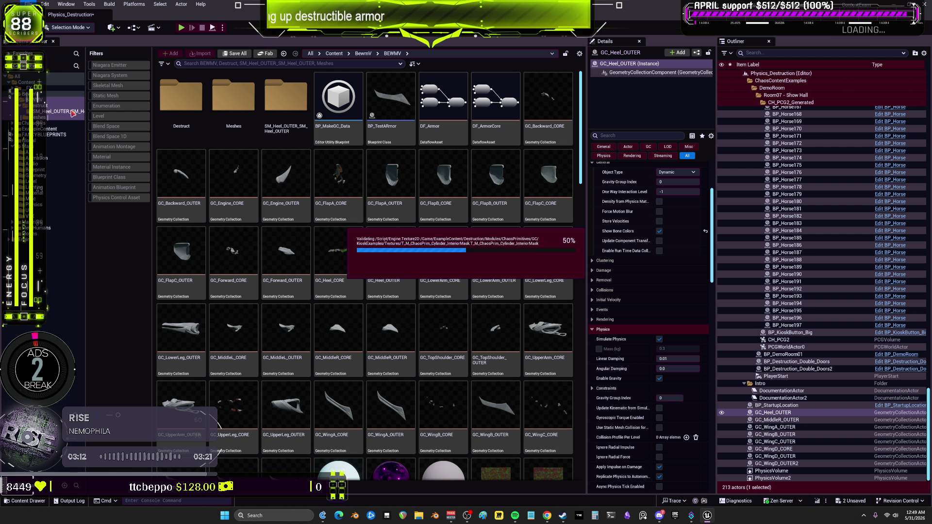
{"action": "left_click", "coordinate": [58, 112]}
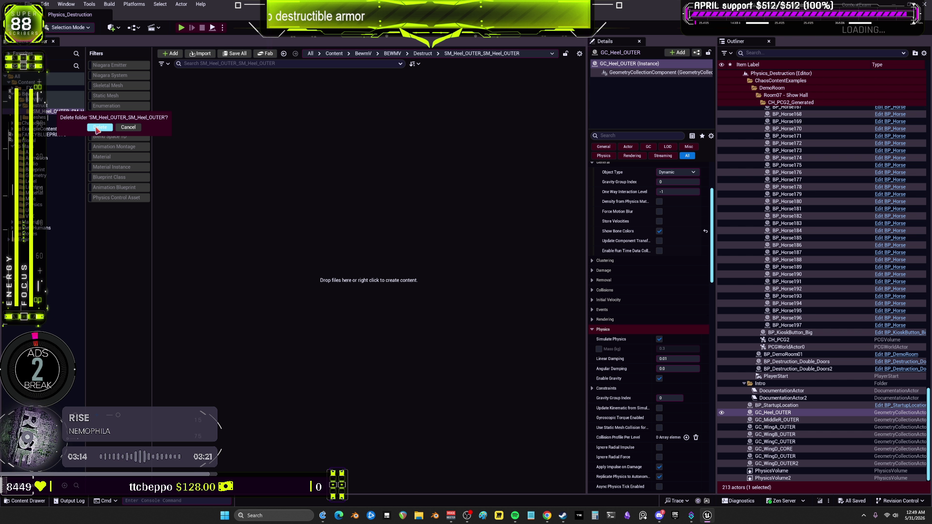
{"action": "left_click", "coordinate": [42, 106]}
{"action": "left_click", "coordinate": [191, 83]}
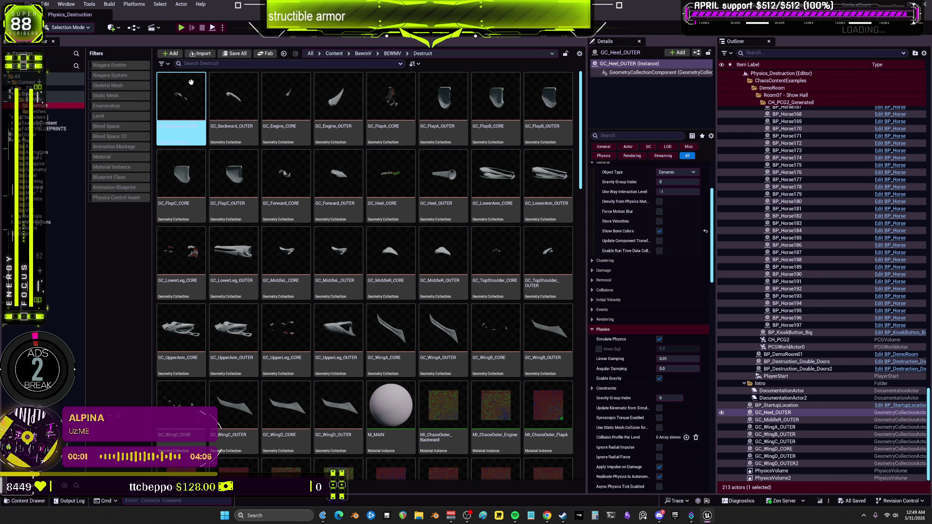
{"action": "type", "text": "core"}
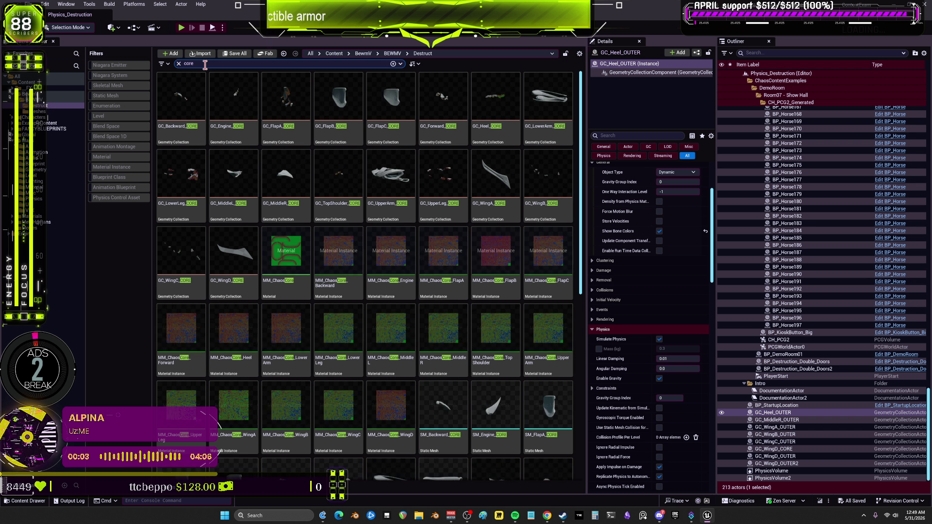
{"action": "right_click", "coordinate": [322, 267]}
{"action": "left_click", "coordinate": [246, 268]}
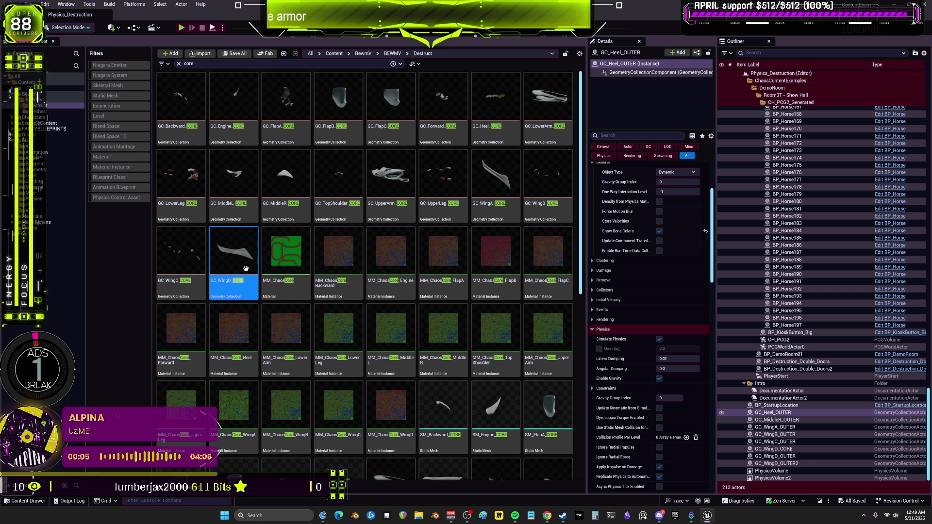
{"action": "scroll", "coordinate": [340, 243], "scroll_direction": "down", "scroll_amount": 6}
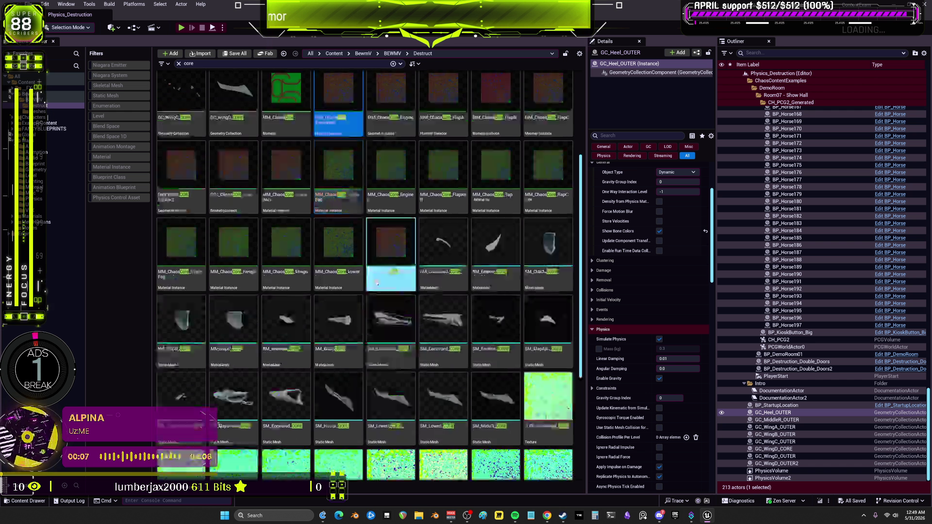
{"action": "scroll", "coordinate": [386, 282], "scroll_direction": "up", "scroll_amount": 6}
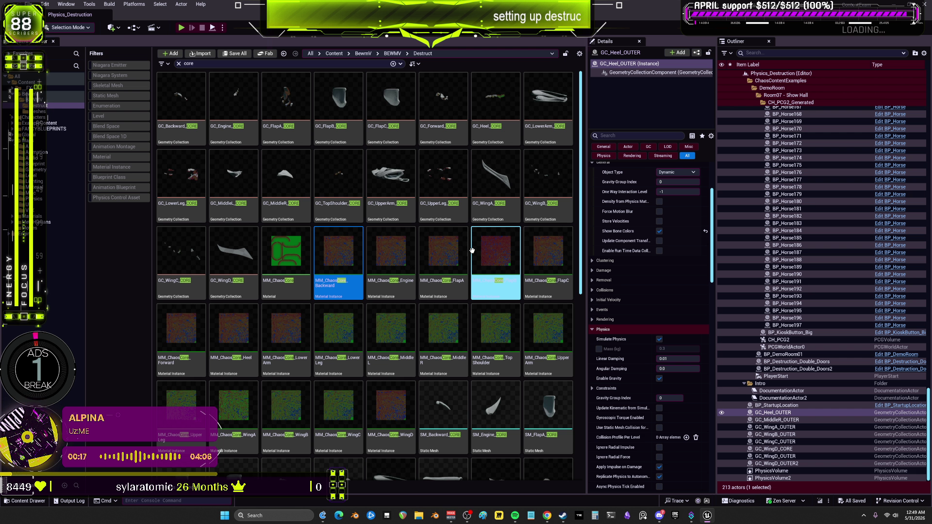
{"action": "mouse_move", "coordinate": [477, 254]}
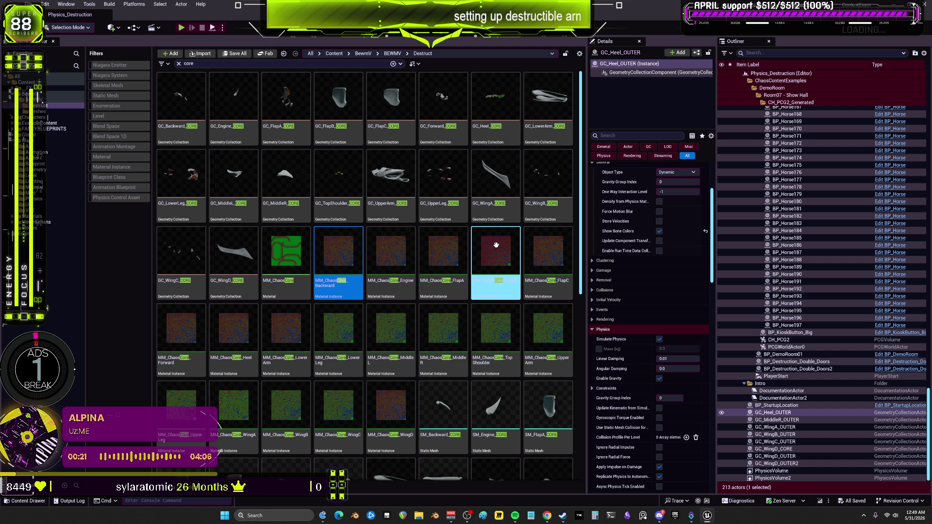
Step: Open GC_WingD_CORE, switch its preview to Unlit, and orbit around the fractured wing core
{"action": "double_click", "coordinate": [235, 257]}
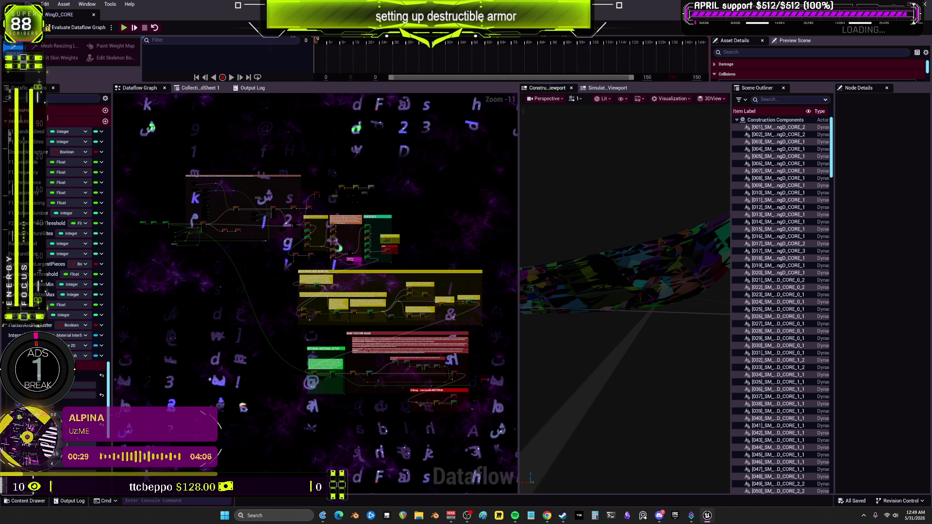
{"action": "left_click", "coordinate": [603, 98]}
{"action": "left_click", "coordinate": [612, 142]}
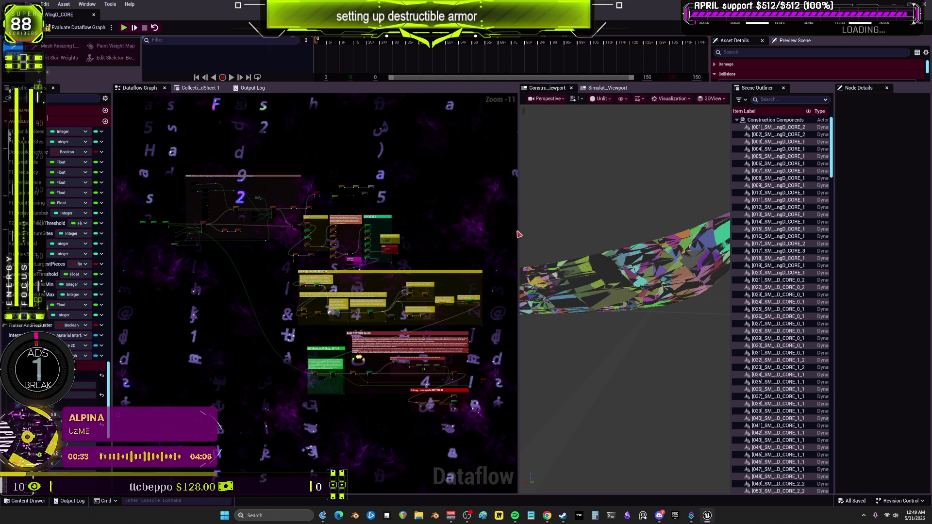
{"action": "left_click_drag", "start_coordinate": [517, 231], "coordinate": [297, 230]}
{"action": "left_click_drag", "start_coordinate": [500, 267], "coordinate": [524, 267]}
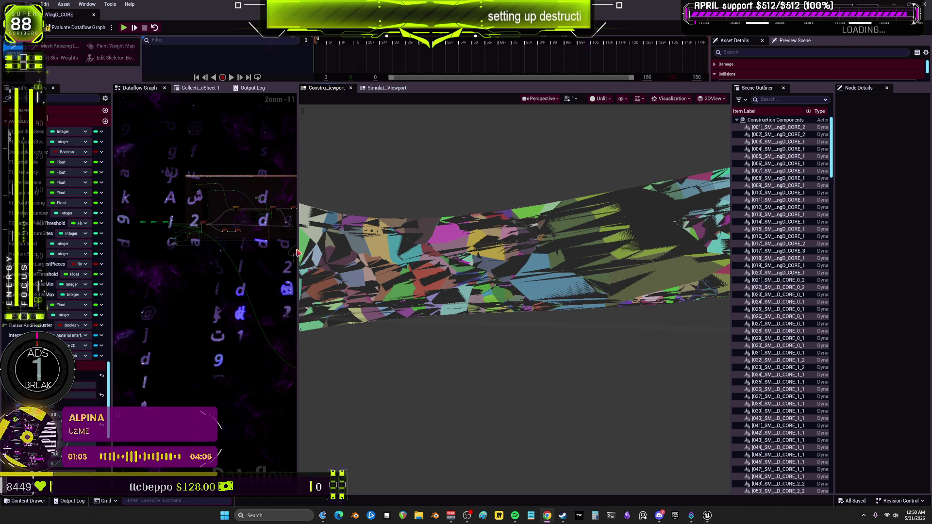
{"action": "left_click_drag", "start_coordinate": [298, 253], "coordinate": [605, 253]}
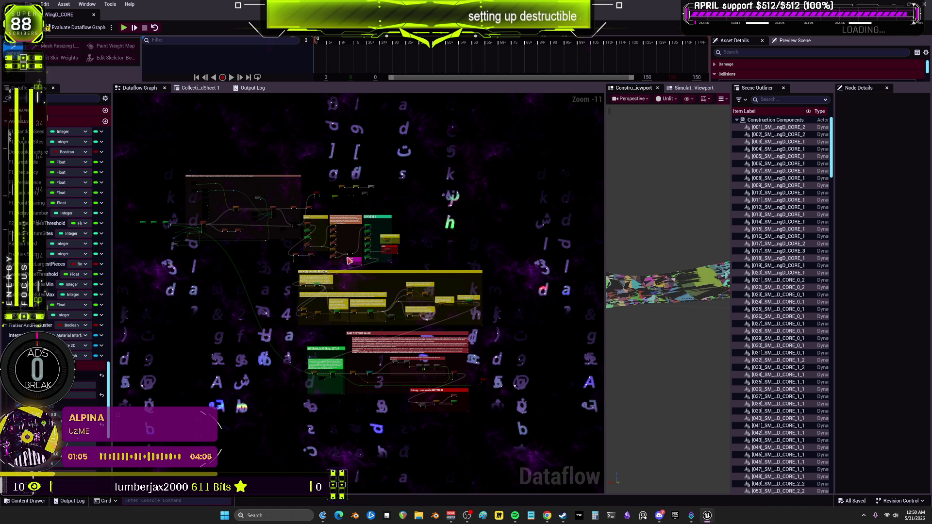
Step: Pan and zoom across the fracture nodes, sub-fracture block, UniformFracture_0 and its F1 inputs
{"action": "scroll", "coordinate": [348, 261], "scroll_direction": "up", "scroll_amount": 8}
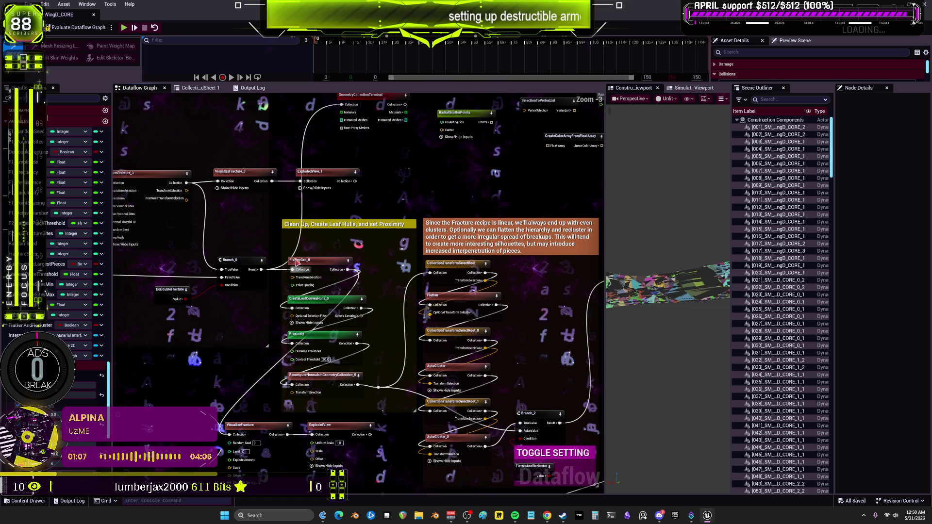
{"action": "scroll", "coordinate": [297, 263], "scroll_direction": "up", "scroll_amount": 4}
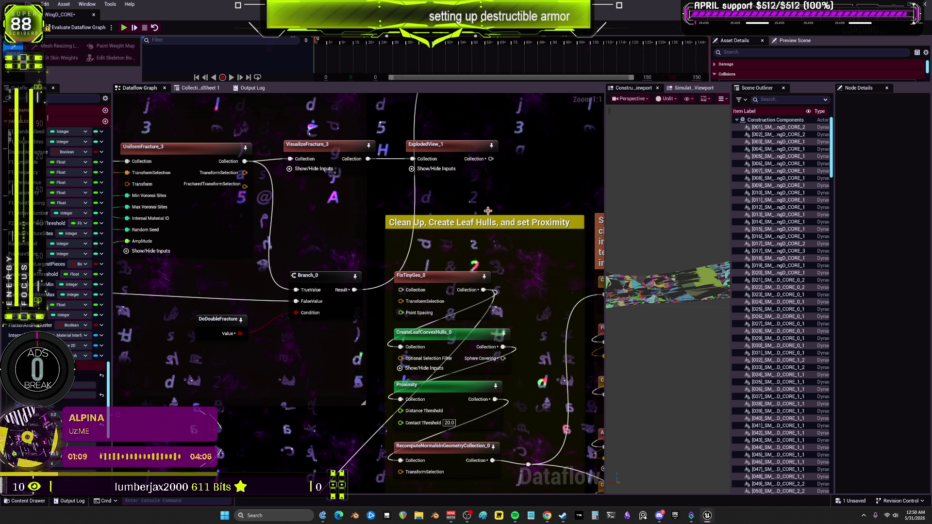
{"action": "left_click_drag", "start_coordinate": [337, 247], "coordinate": [446, 260]}
{"action": "scroll", "coordinate": [307, 259], "scroll_direction": "down", "scroll_amount": 5}
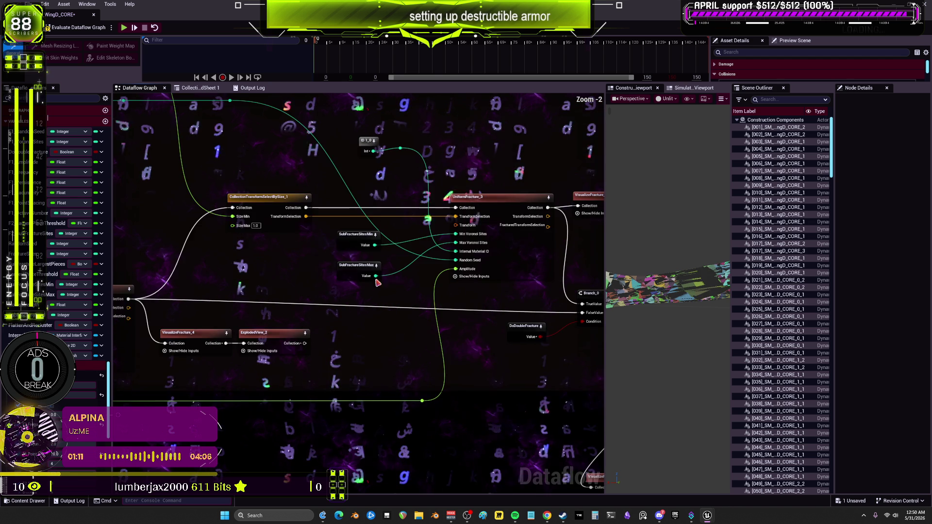
{"action": "left_click_drag", "start_coordinate": [307, 259], "coordinate": [376, 260]}
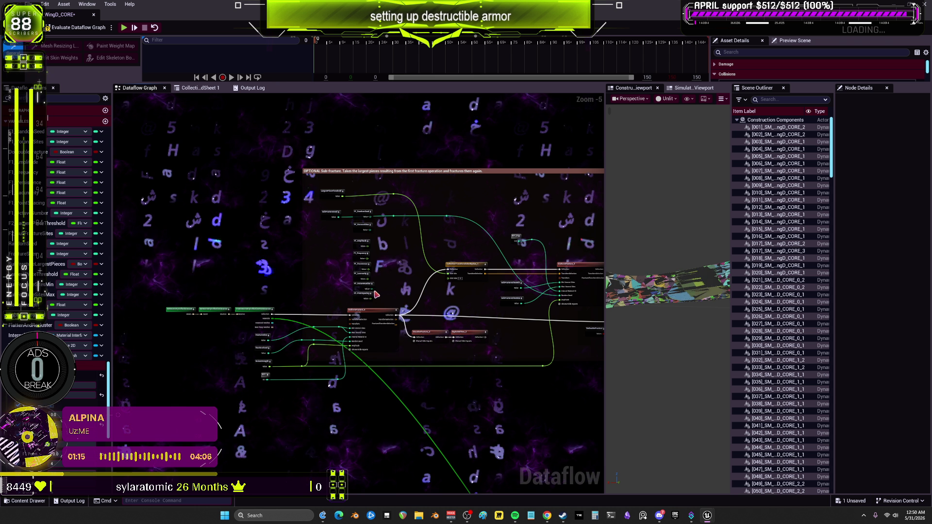
{"action": "scroll", "coordinate": [375, 295], "scroll_direction": "up", "scroll_amount": 3}
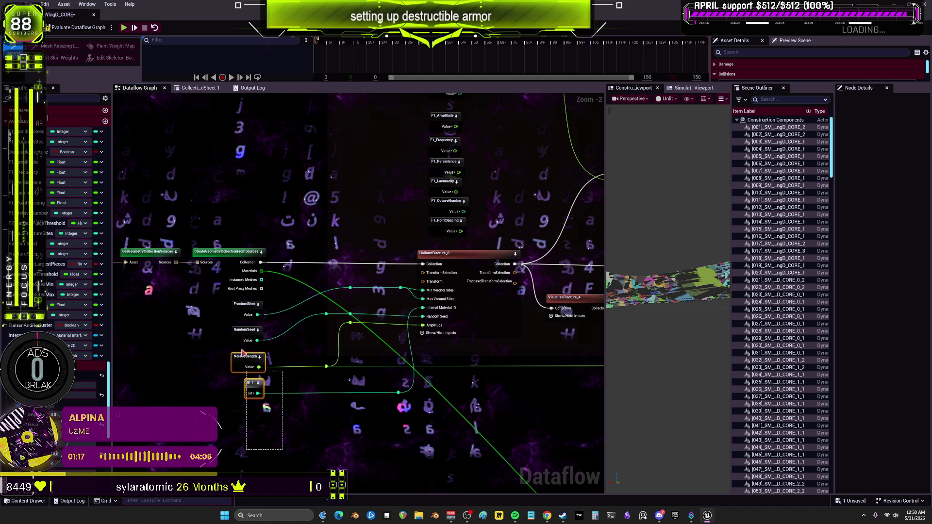
{"action": "mouse_move", "coordinate": [357, 332]}
{"action": "left_mouse_down"}
{"action": "mouse_move", "coordinate": [458, 323]}
{"action": "mouse_move", "coordinate": [279, 270]}
{"action": "left_mouse_up"}
{"action": "left_click_drag", "start_coordinate": [148, 260], "coordinate": [399, 246]}
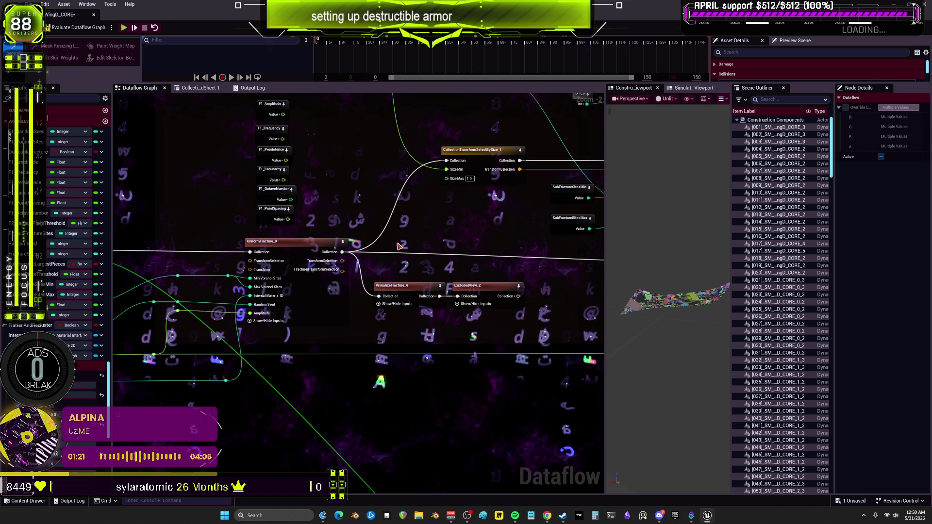
{"action": "mouse_move", "coordinate": [314, 212]}
{"action": "left_mouse_down"}
{"action": "mouse_move", "coordinate": [360, 269]}
{"action": "mouse_move", "coordinate": [363, 339]}
{"action": "left_mouse_up"}
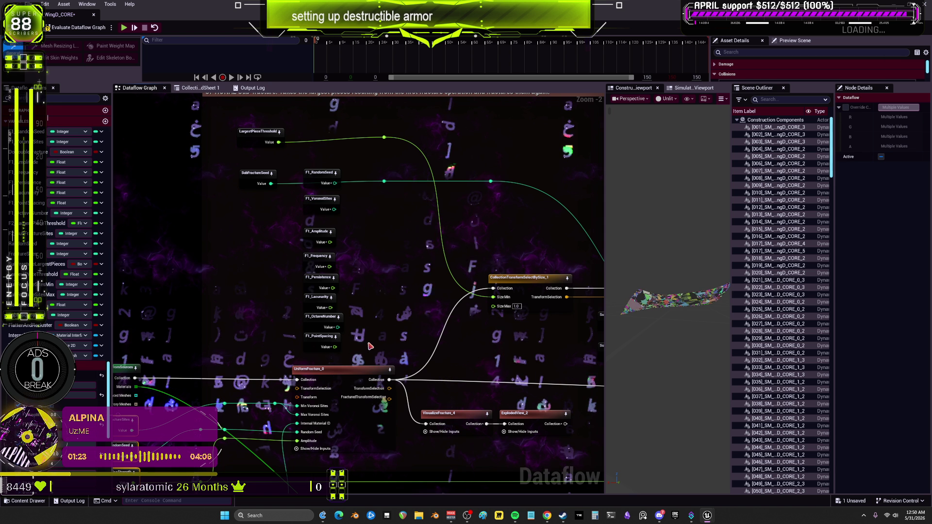
Step: Review the comment blocks and terminal node, then inspect the DoDoubleFracture variable's properties
{"action": "left_click_drag", "start_coordinate": [474, 268], "coordinate": [222, 252]}
{"action": "scroll", "coordinate": [222, 252], "scroll_direction": "down", "scroll_amount": 2}
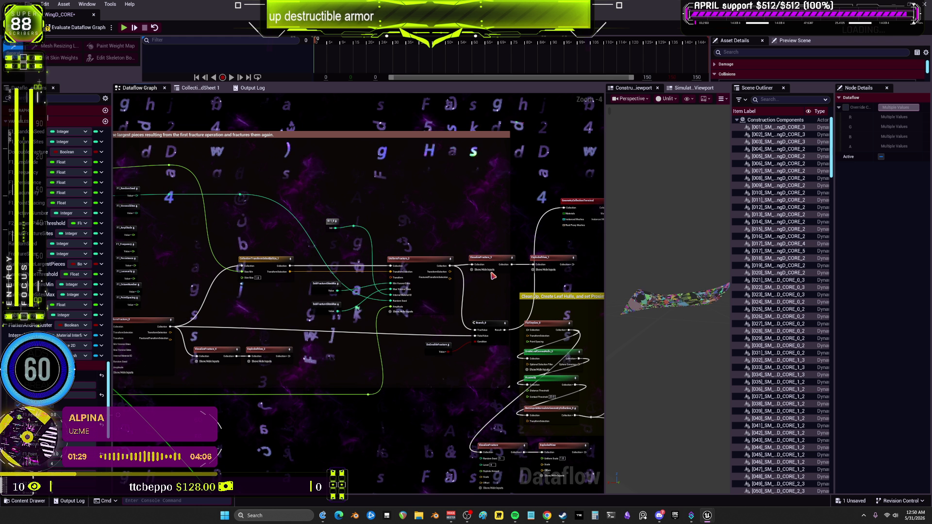
{"action": "scroll", "coordinate": [493, 276], "scroll_direction": "up", "scroll_amount": 3}
{"action": "left_click_drag", "start_coordinate": [443, 245], "coordinate": [344, 279]}
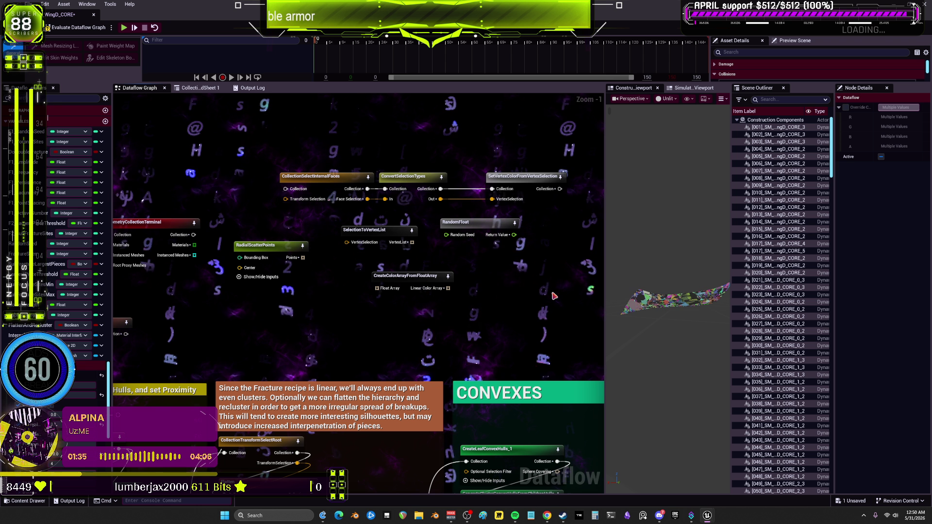
{"action": "left_click_drag", "start_coordinate": [290, 194], "coordinate": [376, 287]}
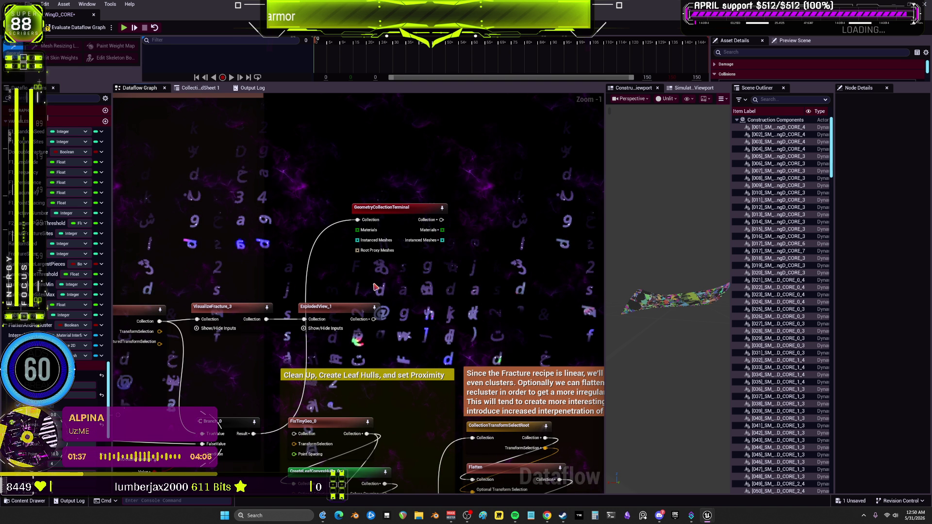
{"action": "left_click_drag", "start_coordinate": [313, 303], "coordinate": [391, 277]}
{"action": "left_click_drag", "start_coordinate": [336, 314], "coordinate": [518, 298]}
{"action": "left_click", "coordinate": [465, 376]}
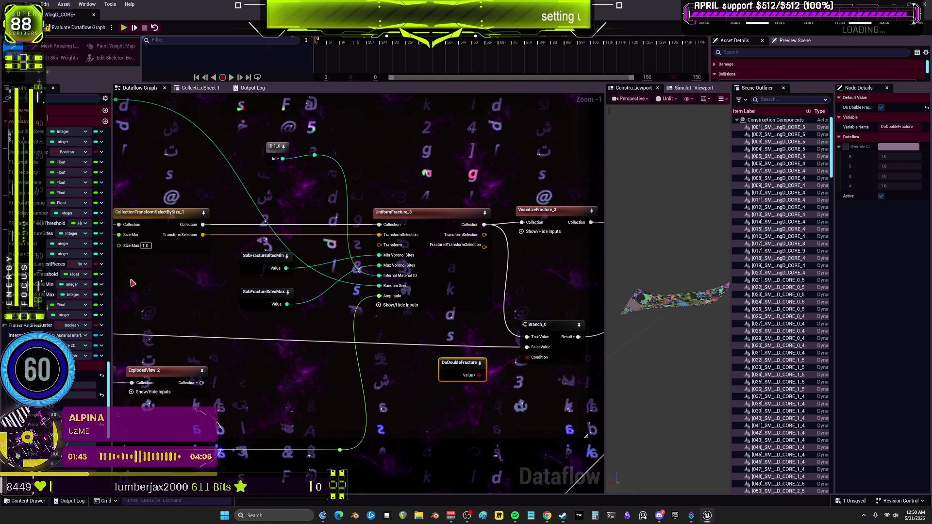
Step: Marquee-select the LargestPieceThreshold, SubFractureSeed and all F1 parameter nodes
{"action": "scroll", "coordinate": [410, 293], "scroll_direction": "down", "scroll_amount": 2}
{"action": "left_click_drag", "start_coordinate": [411, 293], "coordinate": [436, 309]}
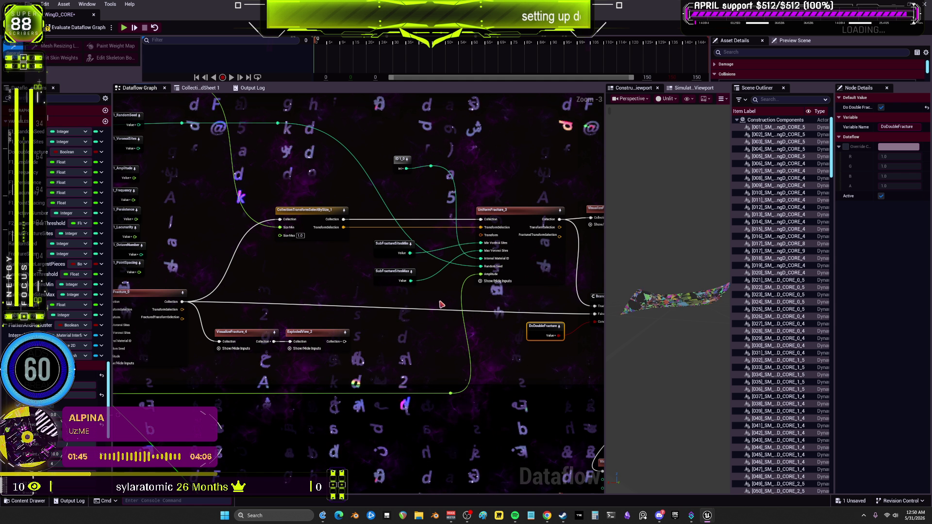
{"action": "left_click_drag", "start_coordinate": [374, 146], "coordinate": [580, 195]}
{"action": "mouse_move", "coordinate": [370, 321]}
{"action": "left_mouse_down"}
{"action": "mouse_move", "coordinate": [304, 156]}
{"action": "mouse_move", "coordinate": [282, 137]}
{"action": "left_mouse_up"}
Step: Delete the selected nodes, then FractureSites, RandomSeed, NoiseStrength, ID and the leftover reroutes
{"action": "key", "text": "Delete"}
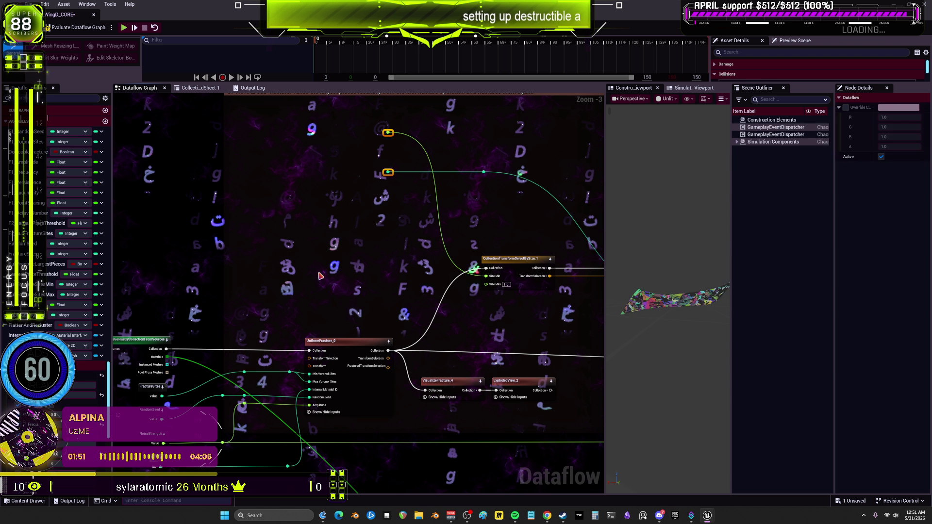
{"action": "mouse_move", "coordinate": [321, 276]}
{"action": "left_mouse_down"}
{"action": "mouse_move", "coordinate": [354, 251]}
{"action": "mouse_move", "coordinate": [491, 208]}
{"action": "left_mouse_up"}
{"action": "left_click_drag", "start_coordinate": [355, 439], "coordinate": [314, 323]}
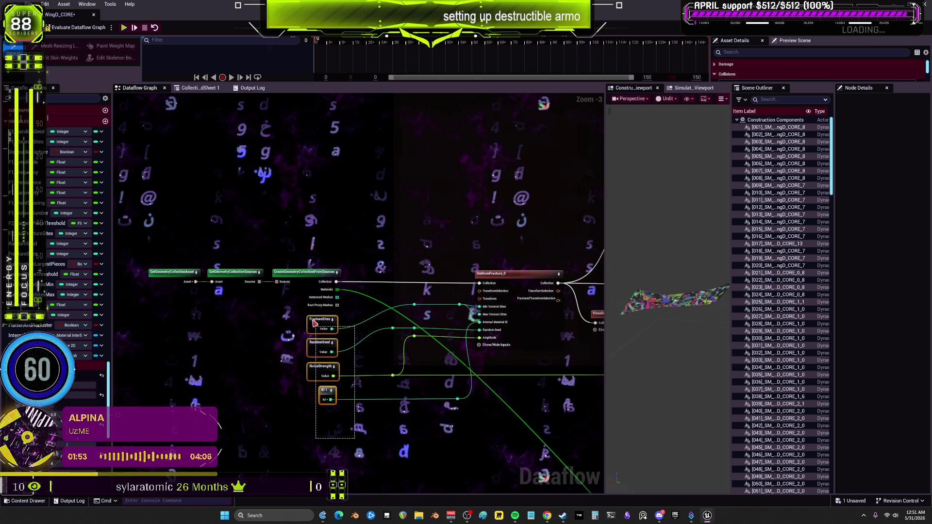
{"action": "key", "text": "Delete"}
{"action": "mouse_move", "coordinate": [360, 435]}
{"action": "left_mouse_down"}
{"action": "mouse_move", "coordinate": [453, 312]}
{"action": "mouse_move", "coordinate": [461, 284]}
{"action": "left_mouse_up"}
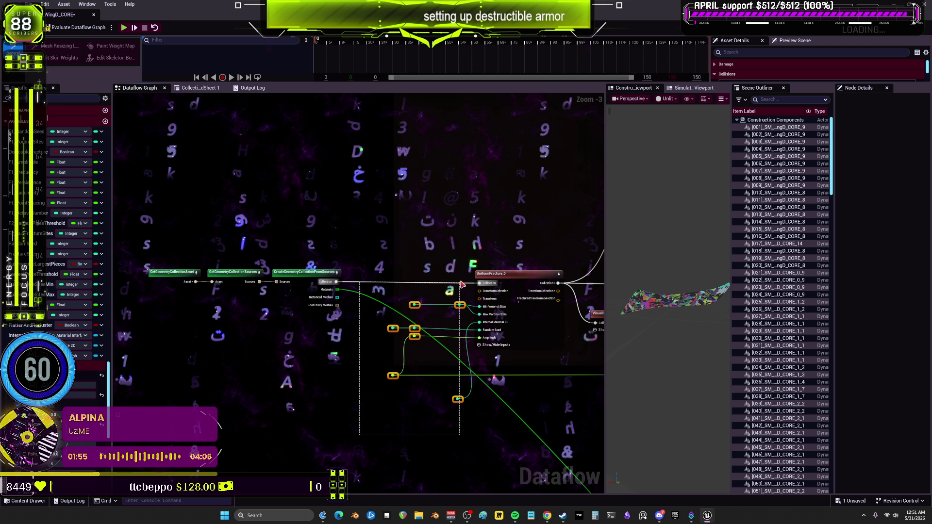
{"action": "key", "text": "Delete"}
Step: Shift UniformFracture_0 further left in the graph
{"action": "left_click_drag", "start_coordinate": [520, 251], "coordinate": [189, 281]}
{"action": "scroll", "coordinate": [477, 289], "scroll_direction": "down", "scroll_amount": 2}
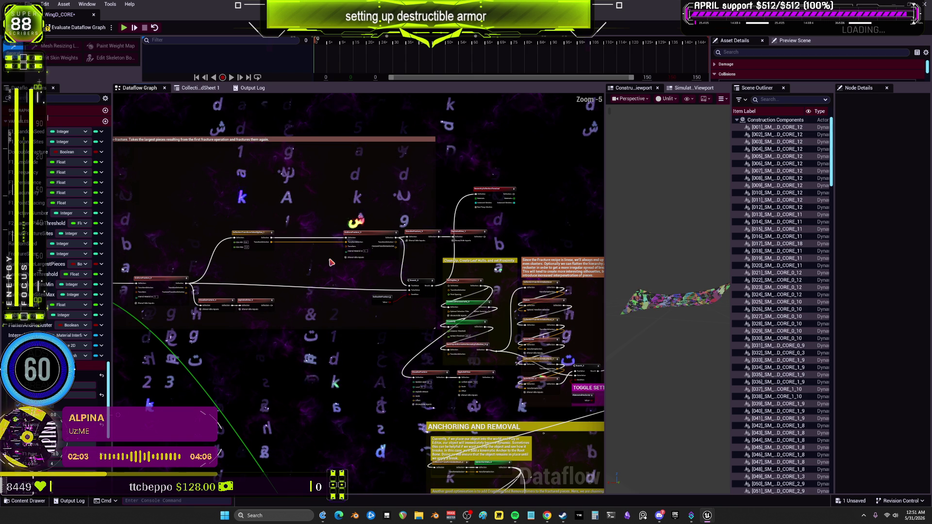
{"action": "scroll", "coordinate": [394, 265], "scroll_direction": "up", "scroll_amount": 3}
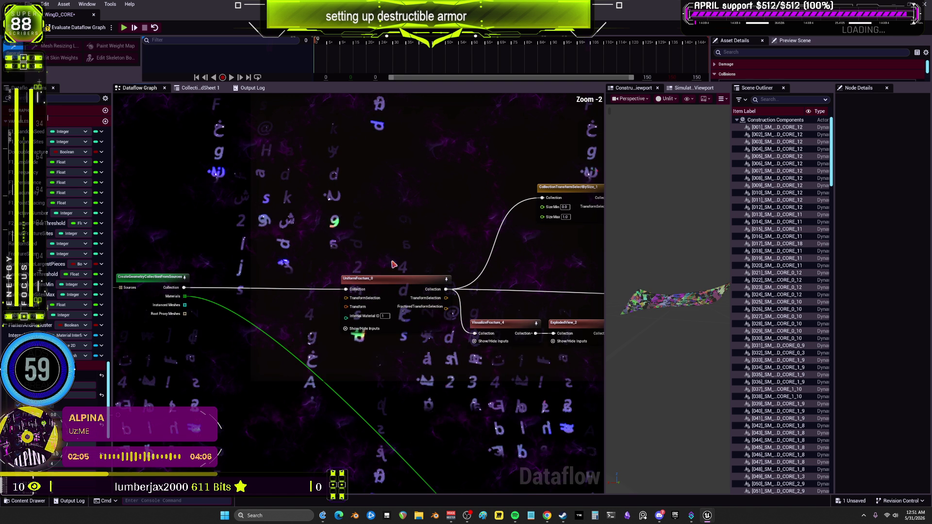
{"action": "left_click_drag", "start_coordinate": [418, 293], "coordinate": [354, 293]}
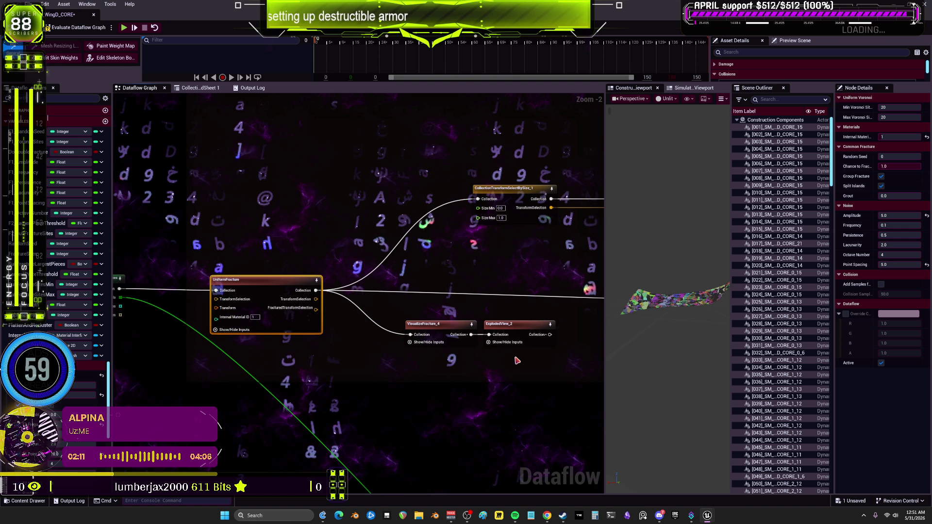
Step: Move SelectBySize_1, UniformFracture_3, VisualizeFracture_3 left and tuck VisualizeFracture_4/ExplodedView_2 under UniformFracture_0
{"action": "mouse_move", "coordinate": [543, 359]}
{"action": "left_mouse_down"}
{"action": "mouse_move", "coordinate": [403, 316]}
{"action": "mouse_move", "coordinate": [401, 346]}
{"action": "left_mouse_up"}
{"action": "left_click_drag", "start_coordinate": [507, 198], "coordinate": [404, 203]}
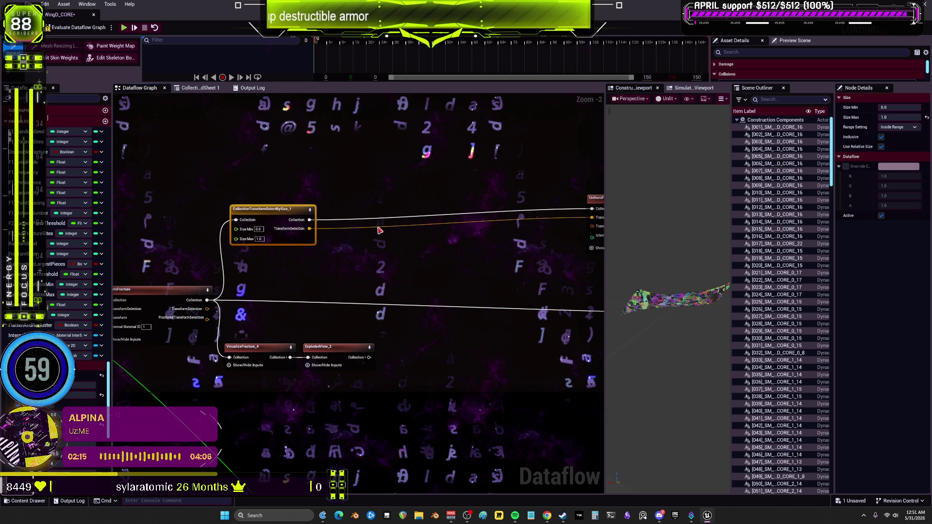
{"action": "left_click_drag", "start_coordinate": [499, 214], "coordinate": [248, 221]}
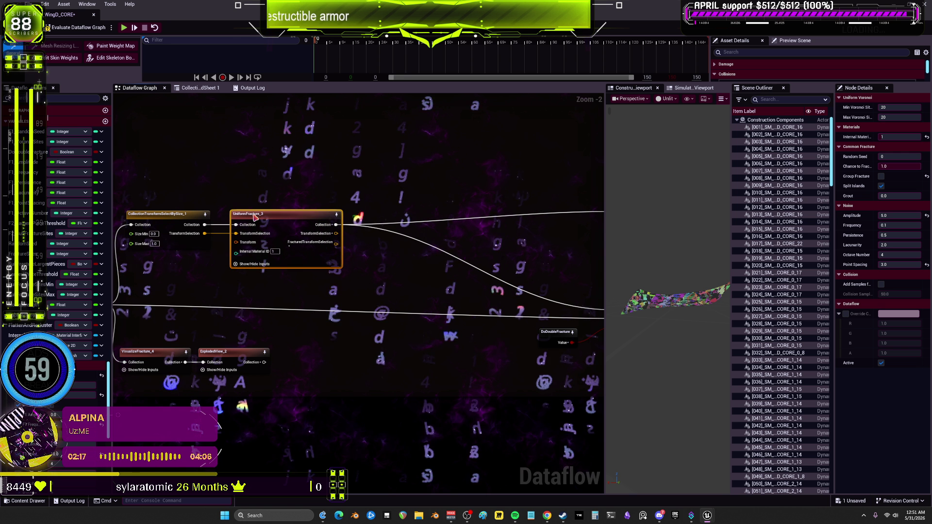
{"action": "left_click_drag", "start_coordinate": [462, 213], "coordinate": [368, 210]}
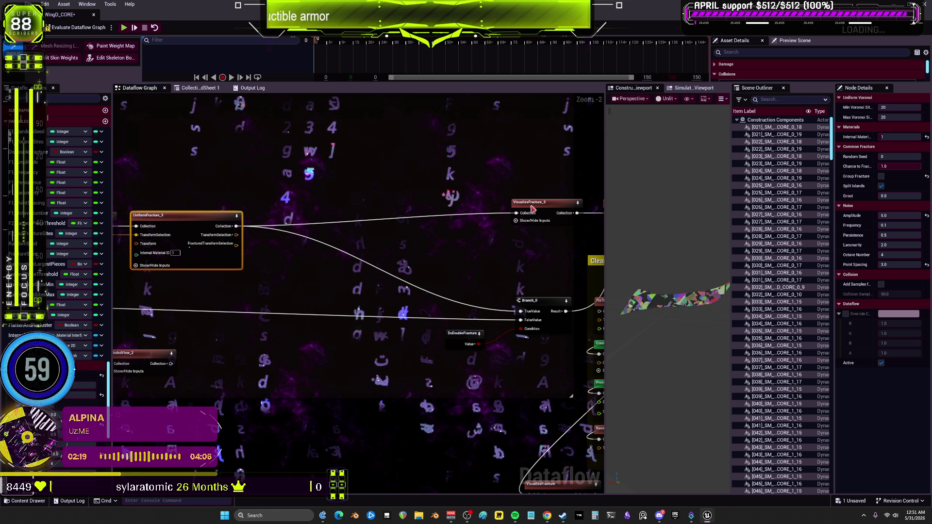
{"action": "mouse_move", "coordinate": [535, 202]}
{"action": "left_mouse_down"}
{"action": "mouse_move", "coordinate": [369, 203]}
{"action": "mouse_move", "coordinate": [229, 186]}
{"action": "left_mouse_up"}
{"action": "scroll", "coordinate": [405, 196], "scroll_direction": "down", "scroll_amount": 2}
{"action": "left_click_drag", "start_coordinate": [405, 196], "coordinate": [572, 190]}
{"action": "mouse_move", "coordinate": [350, 294]}
{"action": "left_mouse_down"}
{"action": "mouse_move", "coordinate": [272, 325]}
{"action": "mouse_move", "coordinate": [263, 339]}
{"action": "mouse_move", "coordinate": [233, 311]}
{"action": "mouse_move", "coordinate": [219, 174]}
{"action": "left_mouse_up"}
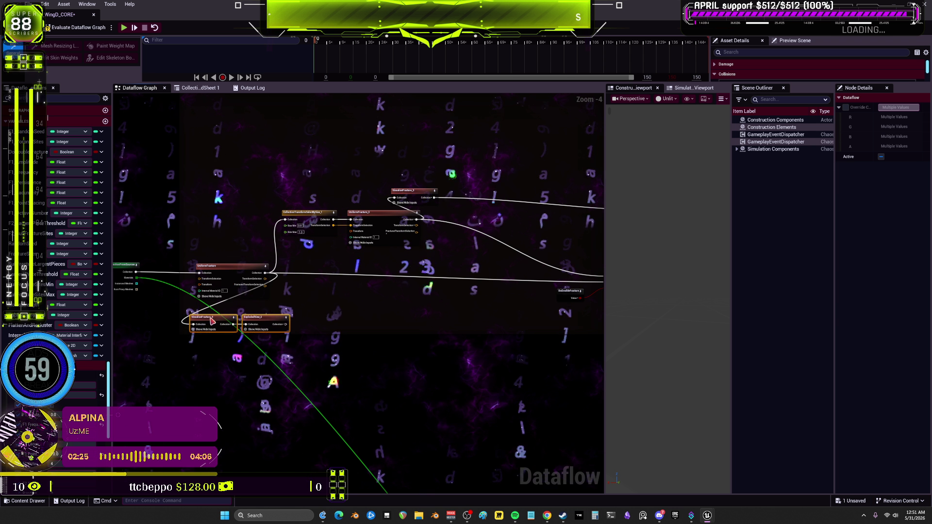
{"action": "left_click_drag", "start_coordinate": [312, 299], "coordinate": [299, 290]}
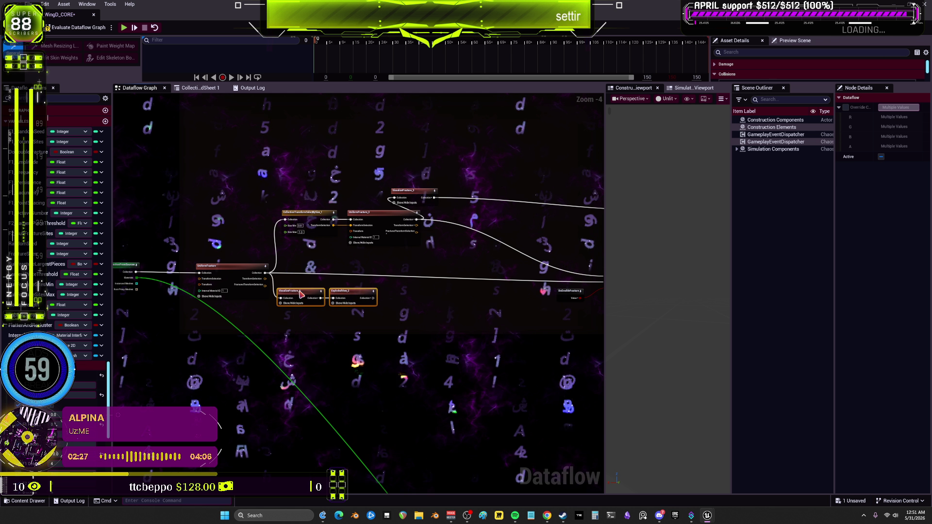
Step: Place ExplodedView_1 beside VisualizeFracture_3 and shift the pair down and right
{"action": "left_click_drag", "start_coordinate": [451, 224], "coordinate": [380, 241]}
{"action": "left_click", "coordinate": [400, 220]}
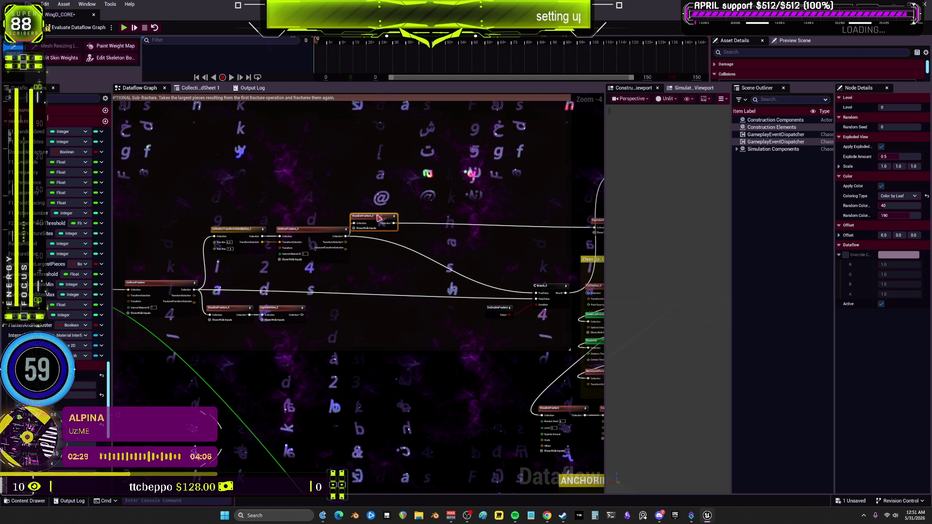
{"action": "mouse_move", "coordinate": [400, 220]}
{"action": "left_mouse_down"}
{"action": "mouse_move", "coordinate": [361, 221]}
{"action": "mouse_move", "coordinate": [422, 228]}
{"action": "left_mouse_up"}
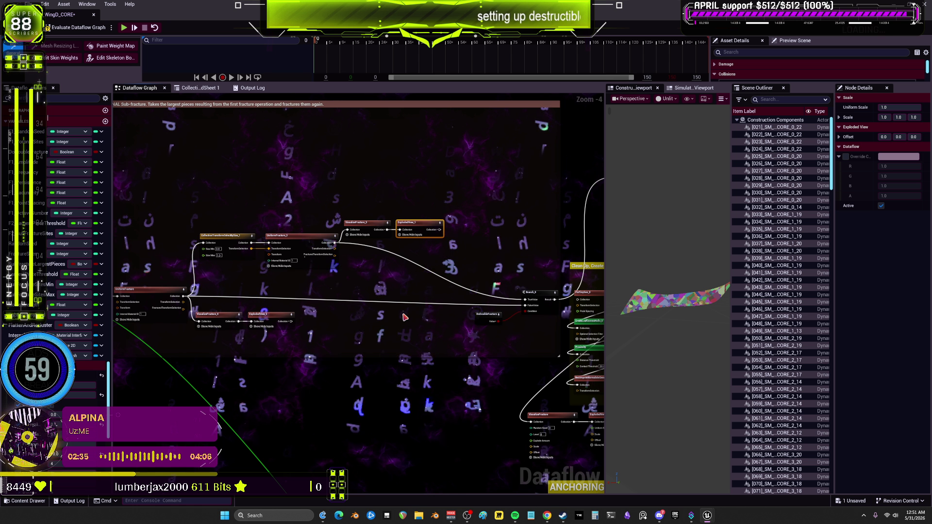
{"action": "left_click_drag", "start_coordinate": [405, 316], "coordinate": [320, 316]}
{"action": "left_click_drag", "start_coordinate": [401, 299], "coordinate": [402, 297]}
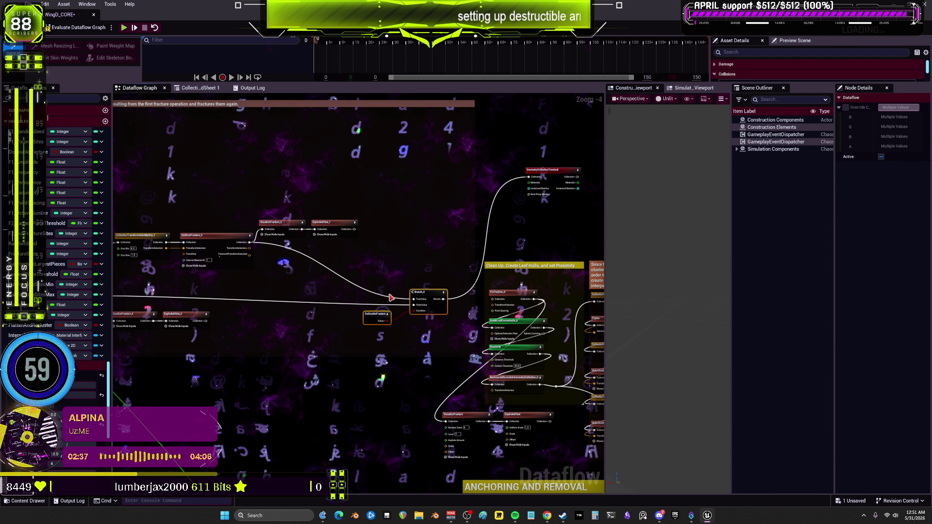
{"action": "scroll", "coordinate": [407, 270], "scroll_direction": "up", "scroll_amount": 3}
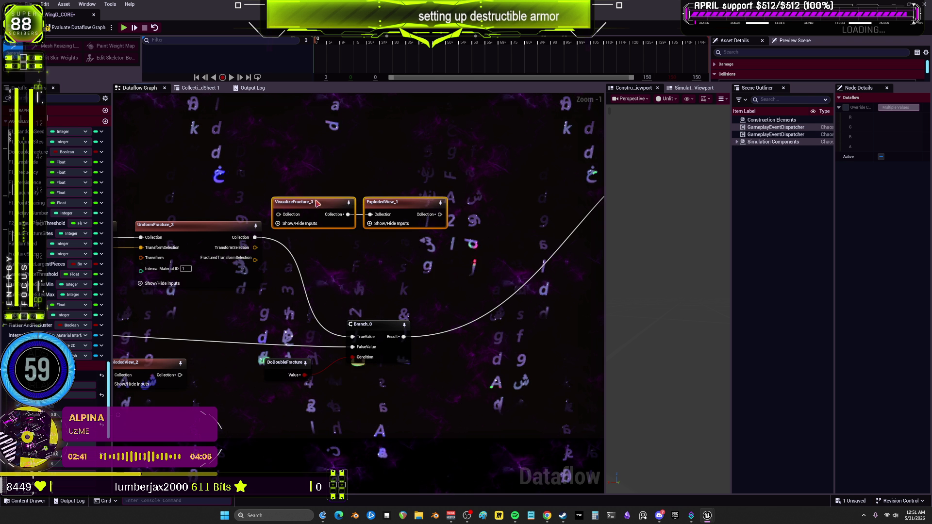
{"action": "left_click_drag", "start_coordinate": [317, 203], "coordinate": [455, 239]}
Step: Wire Branch_0's Result into VisualizeFracture_3, set the pair beneath it, and delete VisualizeFracture_4 and ExplodedView_2
{"action": "left_click_drag", "start_coordinate": [404, 336], "coordinate": [392, 250]}
{"action": "left_click_drag", "start_coordinate": [522, 276], "coordinate": [439, 264]}
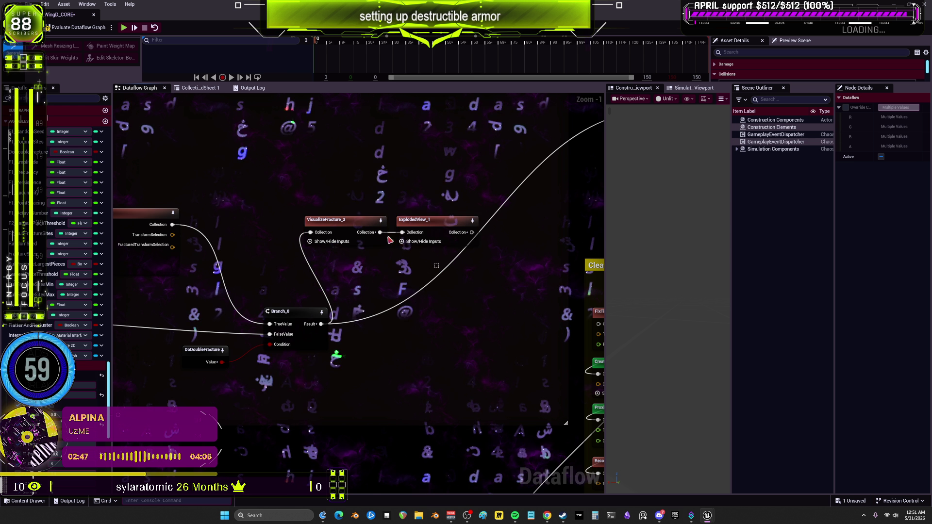
{"action": "left_click_drag", "start_coordinate": [390, 240], "coordinate": [369, 259]}
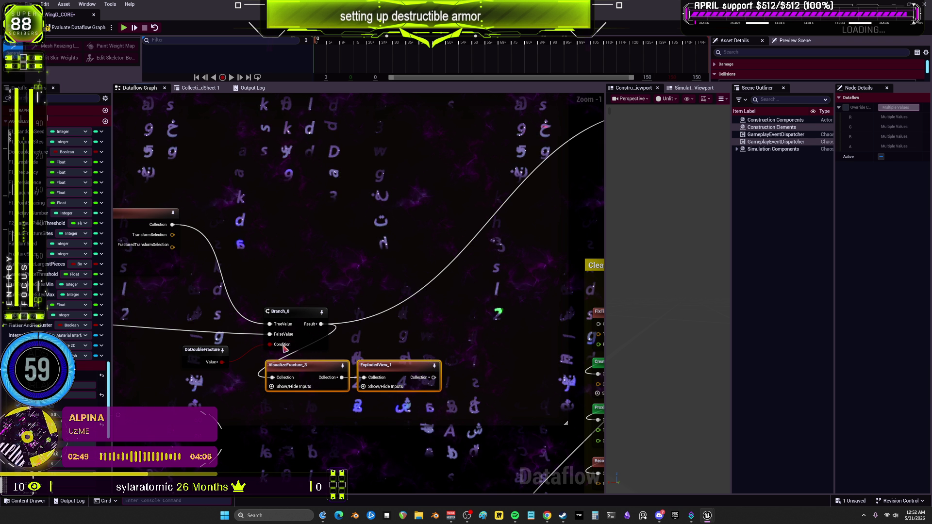
{"action": "left_click_drag", "start_coordinate": [286, 349], "coordinate": [312, 334]}
{"action": "key", "text": "Delete"}
{"action": "scroll", "coordinate": [440, 320], "scroll_direction": "down", "scroll_amount": 2}
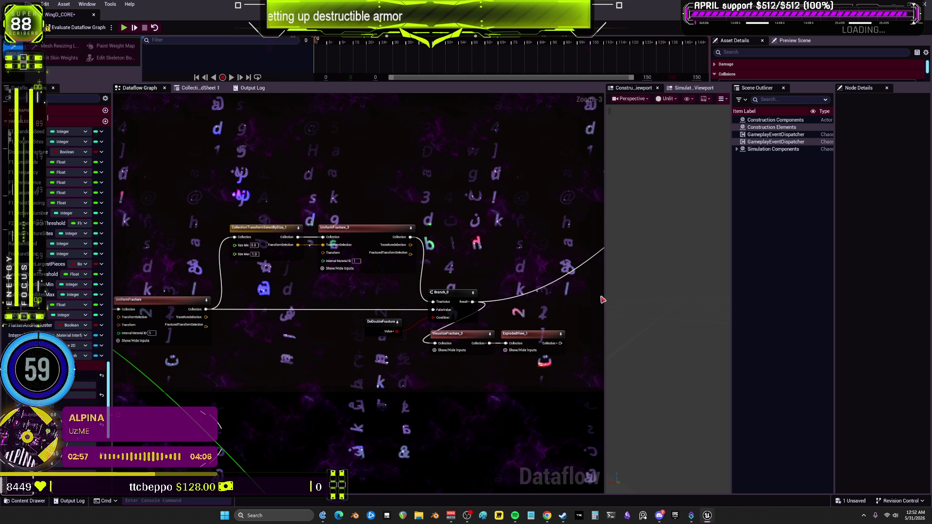
{"action": "mouse_move", "coordinate": [481, 299]}
{"action": "left_mouse_down"}
{"action": "mouse_move", "coordinate": [399, 287]}
{"action": "mouse_move", "coordinate": [427, 348]}
{"action": "left_mouse_up"}
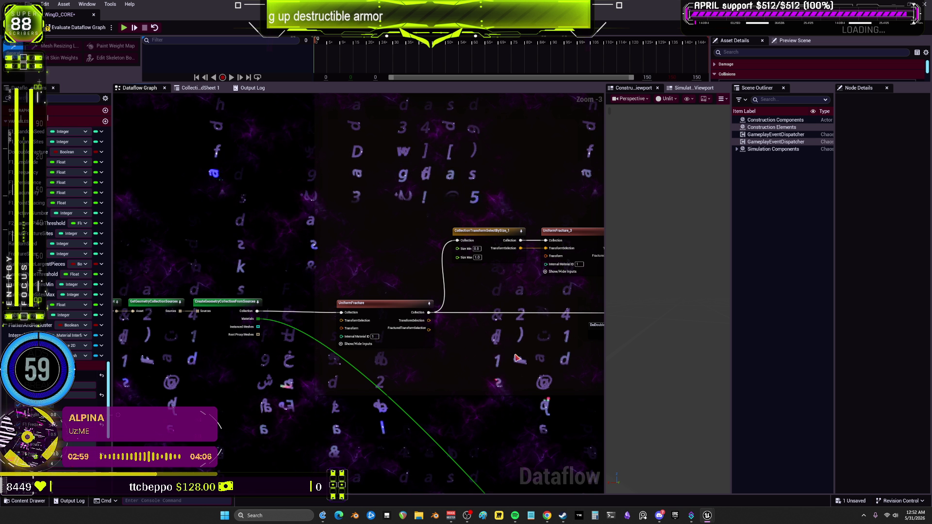
{"action": "scroll", "coordinate": [518, 359], "scroll_direction": "down", "scroll_amount": 2}
{"action": "left_click_drag", "start_coordinate": [369, 218], "coordinate": [309, 305]}
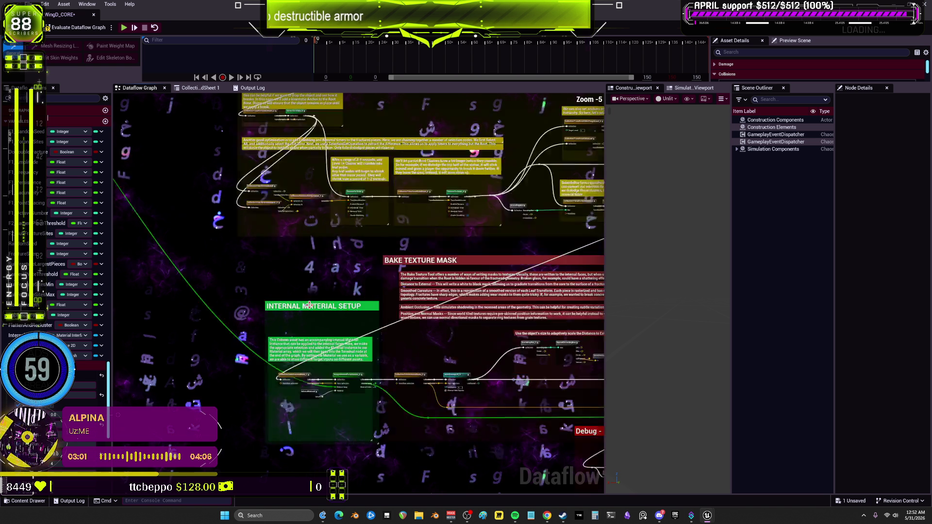
{"action": "scroll", "coordinate": [309, 305], "scroll_direction": "up", "scroll_amount": 4}
{"action": "scroll", "coordinate": [424, 317], "scroll_direction": "down", "scroll_amount": 3}
{"action": "mouse_move", "coordinate": [424, 317]}
{"action": "left_mouse_down"}
{"action": "mouse_move", "coordinate": [462, 308]}
{"action": "mouse_move", "coordinate": [308, 246]}
{"action": "mouse_move", "coordinate": [363, 297]}
{"action": "left_mouse_up"}
{"action": "scroll", "coordinate": [364, 297], "scroll_direction": "up", "scroll_amount": 4}
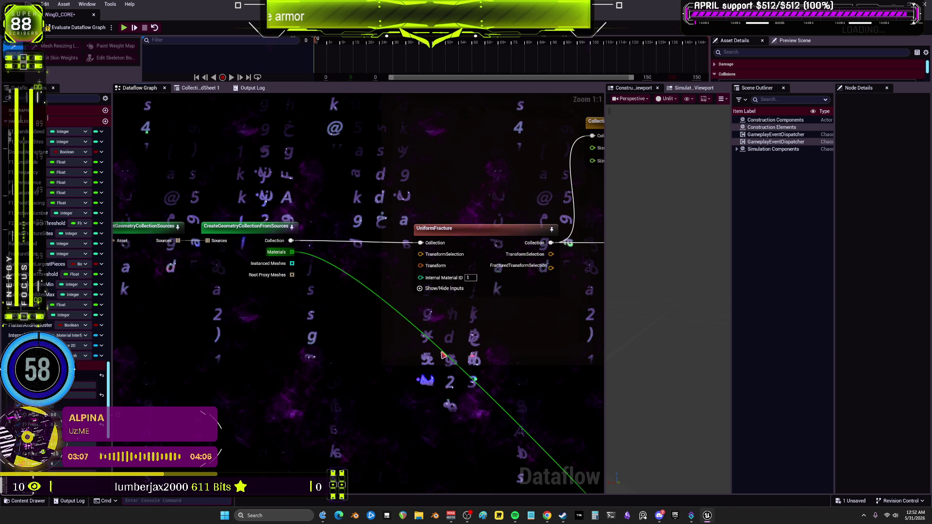
{"action": "scroll", "coordinate": [341, 260], "scroll_direction": "down", "scroll_amount": 3}
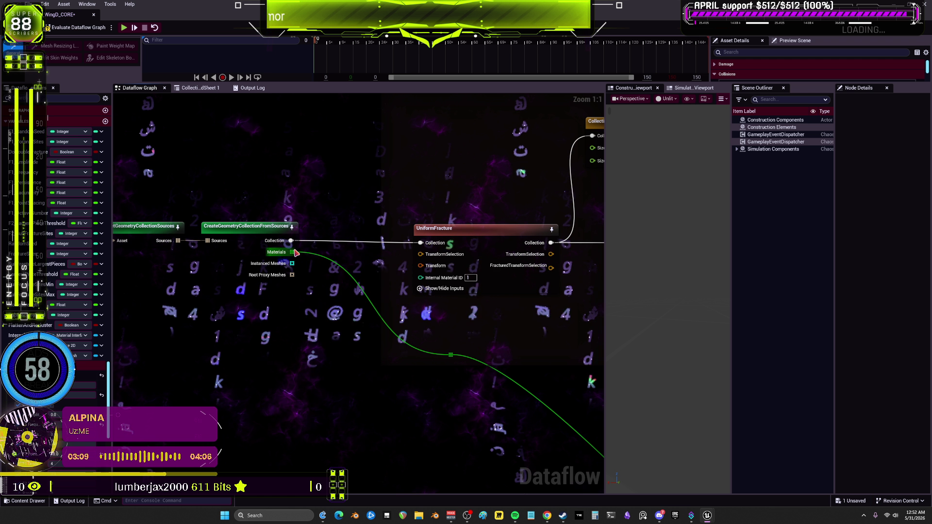
{"action": "left_click_drag", "start_coordinate": [341, 259], "coordinate": [259, 298]}
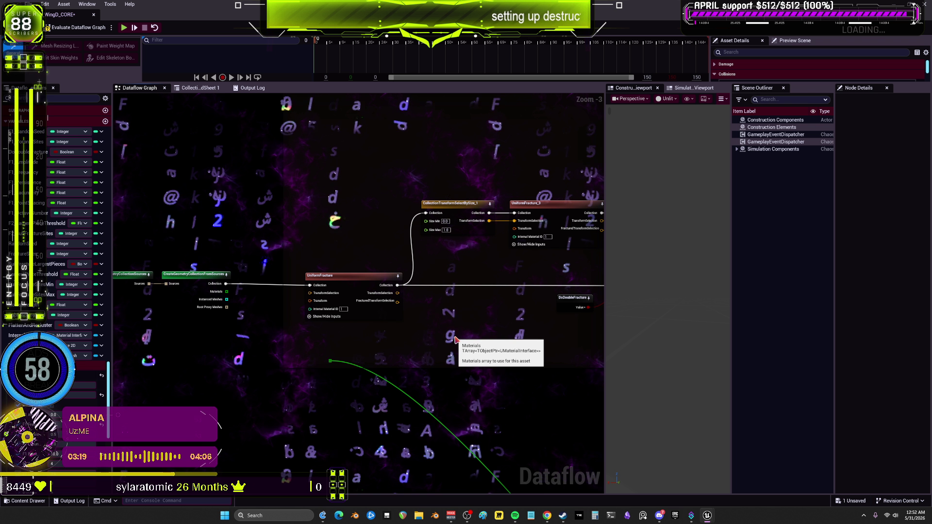
{"action": "left_click_drag", "start_coordinate": [452, 346], "coordinate": [446, 326]}
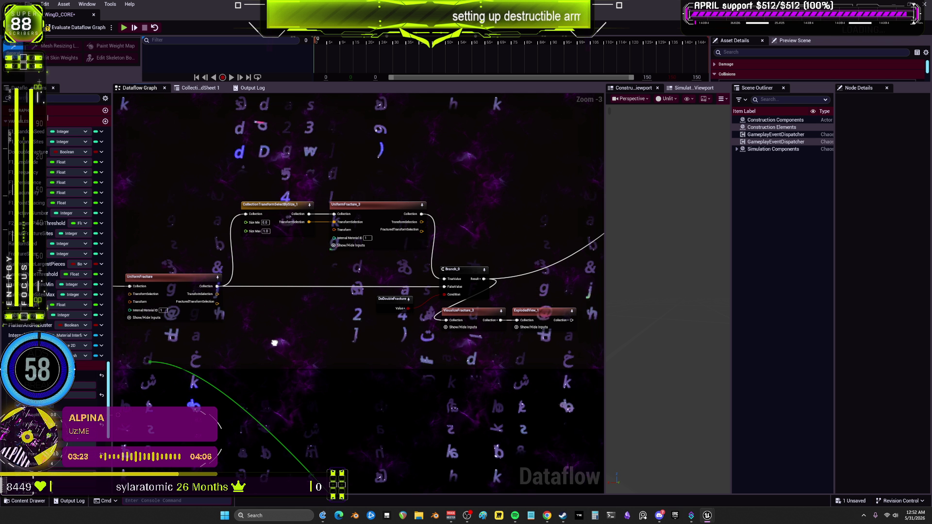
{"action": "left_click_drag", "start_coordinate": [274, 343], "coordinate": [392, 336]}
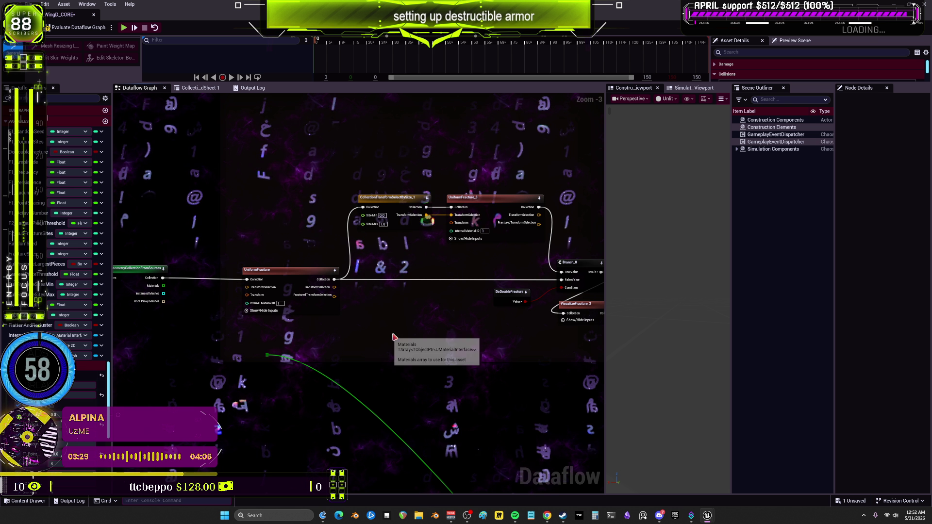
{"action": "scroll", "coordinate": [362, 204], "scroll_direction": "up", "scroll_amount": 2}
{"action": "right_click", "coordinate": [365, 222]}
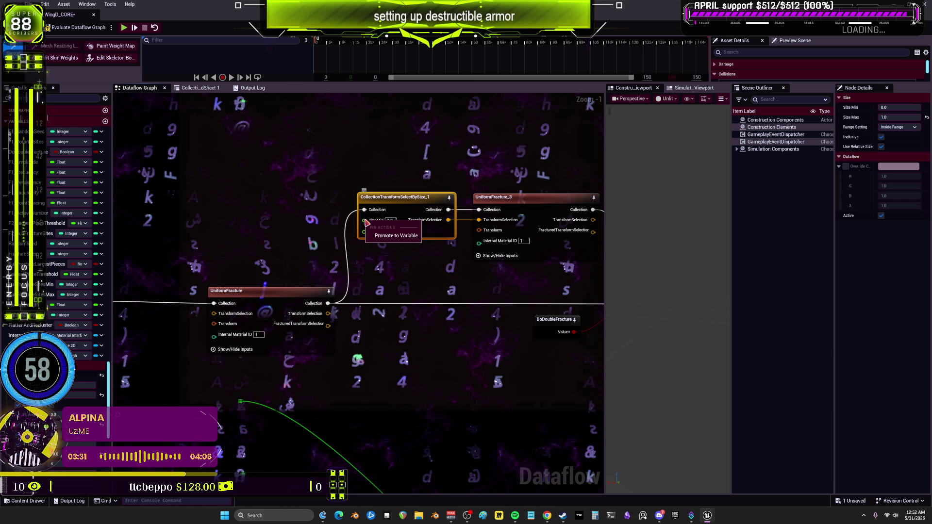
{"action": "left_click", "coordinate": [292, 243]}
{"action": "scroll", "coordinate": [387, 235], "scroll_direction": "down", "scroll_amount": 2}
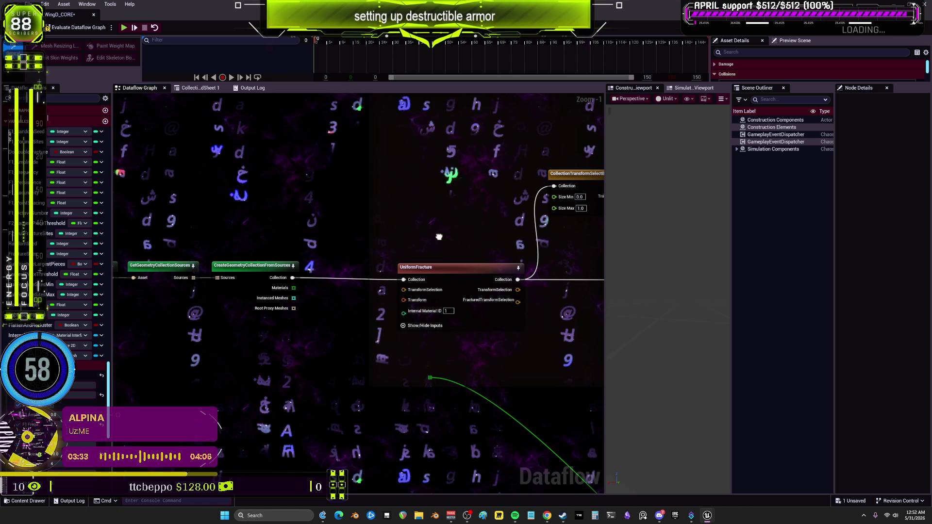
{"action": "scroll", "coordinate": [426, 208], "scroll_direction": "up", "scroll_amount": 2}
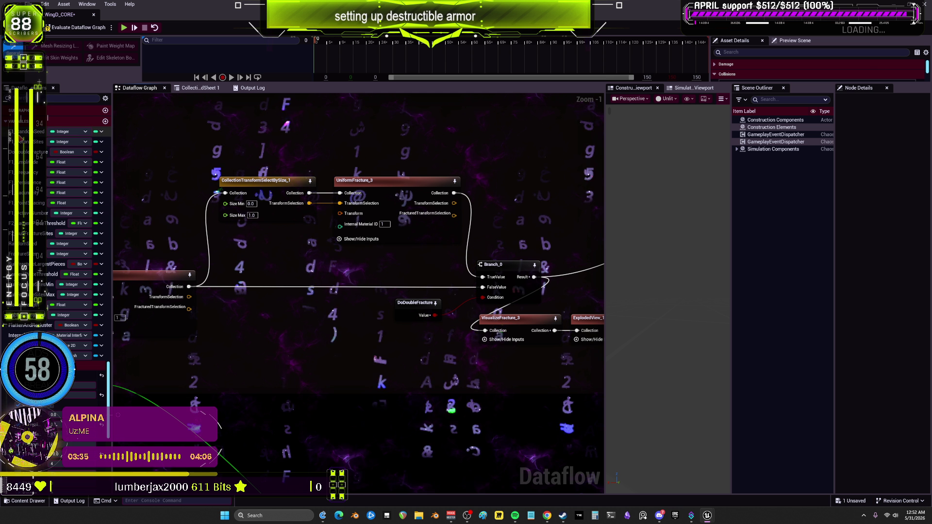
{"action": "scroll", "coordinate": [73, 131], "scroll_direction": "down", "scroll_amount": 2}
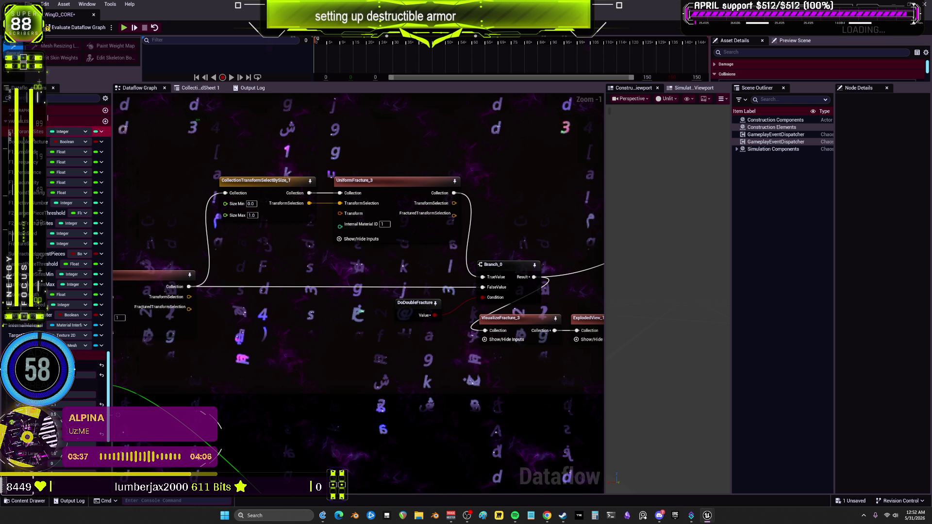
{"action": "scroll", "coordinate": [72, 219], "scroll_direction": "down", "scroll_amount": 2}
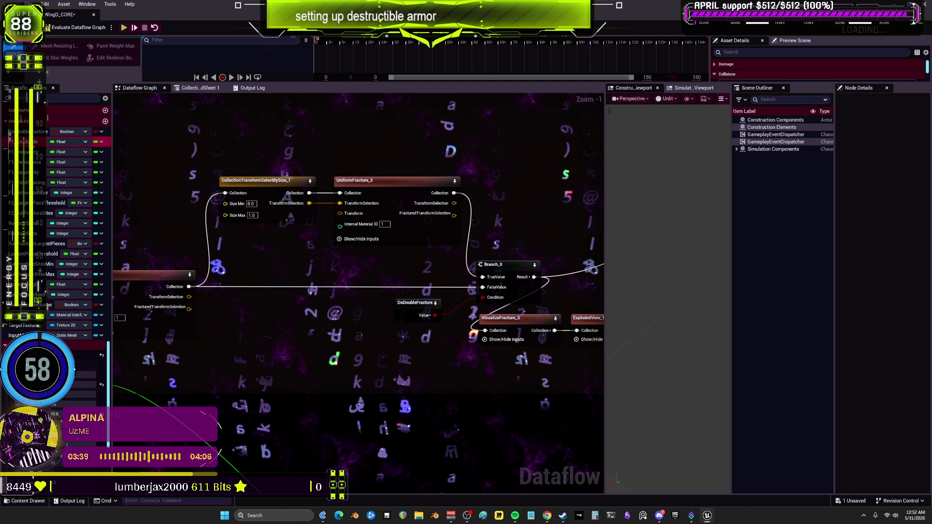
Step: Delete LargestPieceThreshold, SitesMin, SitesMax and the other unused integer, boolean and float variables
{"action": "scroll", "coordinate": [72, 219], "scroll_direction": "down", "scroll_amount": 4}
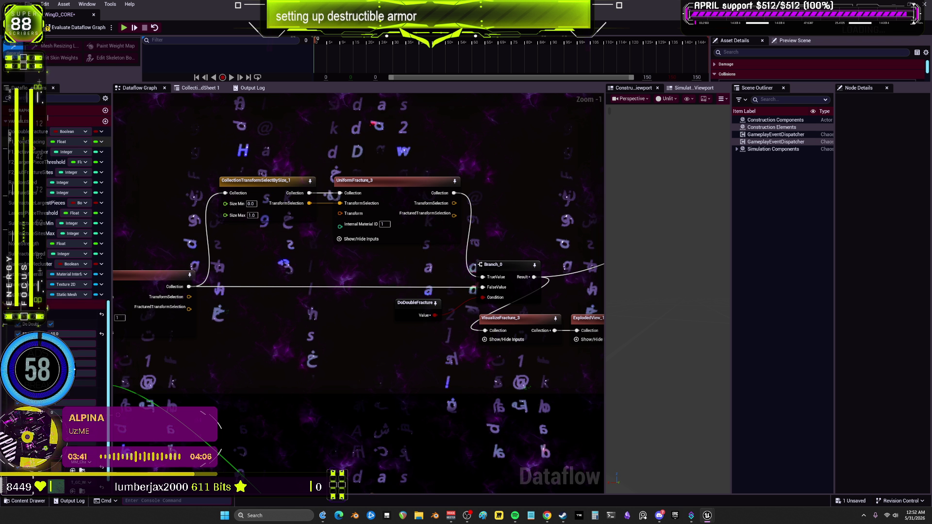
{"action": "left_click", "coordinate": [53, 141]}
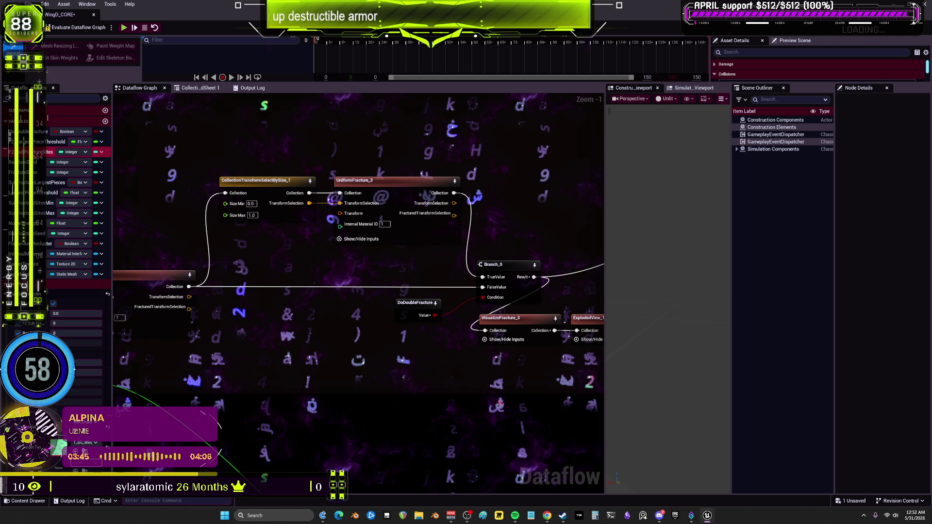
{"action": "key", "text": "Delete"}
{"action": "key", "text": "Delete"}
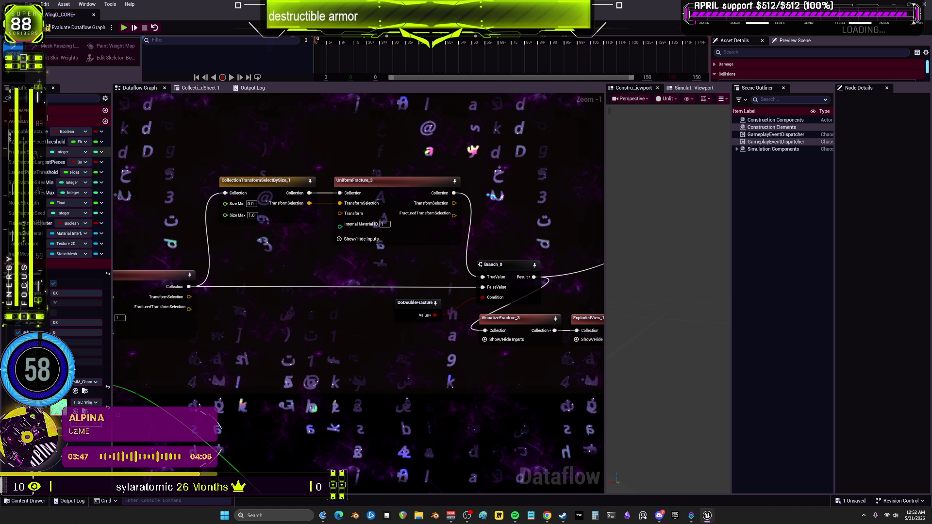
{"action": "key", "text": "Delete"}
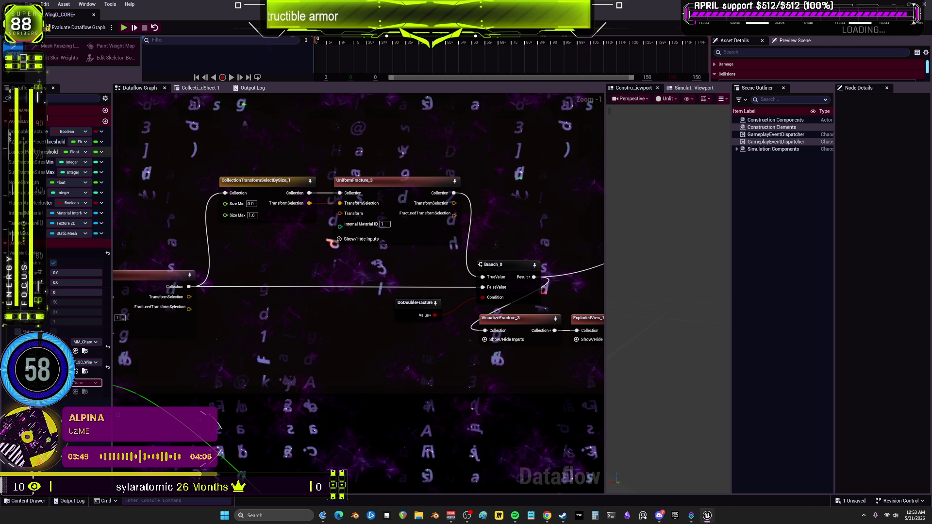
{"action": "key", "text": "Delete"}
{"action": "key", "text": "Delete"}
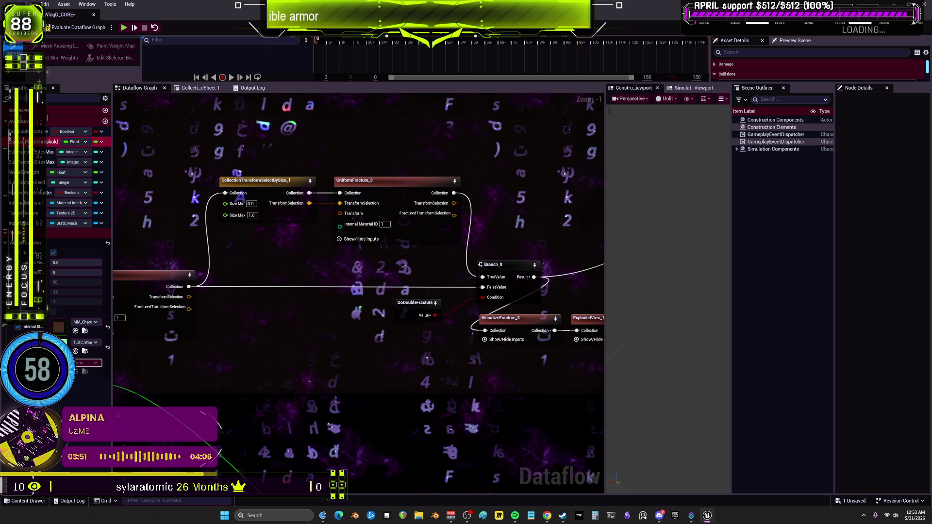
{"action": "key", "text": "Delete"}
{"action": "key", "text": "Delete"}
{"action": "key", "text": "Delete"}
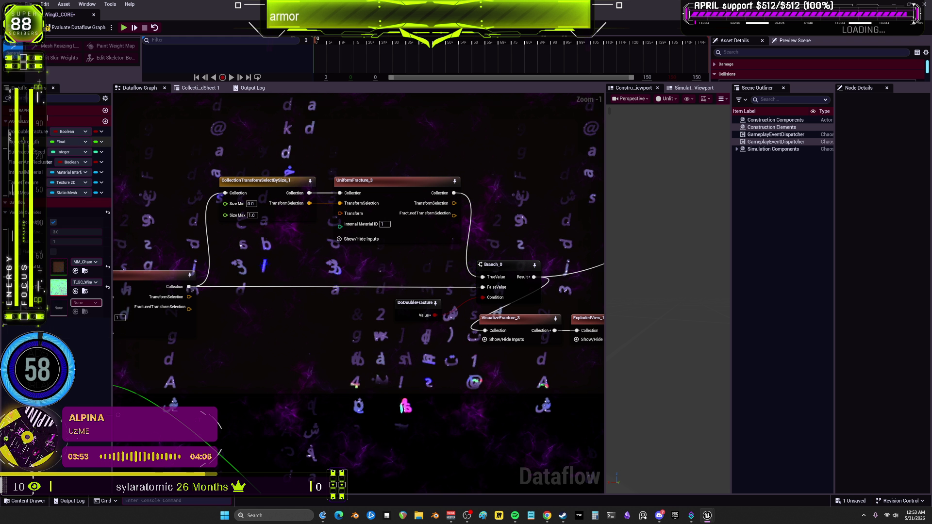
{"action": "key", "text": "Delete"}
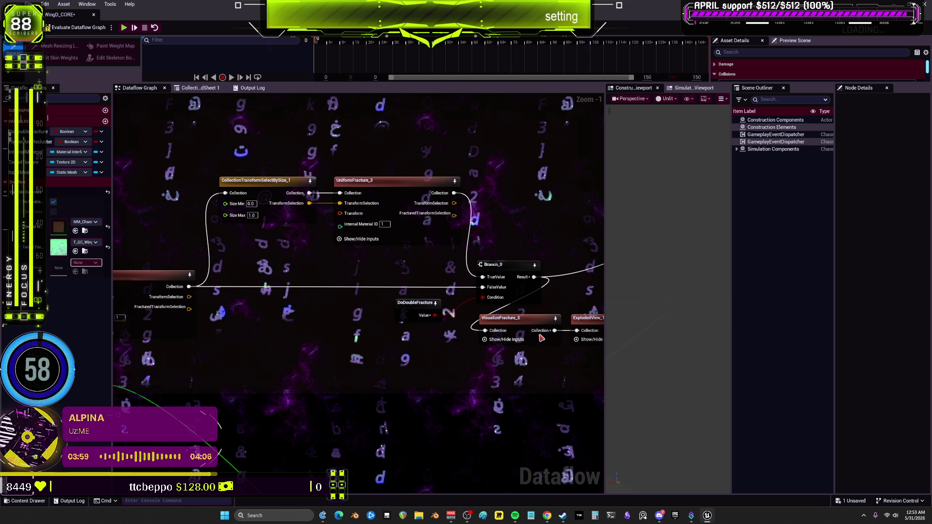
{"action": "scroll", "coordinate": [471, 332], "scroll_direction": "down", "scroll_amount": 3}
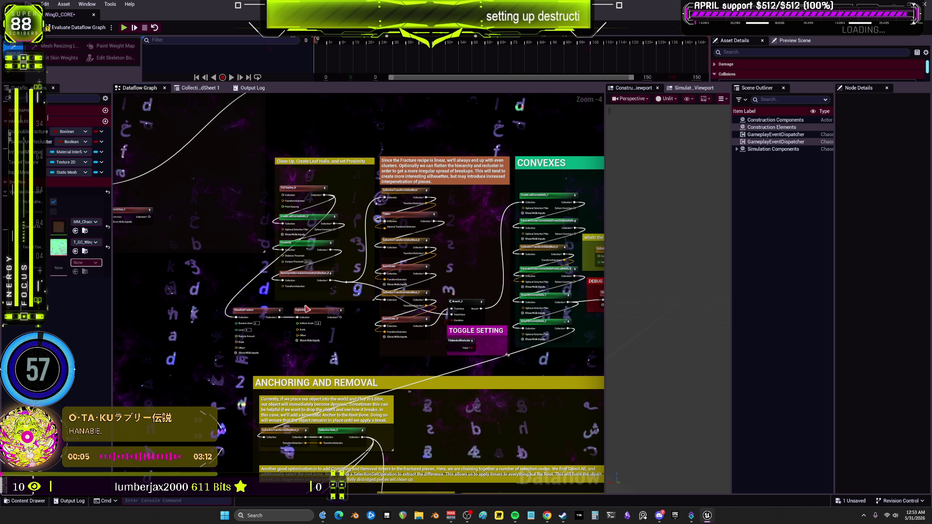
Step: Straighten the GeometryCollectionTerminal wire and delete the OPTIONAL Sub-fracture comment box
{"action": "scroll", "coordinate": [307, 309], "scroll_direction": "down", "scroll_amount": 1}
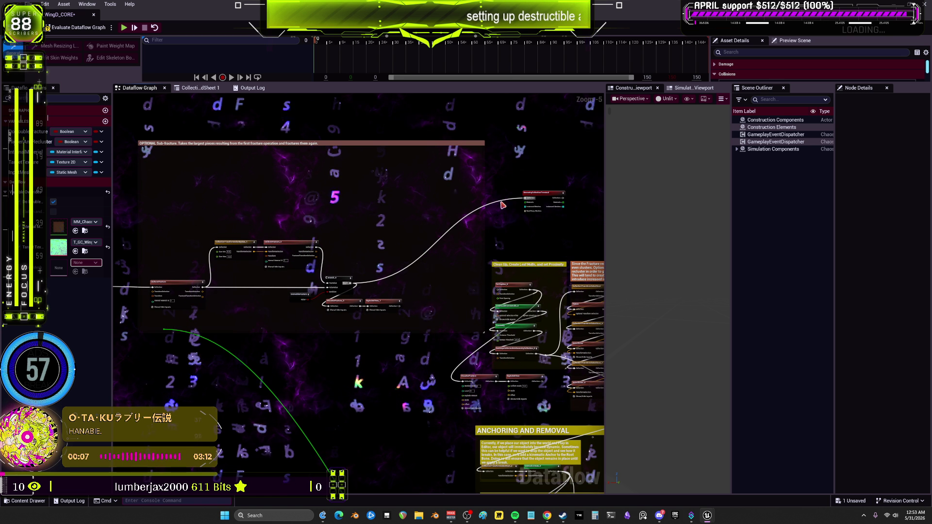
{"action": "left_click_drag", "start_coordinate": [503, 205], "coordinate": [396, 291]}
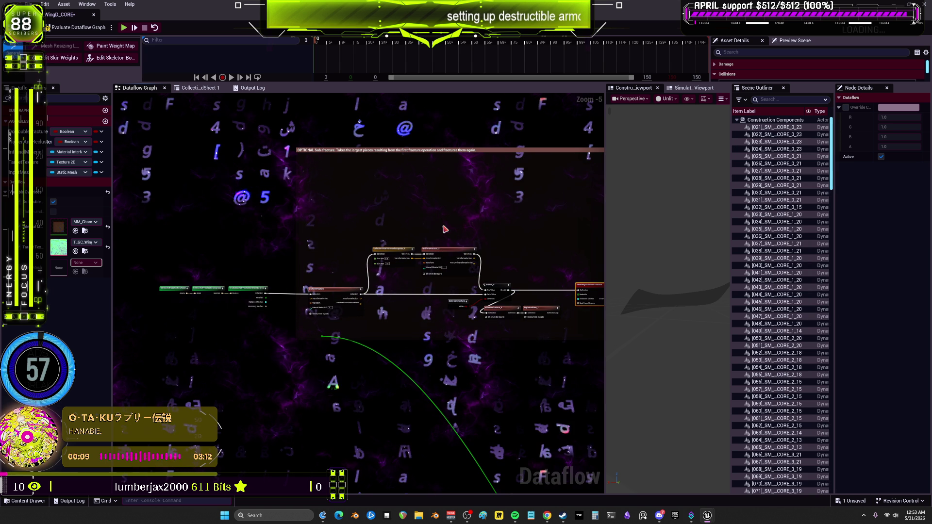
{"action": "key", "text": "Delete"}
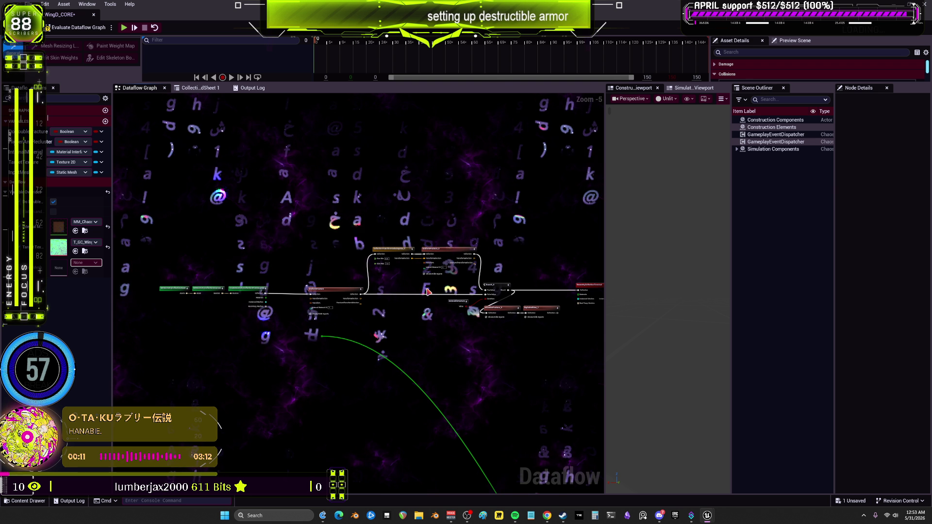
{"action": "scroll", "coordinate": [427, 292], "scroll_direction": "up", "scroll_amount": 2}
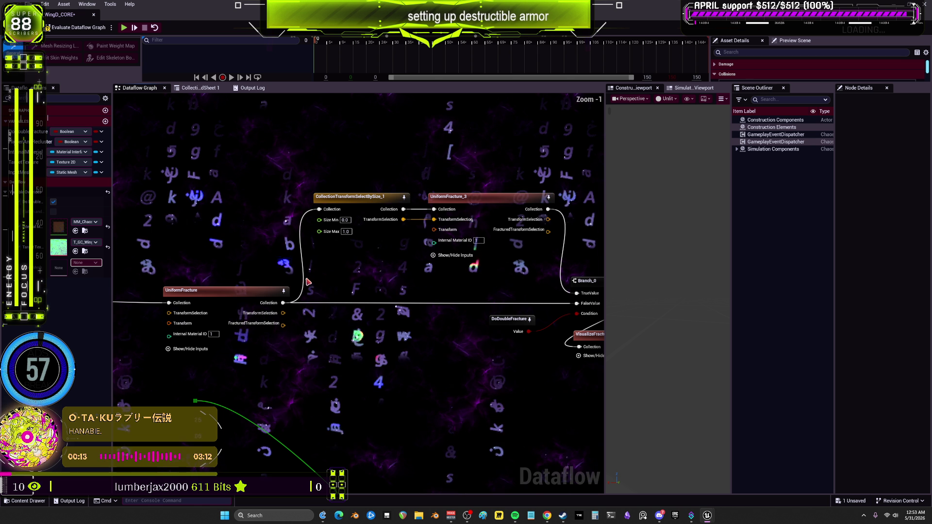
{"action": "scroll", "coordinate": [354, 233], "scroll_direction": "up", "scroll_amount": 2}
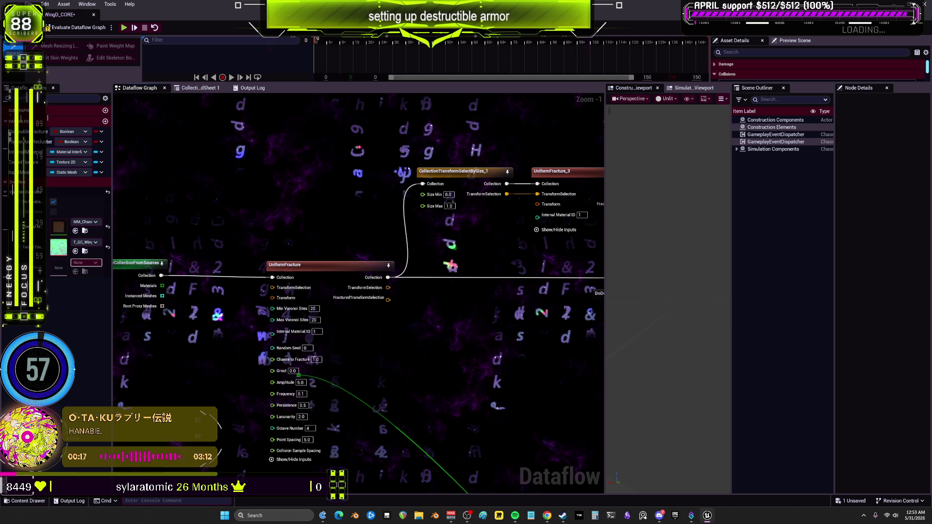
Step: Show all inputs on UniformFracture_3, then centre the view on the first UniformFracture node
{"action": "left_click_drag", "start_coordinate": [539, 234], "coordinate": [467, 237]}
{"action": "left_click", "coordinate": [467, 236]}
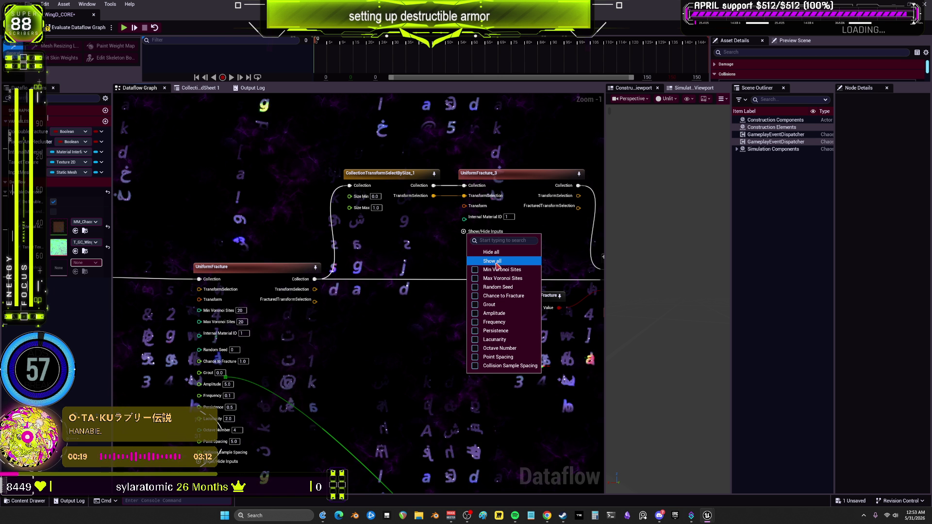
{"action": "left_click", "coordinate": [485, 250]}
{"action": "left_click_drag", "start_coordinate": [573, 257], "coordinate": [447, 248]}
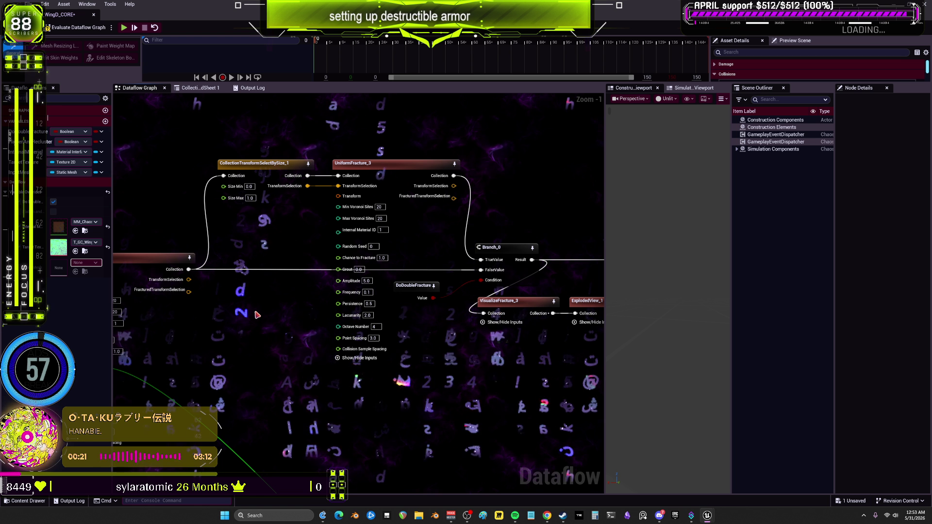
{"action": "left_click_drag", "start_coordinate": [461, 307], "coordinate": [558, 272]}
{"action": "scroll", "coordinate": [353, 276], "scroll_direction": "up", "scroll_amount": 2}
{"action": "left_click_drag", "start_coordinate": [353, 277], "coordinate": [391, 278]}
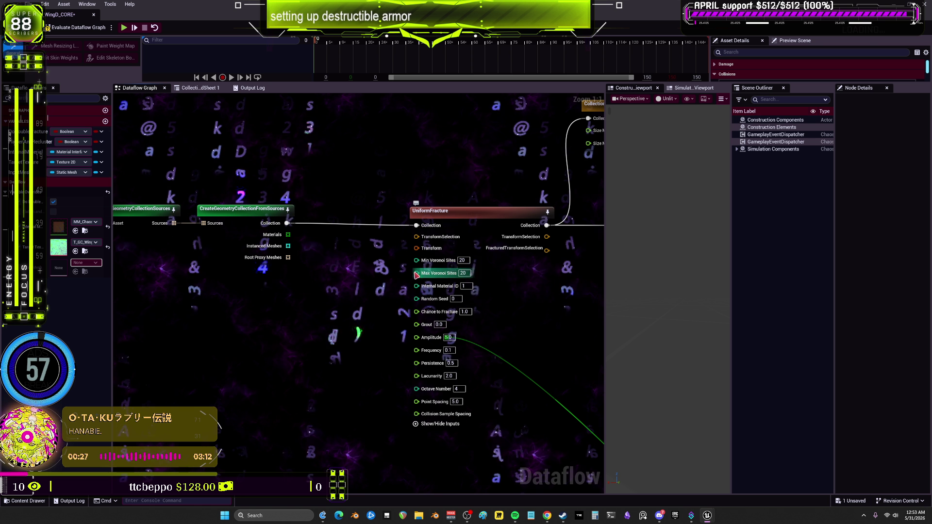
Step: Feed MinVoronoiSites into Max Voronoi Sites and promote Internal Material ID and Random Seed to variables
{"action": "left_click", "coordinate": [427, 274]}
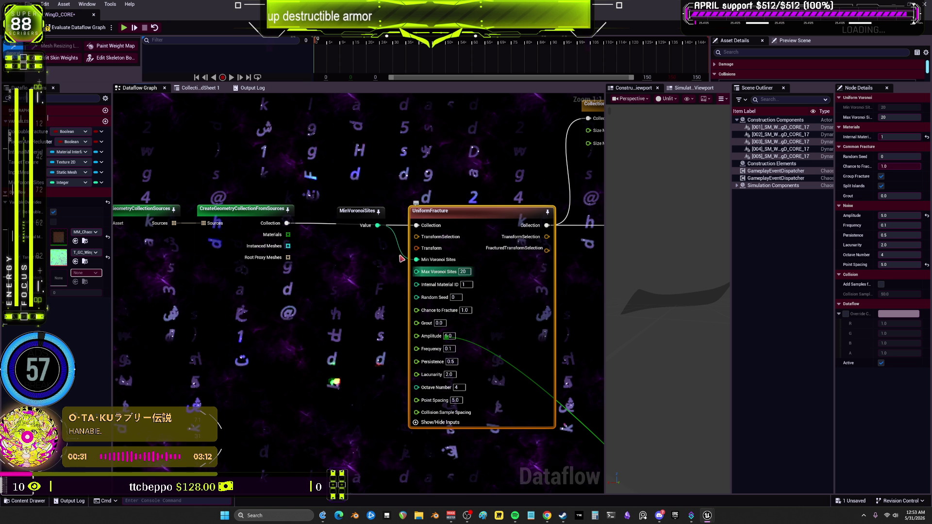
{"action": "left_click_drag", "start_coordinate": [420, 274], "coordinate": [419, 273]}
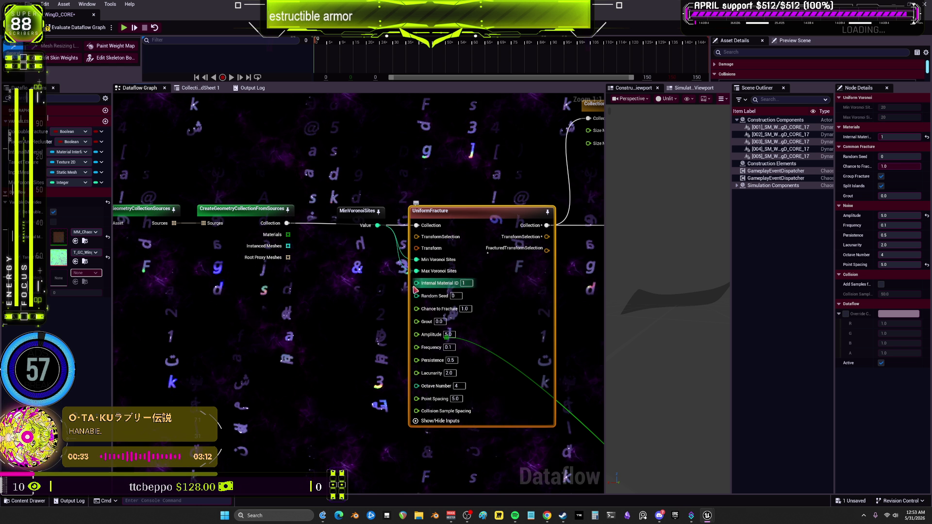
{"action": "right_click", "coordinate": [423, 285]}
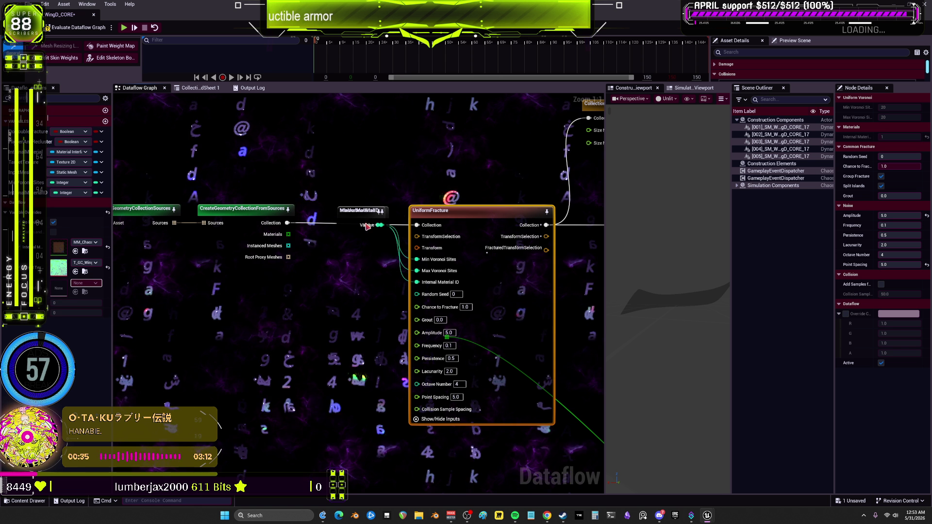
{"action": "left_click_drag", "start_coordinate": [354, 222], "coordinate": [354, 264]}
{"action": "left_click_drag", "start_coordinate": [359, 212], "coordinate": [359, 280]}
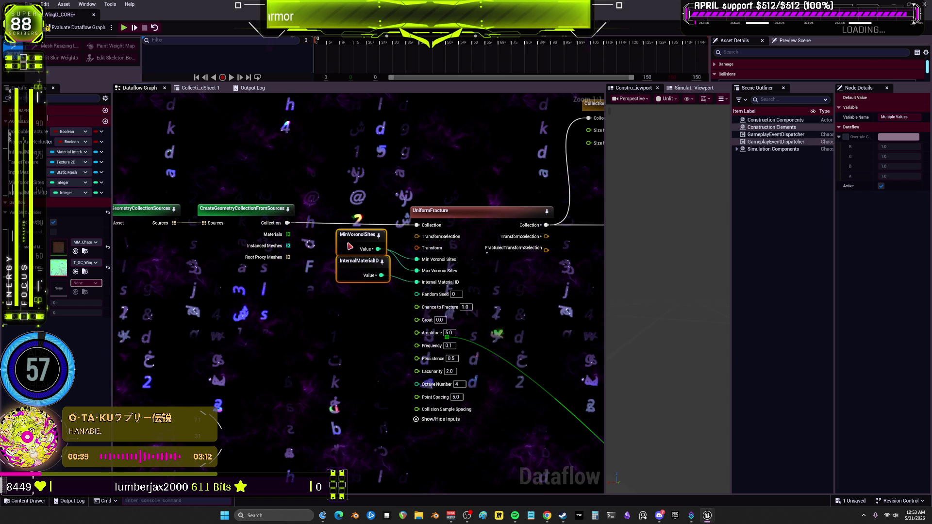
{"action": "right_click", "coordinate": [417, 293]}
{"action": "left_click", "coordinate": [406, 293]}
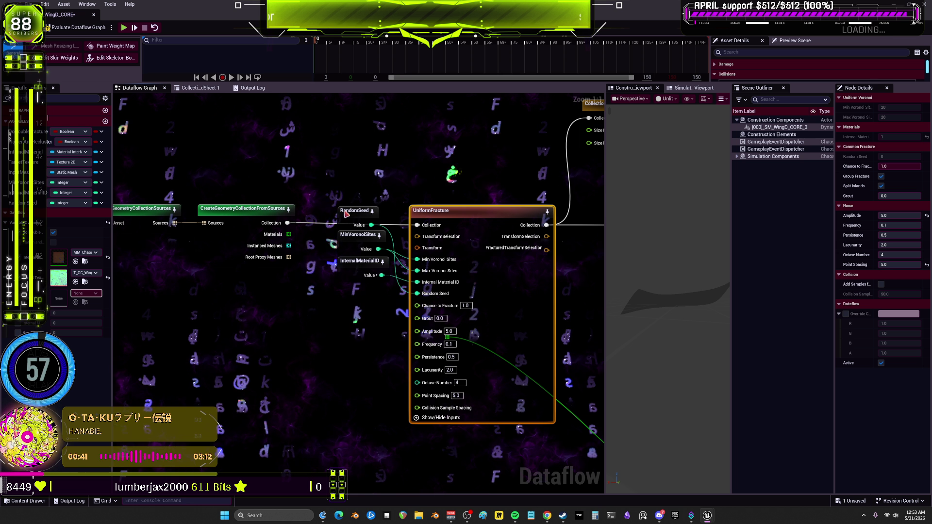
{"action": "left_click_drag", "start_coordinate": [349, 214], "coordinate": [348, 291]}
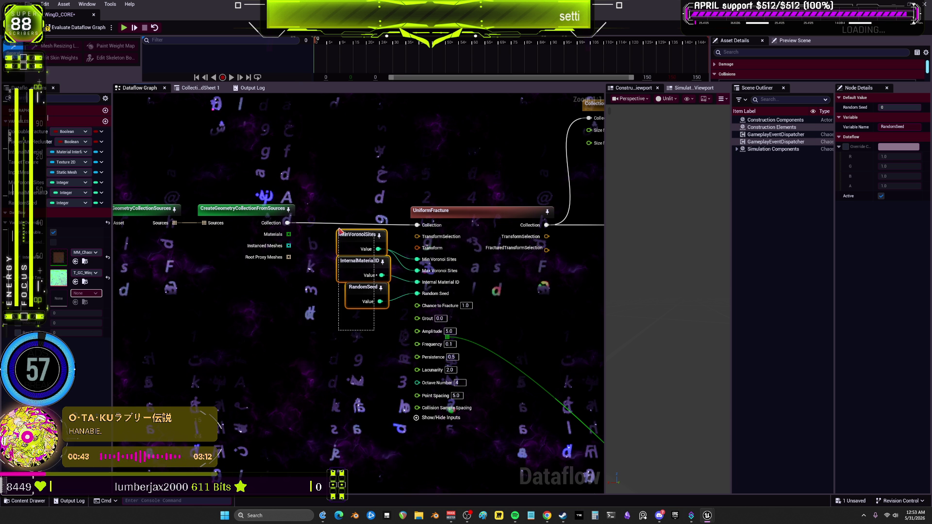
{"action": "left_click_drag", "start_coordinate": [340, 231], "coordinate": [333, 197]}
Step: Promote Chance to Fracture, Amplitude, Frequency, Lacunarity, Octave Number and Point Spacing to variables
{"action": "left_click", "coordinate": [439, 320]}
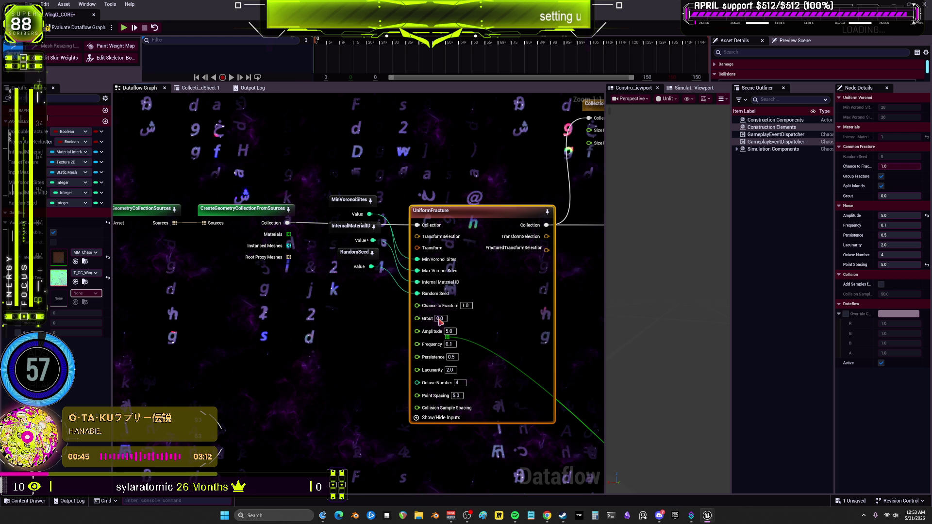
{"action": "right_click", "coordinate": [417, 306]}
{"action": "left_click", "coordinate": [438, 315]}
{"action": "right_click", "coordinate": [418, 330]}
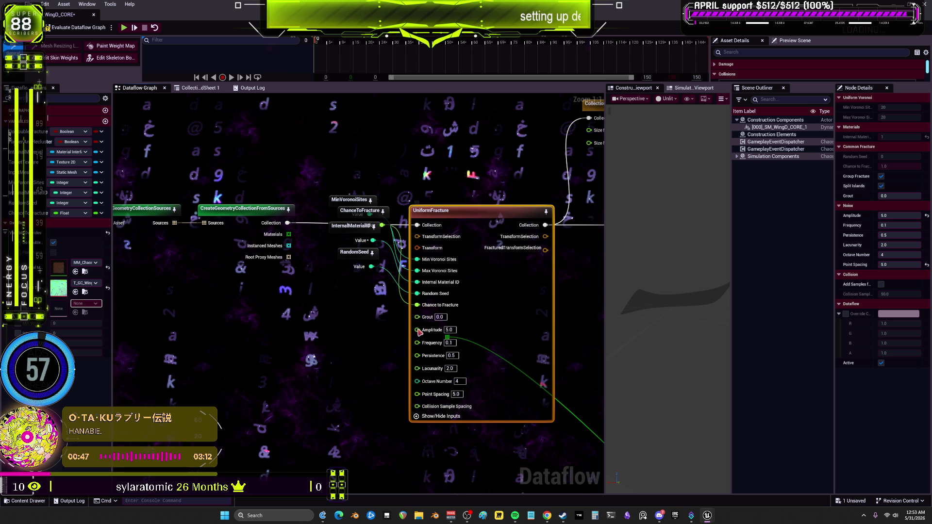
{"action": "left_click", "coordinate": [419, 342]}
{"action": "right_click", "coordinate": [417, 341]}
{"action": "left_click", "coordinate": [420, 355]}
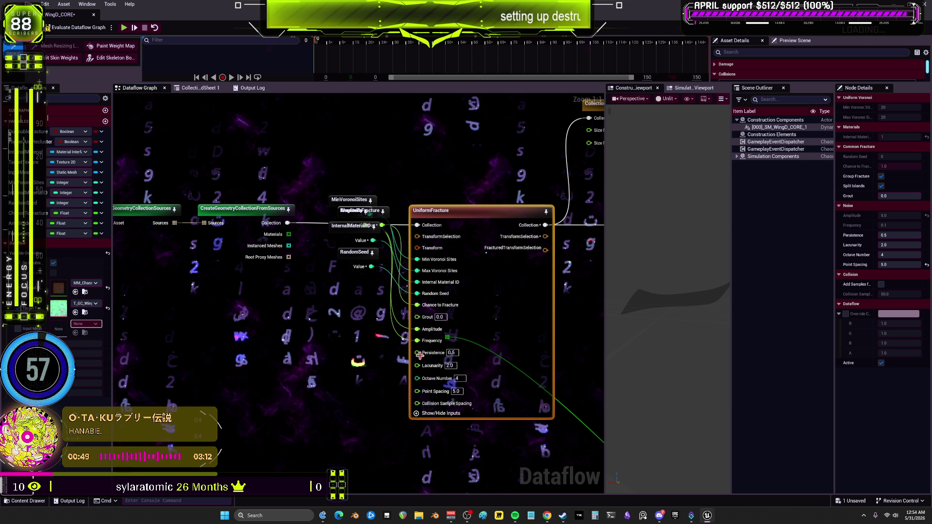
{"action": "right_click", "coordinate": [430, 368]}
{"action": "left_click", "coordinate": [435, 380]}
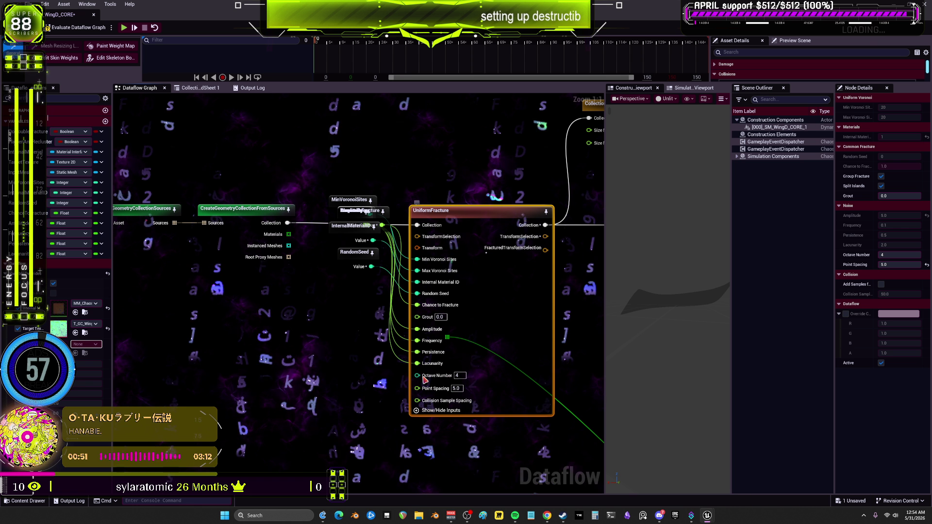
{"action": "right_click", "coordinate": [431, 376]}
{"action": "left_click", "coordinate": [437, 387]}
{"action": "right_click", "coordinate": [434, 387]}
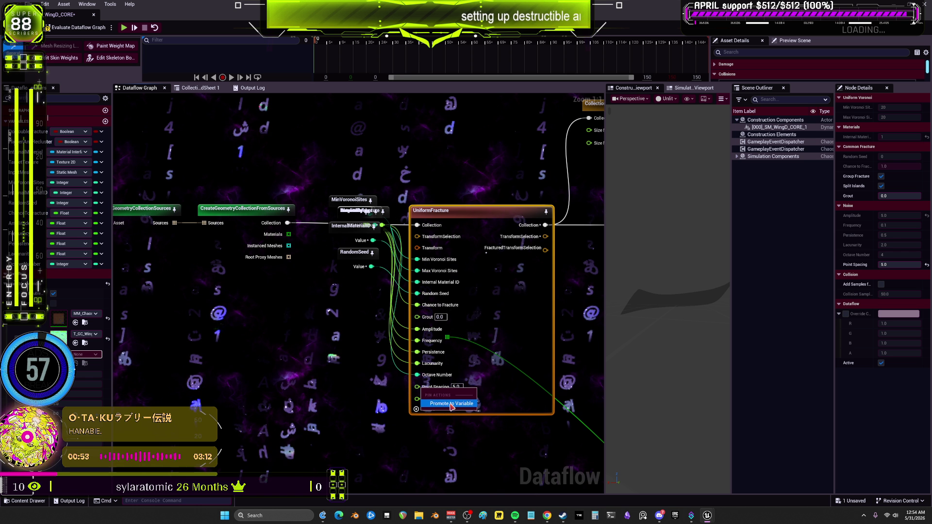
{"action": "left_click", "coordinate": [437, 398]}
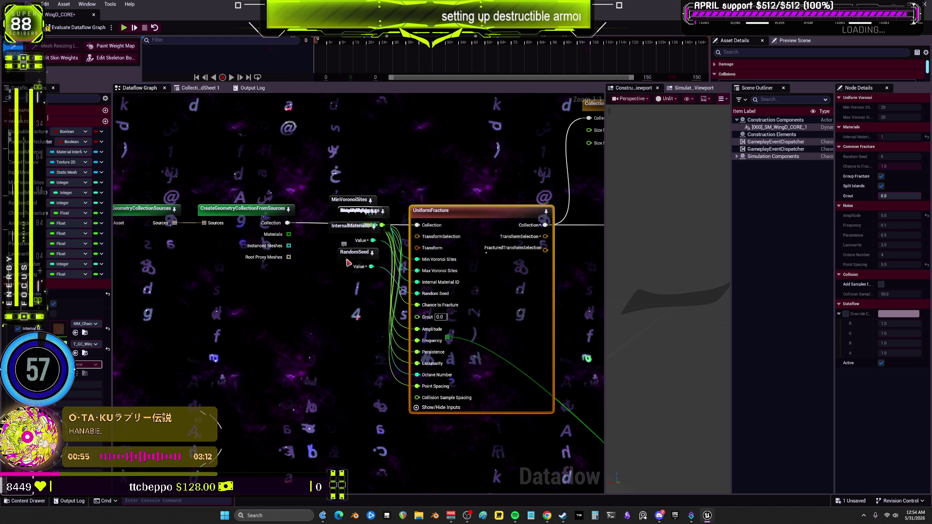
Step: Pull the stacked variable nodes apart into a rough column, ending with Lacunarity and OctaveNumber below Persistence
{"action": "left_click_drag", "start_coordinate": [348, 263], "coordinate": [351, 318]}
{"action": "left_click_drag", "start_coordinate": [359, 211], "coordinate": [359, 358]}
{"action": "mouse_move", "coordinate": [349, 237]}
{"action": "left_mouse_down"}
{"action": "mouse_move", "coordinate": [353, 323]}
{"action": "mouse_move", "coordinate": [346, 263]}
{"action": "mouse_move", "coordinate": [343, 348]}
{"action": "left_mouse_up"}
{"action": "left_click_drag", "start_coordinate": [359, 210], "coordinate": [334, 280]}
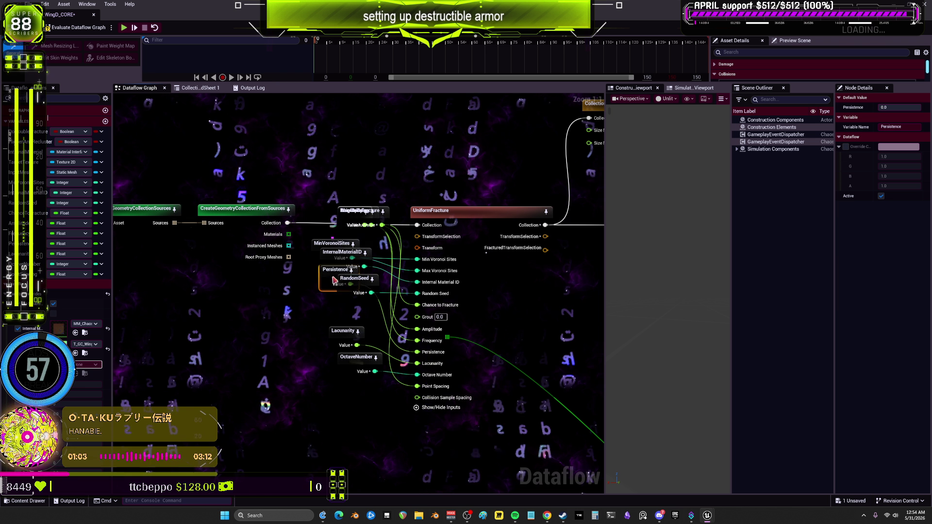
{"action": "left_click_drag", "start_coordinate": [358, 225], "coordinate": [303, 304]}
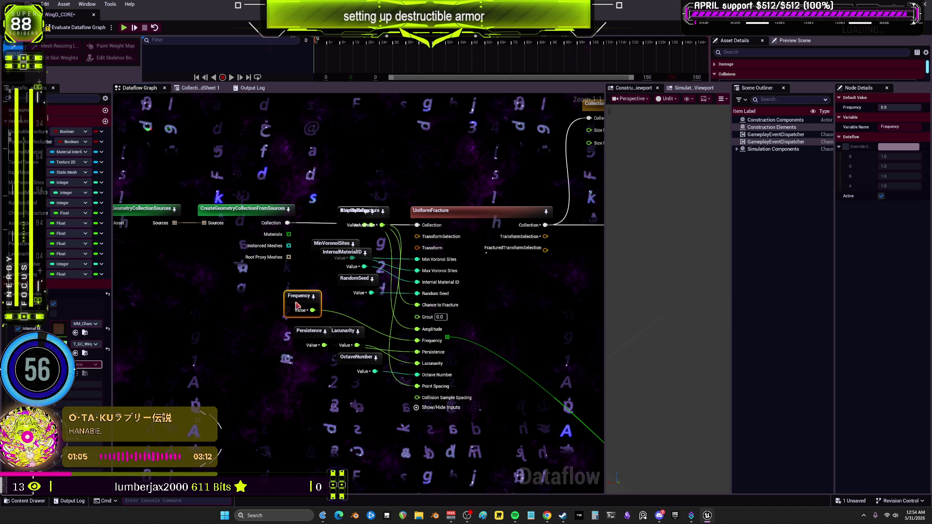
{"action": "left_click_drag", "start_coordinate": [348, 227], "coordinate": [313, 281]}
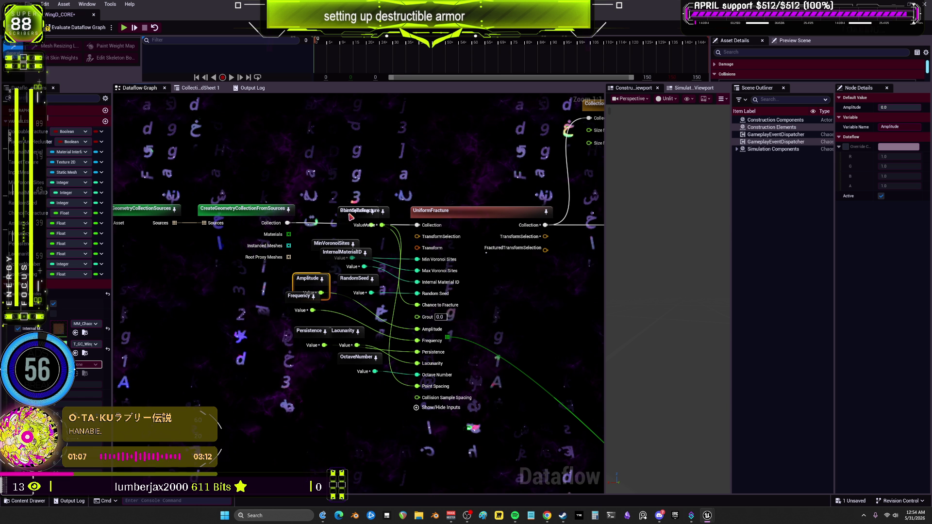
{"action": "left_click_drag", "start_coordinate": [351, 217], "coordinate": [302, 262]}
{"action": "left_click_drag", "start_coordinate": [310, 356], "coordinate": [291, 255]}
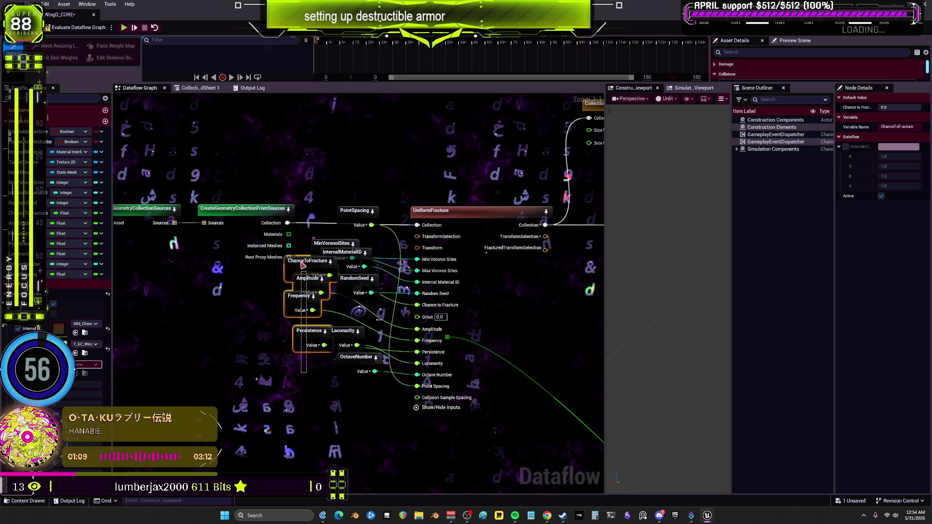
{"action": "left_click_drag", "start_coordinate": [313, 338], "coordinate": [313, 381]}
{"action": "mouse_move", "coordinate": [349, 340]}
{"action": "left_mouse_down"}
{"action": "mouse_move", "coordinate": [353, 414]}
{"action": "mouse_move", "coordinate": [331, 410]}
{"action": "left_mouse_up"}
Step: Distribute the ten variable nodes vertically and align them on their right edges
{"action": "left_click_drag", "start_coordinate": [338, 290], "coordinate": [328, 206]}
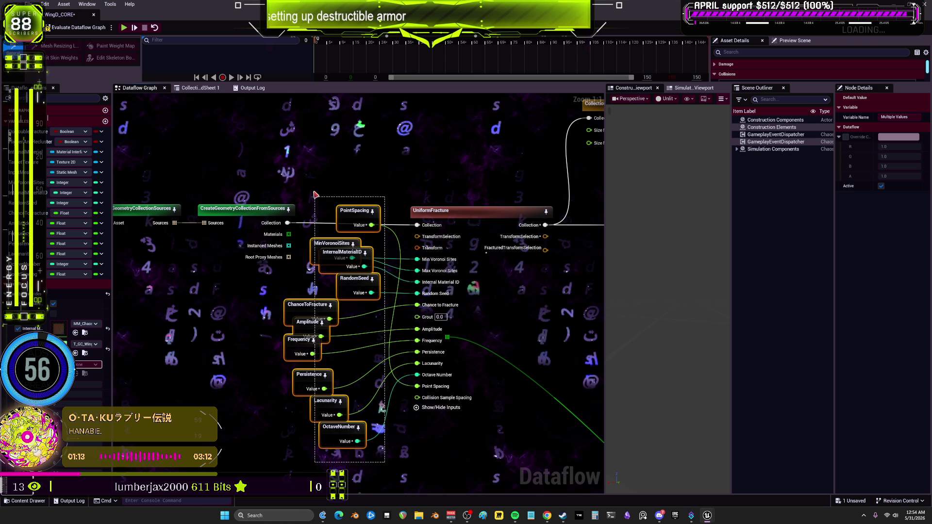
{"action": "right_click", "coordinate": [366, 286]}
{"action": "mouse_move", "coordinate": [419, 427]}
{"action": "mouse_move", "coordinate": [384, 409]}
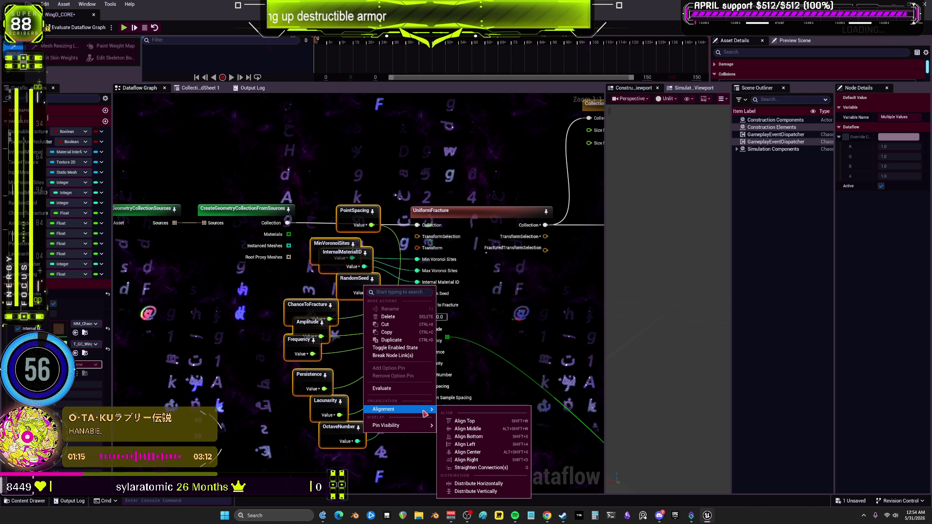
{"action": "left_click", "coordinate": [462, 485]}
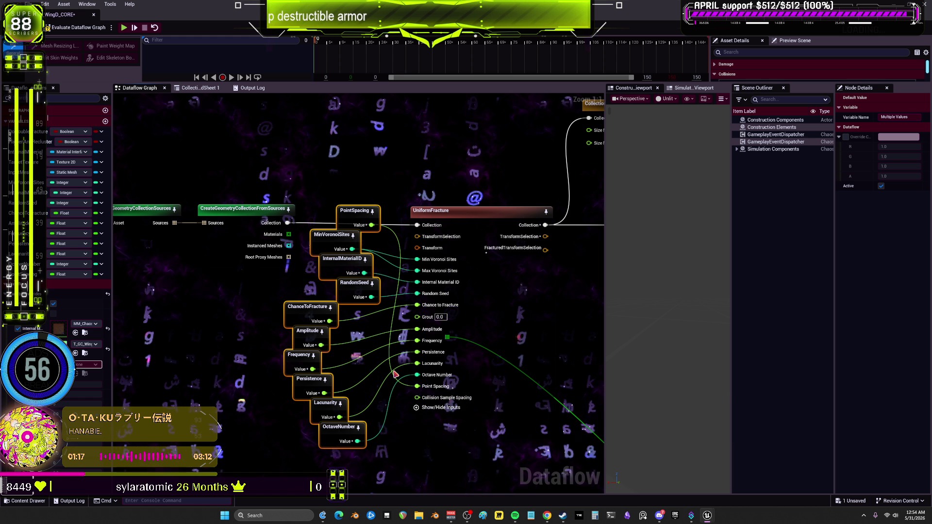
{"action": "key", "text": "shift+d"}
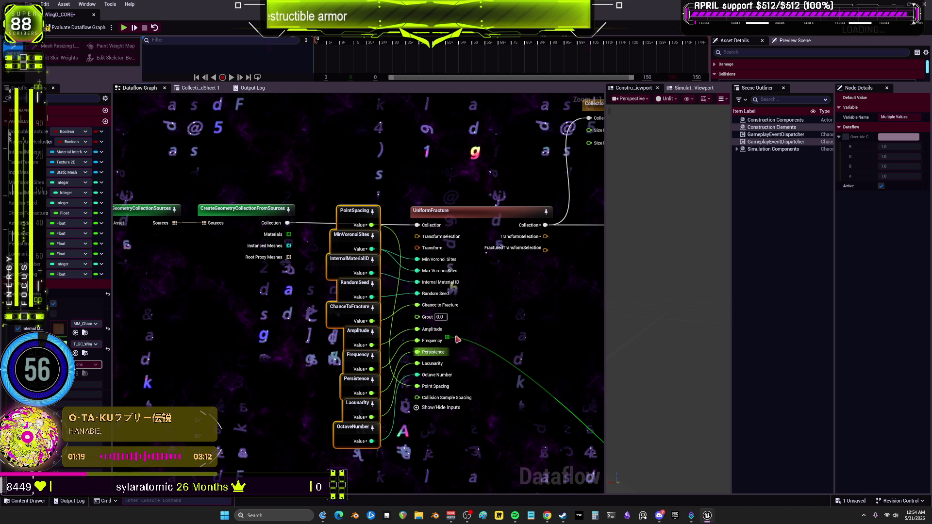
Step: Slot PointSpacing into the column directly above Lacunarity and OctaveNumber
{"action": "left_click", "coordinate": [427, 211]}
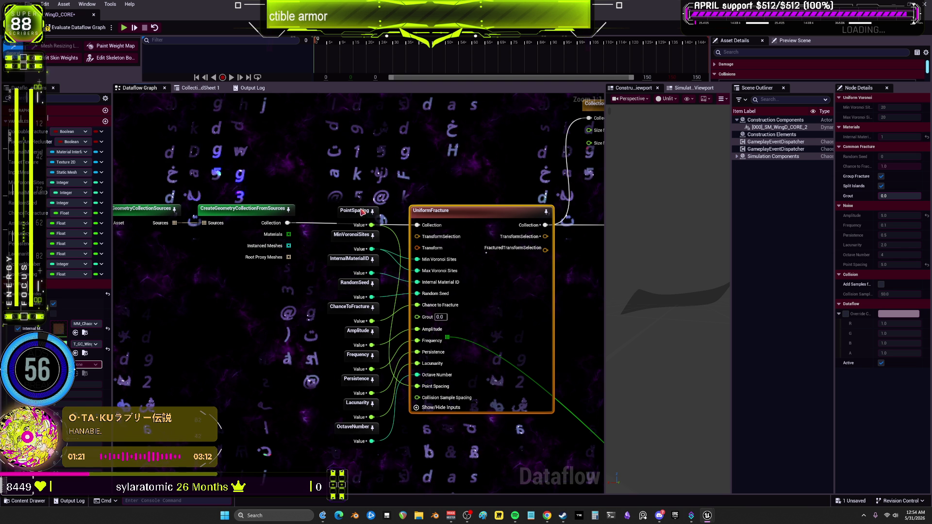
{"action": "mouse_move", "coordinate": [362, 212]}
{"action": "left_mouse_down"}
{"action": "mouse_move", "coordinate": [315, 387]}
{"action": "mouse_move", "coordinate": [300, 404]}
{"action": "left_mouse_up"}
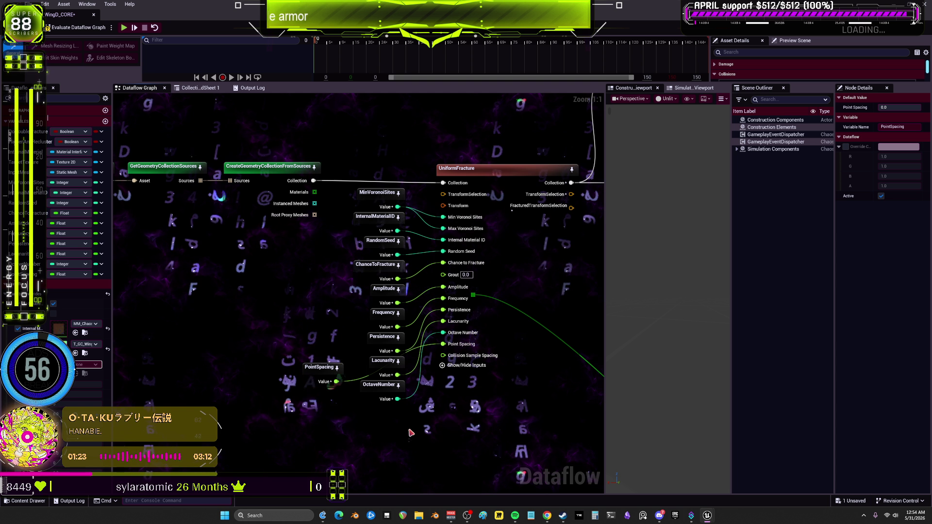
{"action": "mouse_move", "coordinate": [411, 432]}
{"action": "left_mouse_down"}
{"action": "mouse_move", "coordinate": [357, 356]}
{"action": "mouse_move", "coordinate": [383, 396]}
{"action": "left_mouse_up"}
{"action": "left_click_drag", "start_coordinate": [338, 372], "coordinate": [381, 362]}
{"action": "mouse_move", "coordinate": [418, 447]}
{"action": "left_mouse_down"}
{"action": "mouse_move", "coordinate": [357, 384]}
{"action": "mouse_move", "coordinate": [384, 387]}
{"action": "left_mouse_up"}
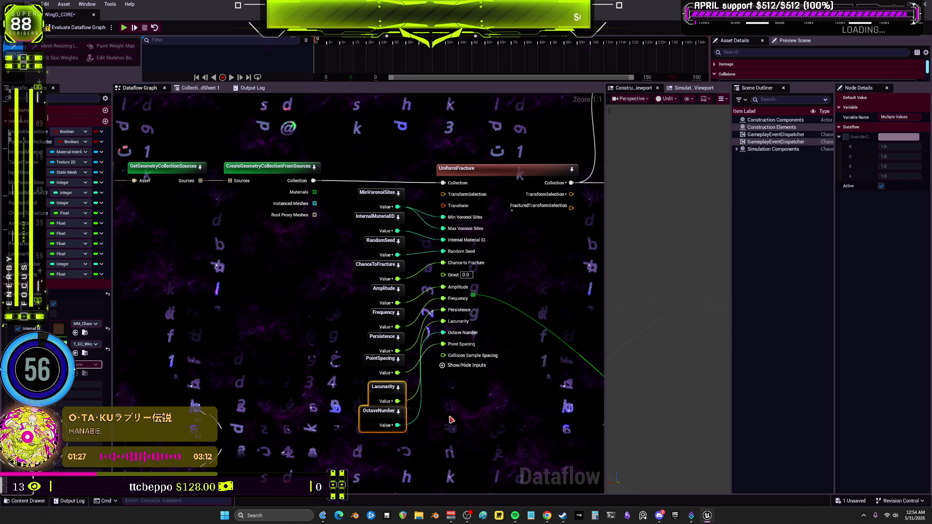
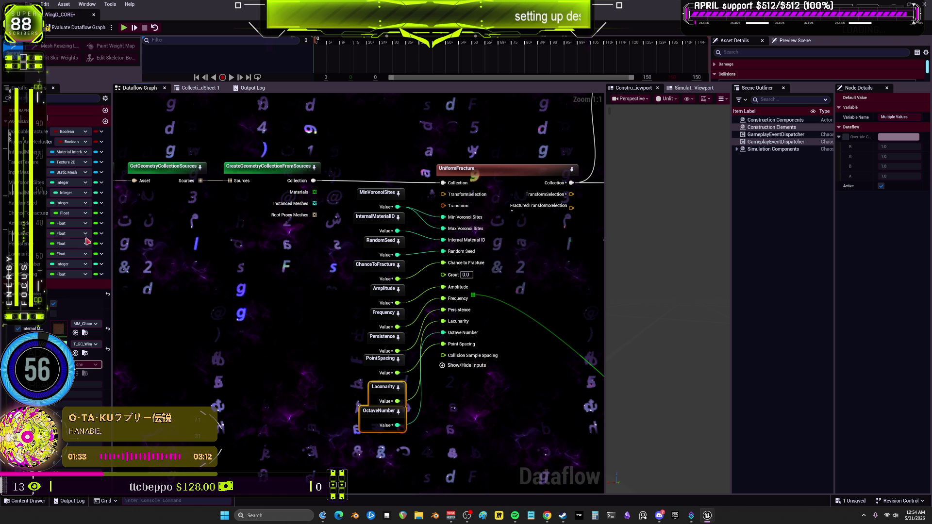
Step: Add the F1_ prefix to the MinVoronoiSites, InternalMaterialID and RandomSeed variables
{"action": "left_click", "coordinate": [378, 193]}
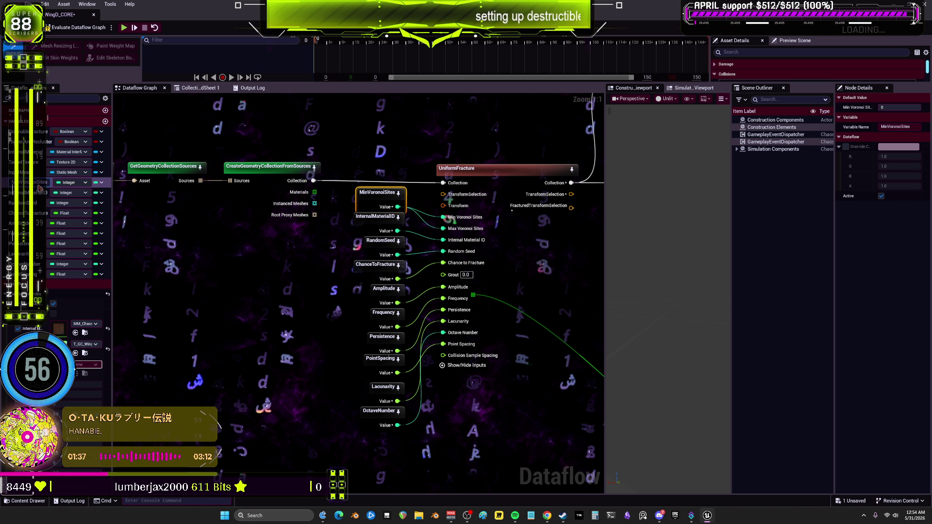
{"action": "type", "text": "F1_"}
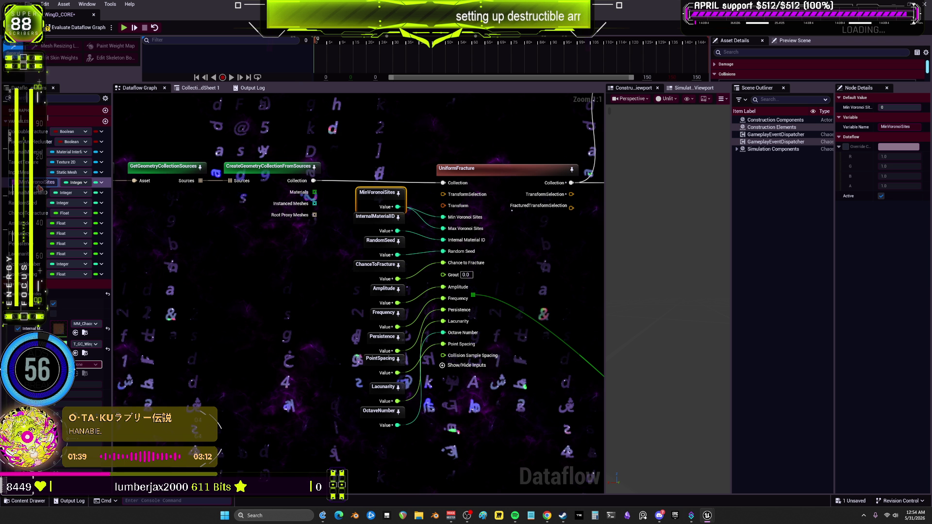
{"action": "key", "text": "Return"}
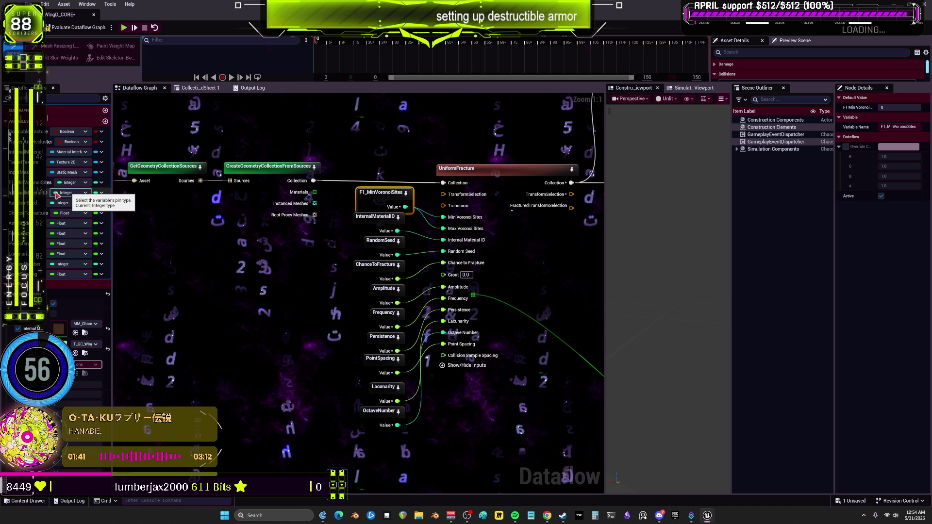
{"action": "double_click", "coordinate": [21, 192]}
{"action": "type", "text": "F1_"}
{"action": "key", "text": "Return"}
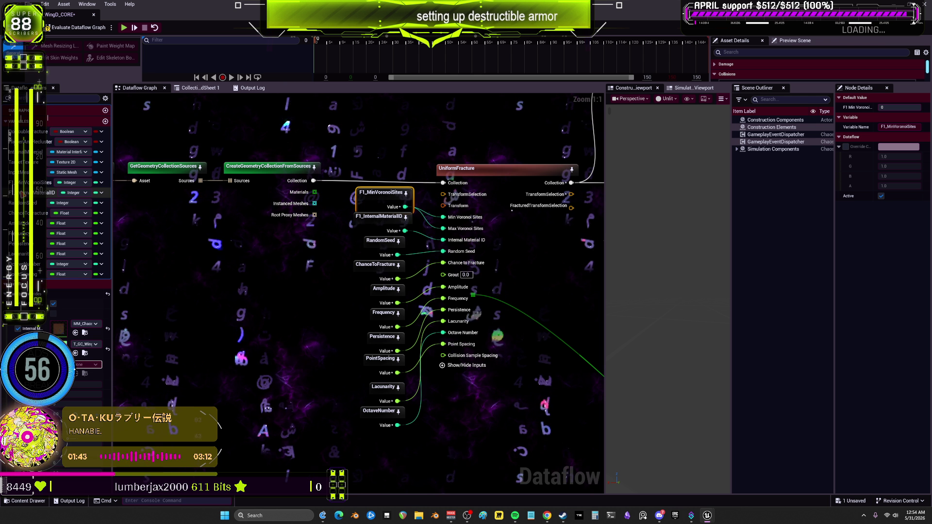
{"action": "double_click", "coordinate": [43, 202]}
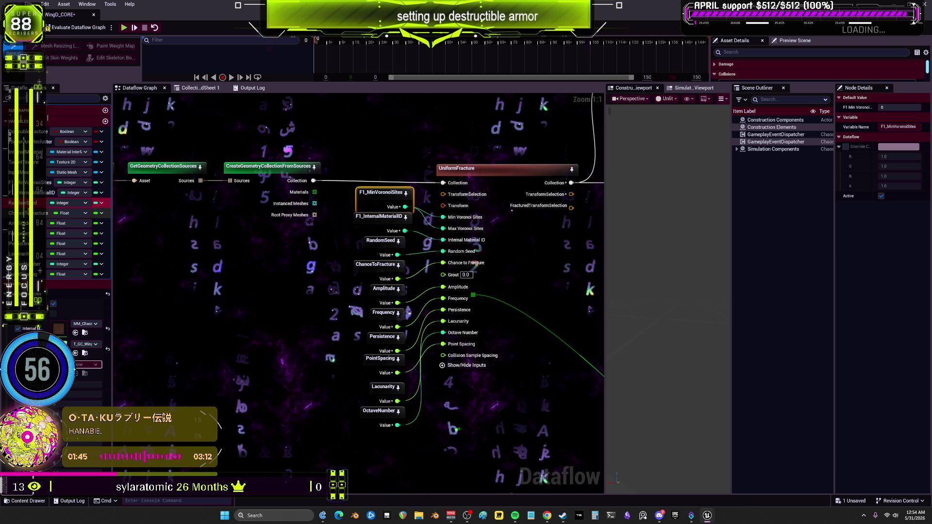
{"action": "type", "text": "F1_"}
{"action": "key", "text": "Return"}
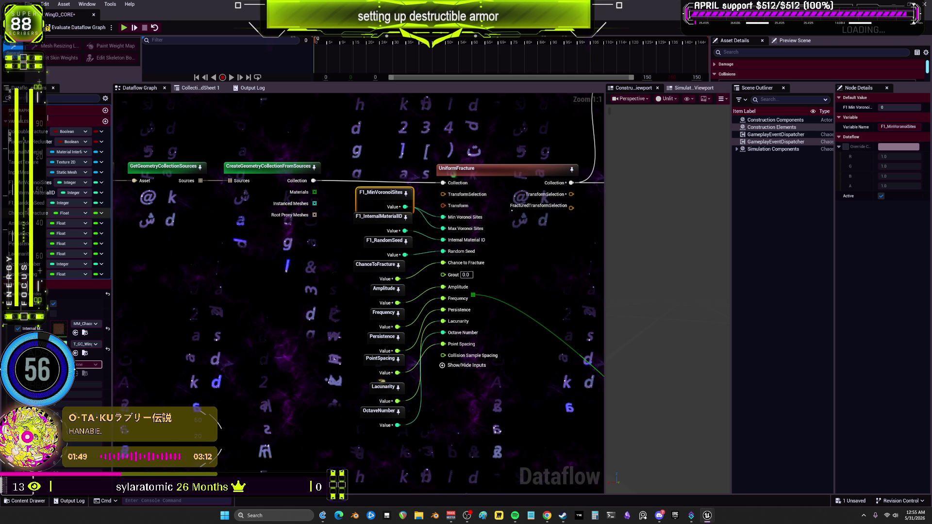
Step: Prefix ChanceToFracture, Amplitude, Frequency and Persistence with F1_, undoing an accidental Frequency_0 rename
{"action": "double_click", "coordinate": [29, 212]}
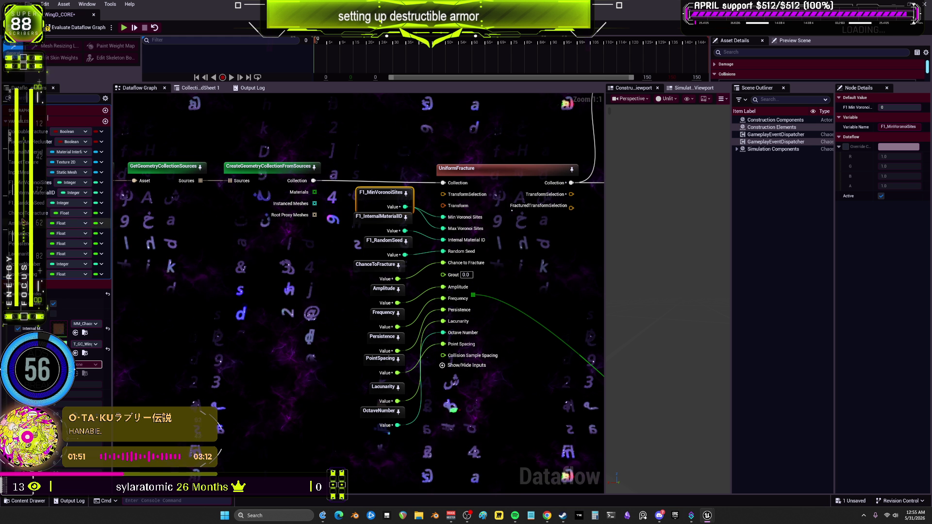
{"action": "type", "text": "F1_"}
{"action": "key", "text": "Return"}
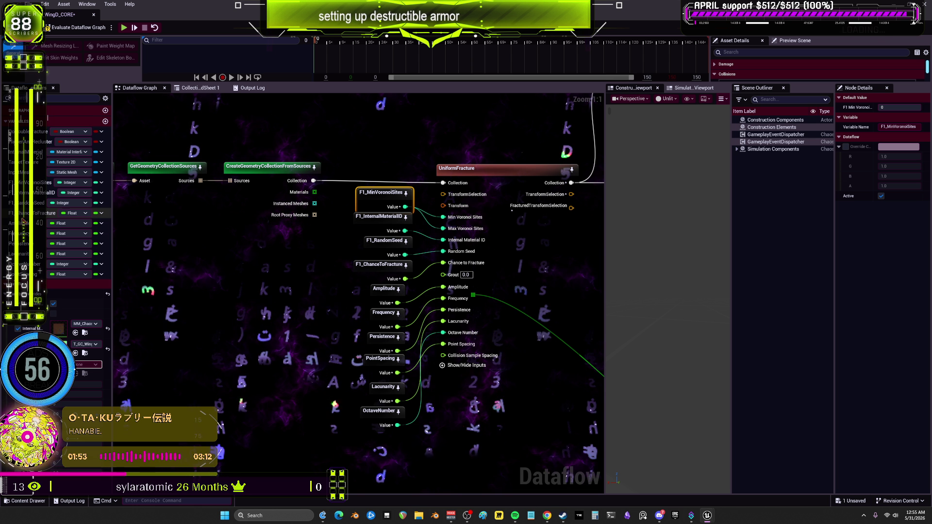
{"action": "double_click", "coordinate": [29, 222]}
{"action": "type", "text": "F1_"}
{"action": "key", "text": "Return"}
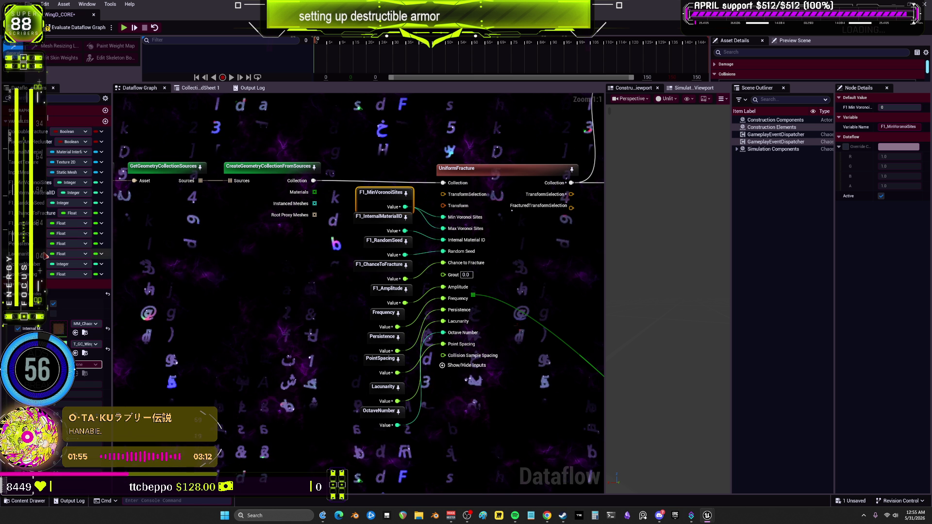
{"action": "double_click", "coordinate": [29, 233]}
{"action": "key", "text": "Return"}
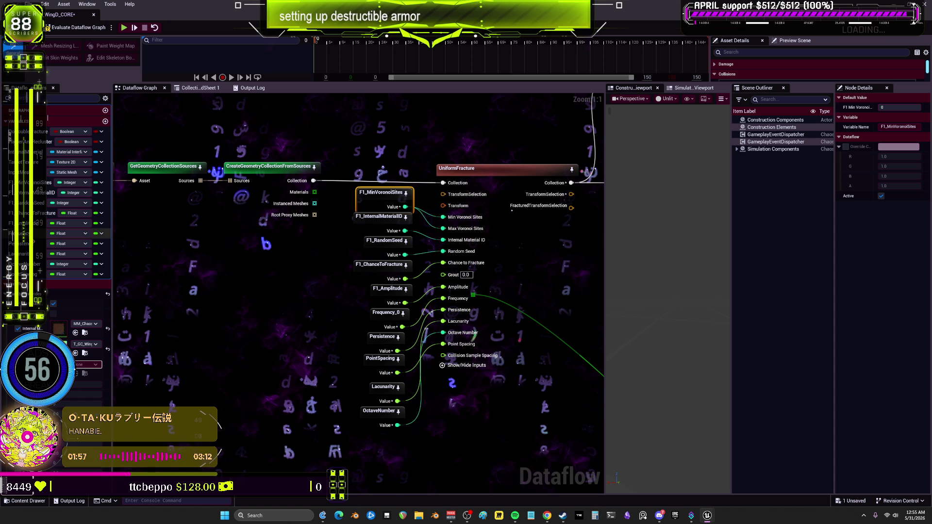
{"action": "key", "text": "ctrl+z"}
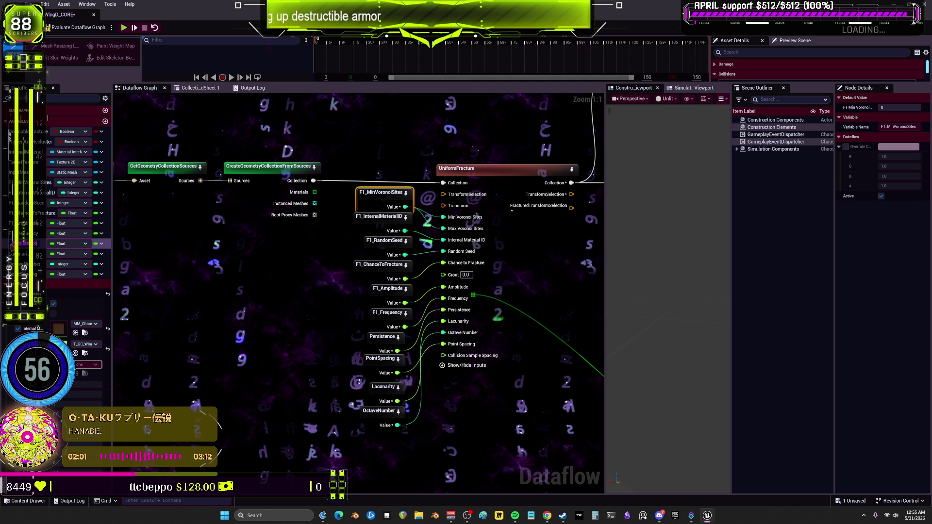
{"action": "key", "text": "Return"}
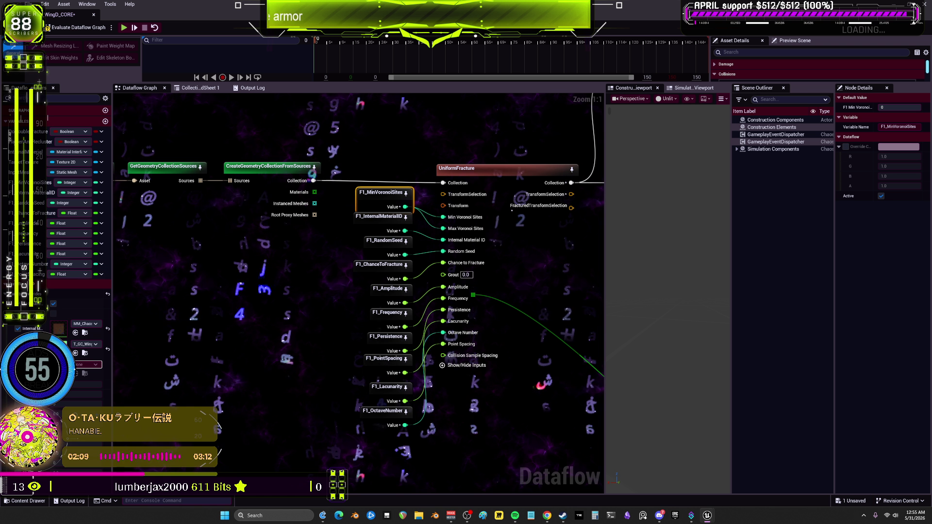
{"action": "mouse_move", "coordinate": [560, 269]}
{"action": "left_mouse_down"}
{"action": "mouse_move", "coordinate": [558, 323]}
{"action": "mouse_move", "coordinate": [524, 302]}
{"action": "mouse_move", "coordinate": [525, 329]}
{"action": "mouse_move", "coordinate": [509, 277]}
{"action": "mouse_move", "coordinate": [557, 299]}
{"action": "mouse_move", "coordinate": [568, 325]}
{"action": "mouse_move", "coordinate": [546, 276]}
{"action": "mouse_move", "coordinate": [483, 256]}
{"action": "mouse_move", "coordinate": [435, 271]}
{"action": "mouse_move", "coordinate": [523, 254]}
{"action": "mouse_move", "coordinate": [530, 262]}
{"action": "mouse_move", "coordinate": [454, 262]}
{"action": "mouse_move", "coordinate": [460, 276]}
{"action": "mouse_move", "coordinate": [512, 267]}
{"action": "mouse_move", "coordinate": [425, 323]}
{"action": "mouse_move", "coordinate": [506, 324]}
{"action": "left_mouse_up"}
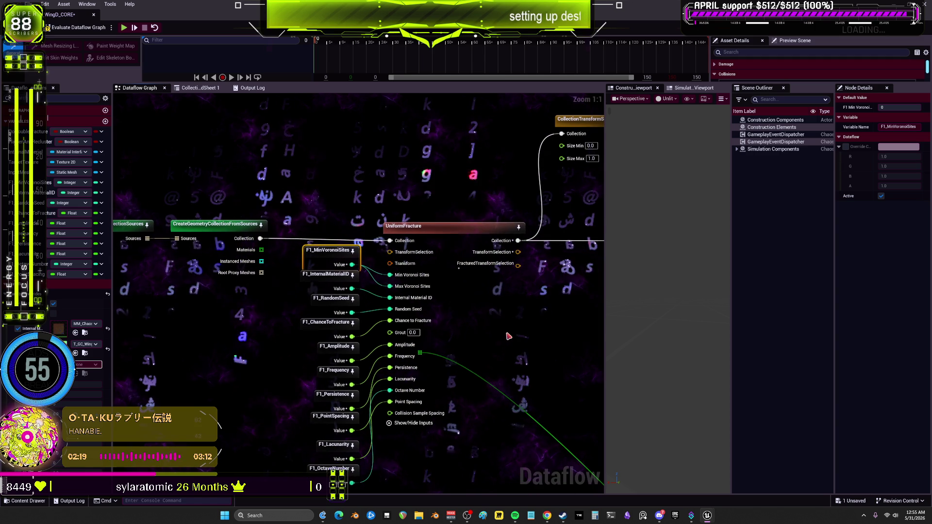
Step: Remove the promoted SizeMin variable node from the size-selection input
{"action": "left_click_drag", "start_coordinate": [560, 246], "coordinate": [354, 323]}
{"action": "left_click_drag", "start_coordinate": [588, 332], "coordinate": [442, 335]}
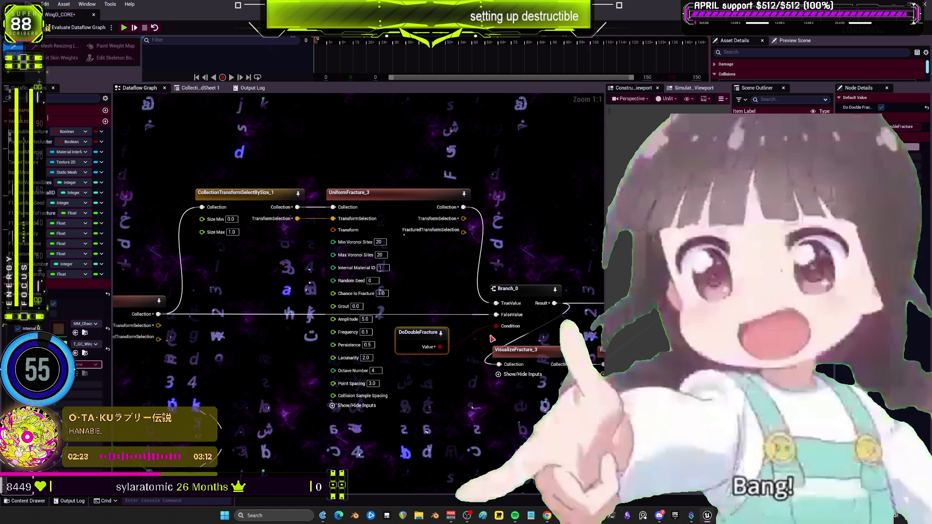
{"action": "left_click_drag", "start_coordinate": [305, 281], "coordinate": [364, 275]}
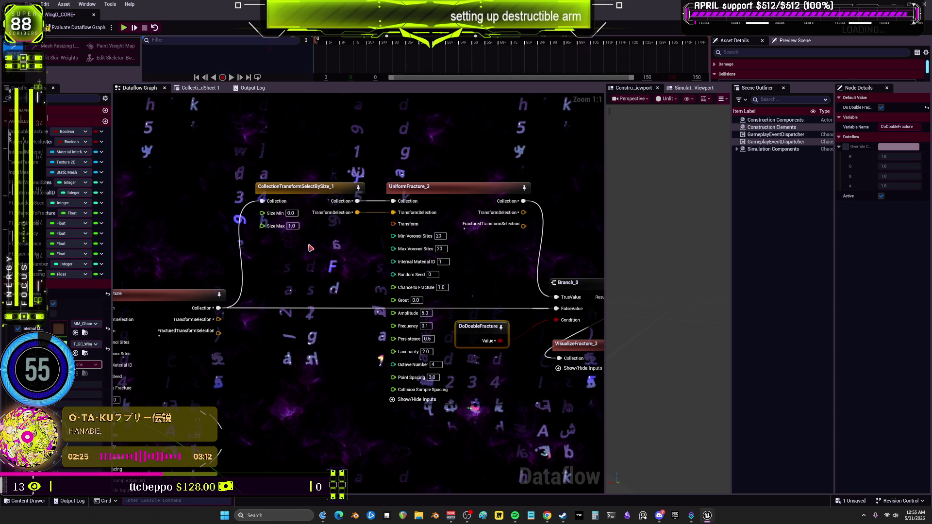
{"action": "right_click", "coordinate": [265, 219]}
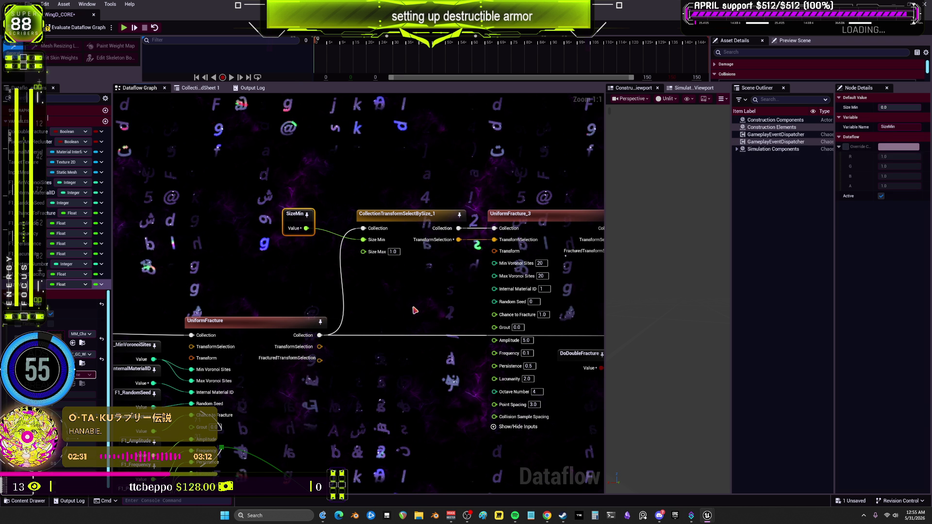
{"action": "key", "text": "ctrl+z"}
Step: Delete the extra bCondition variable and wire DoDoubleFracture into Branch_0's Condition pin
{"action": "left_click_drag", "start_coordinate": [358, 321], "coordinate": [187, 250]}
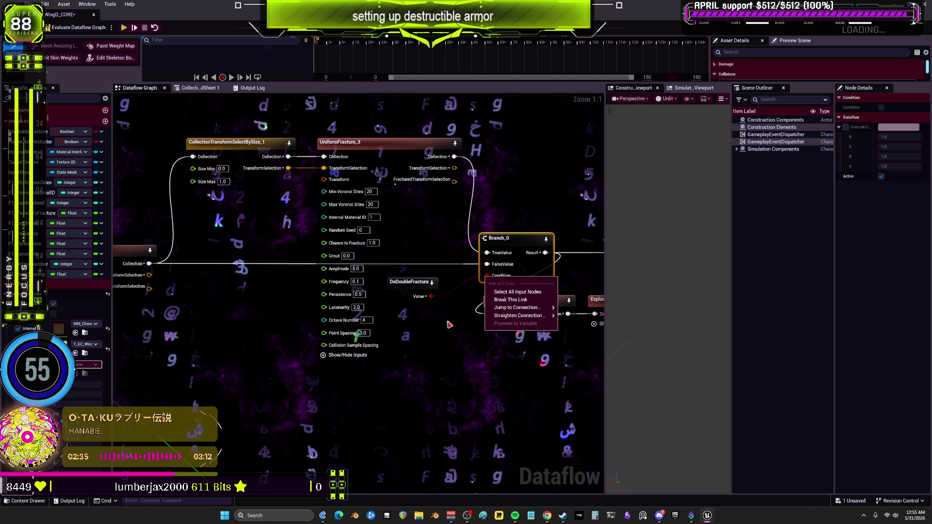
{"action": "left_click_drag", "start_coordinate": [441, 295], "coordinate": [432, 295]}
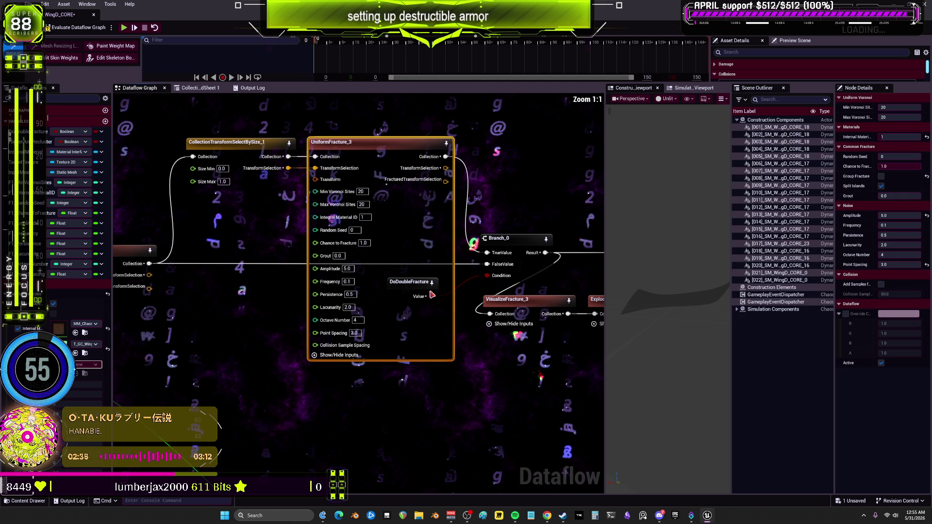
{"action": "right_click", "coordinate": [488, 277]}
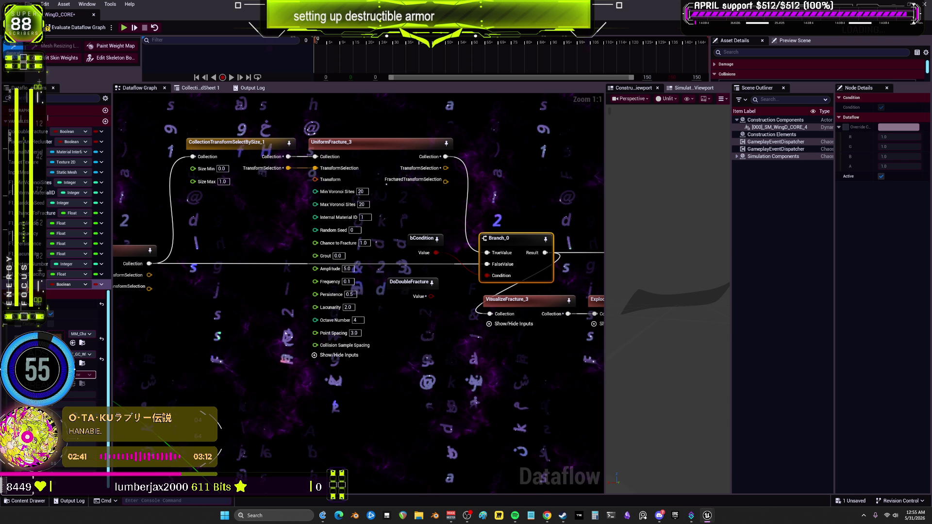
{"action": "key", "text": "Return"}
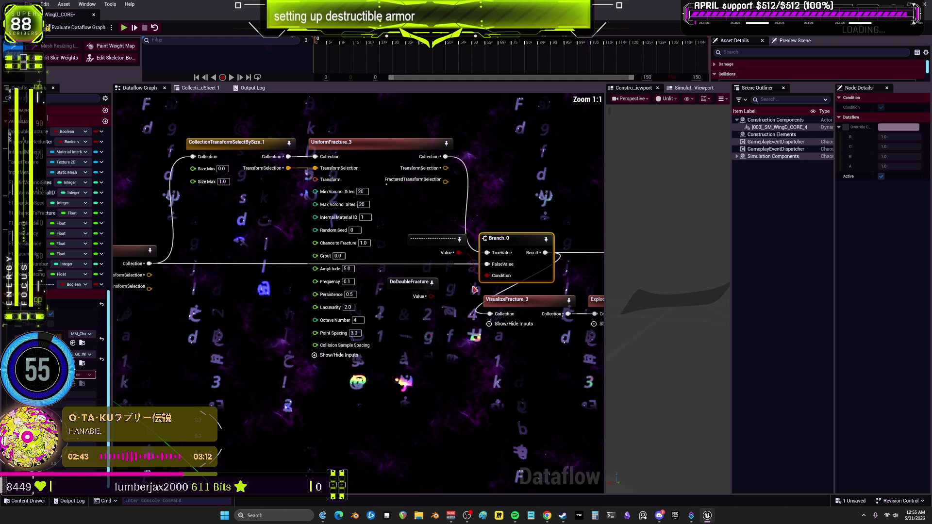
{"action": "left_click", "coordinate": [427, 238]}
{"action": "key", "text": "Delete"}
{"action": "mouse_move", "coordinate": [432, 296]}
{"action": "left_mouse_down"}
{"action": "mouse_move", "coordinate": [493, 280]}
{"action": "mouse_move", "coordinate": [504, 216]}
{"action": "left_mouse_up"}
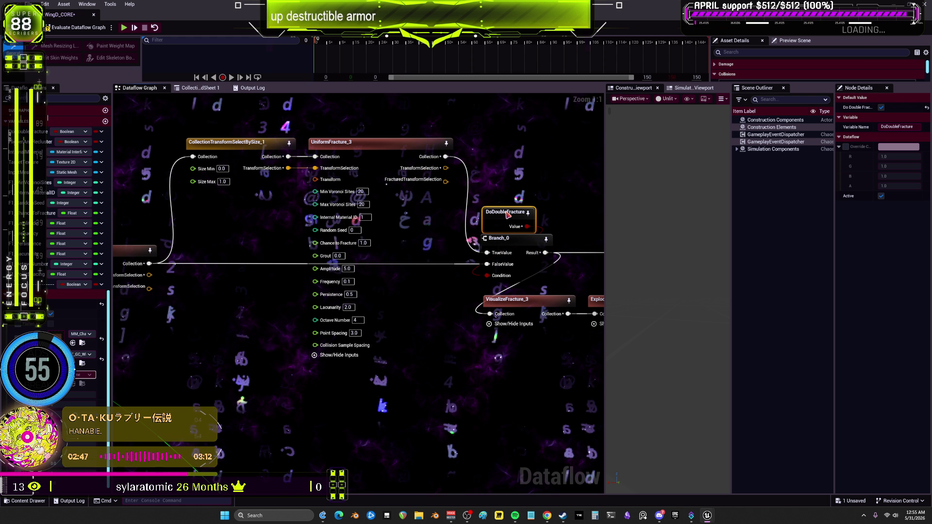
{"action": "left_click_drag", "start_coordinate": [219, 270], "coordinate": [381, 282]}
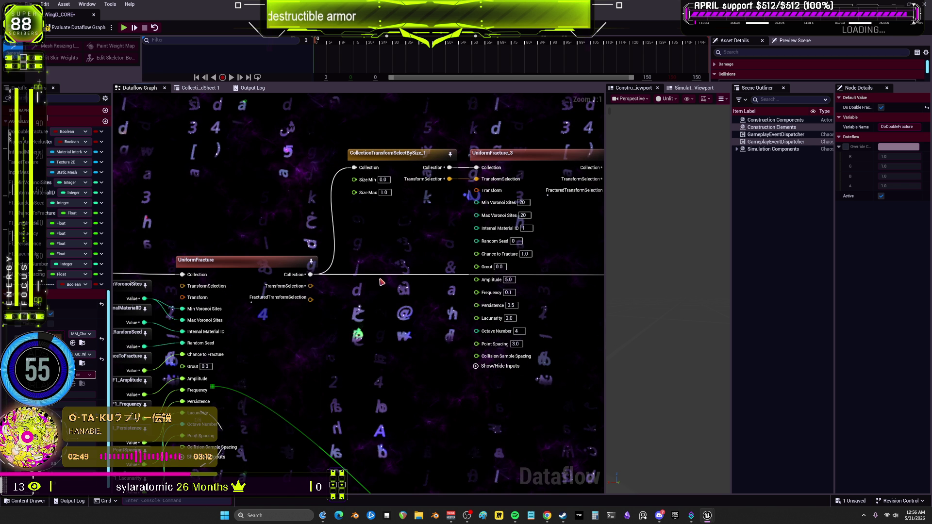
Step: Promote Size Min, Min Voronoi Sites (also feeding Max Voronoi Sites) and Internal Material ID to variables
{"action": "right_click", "coordinate": [355, 181]}
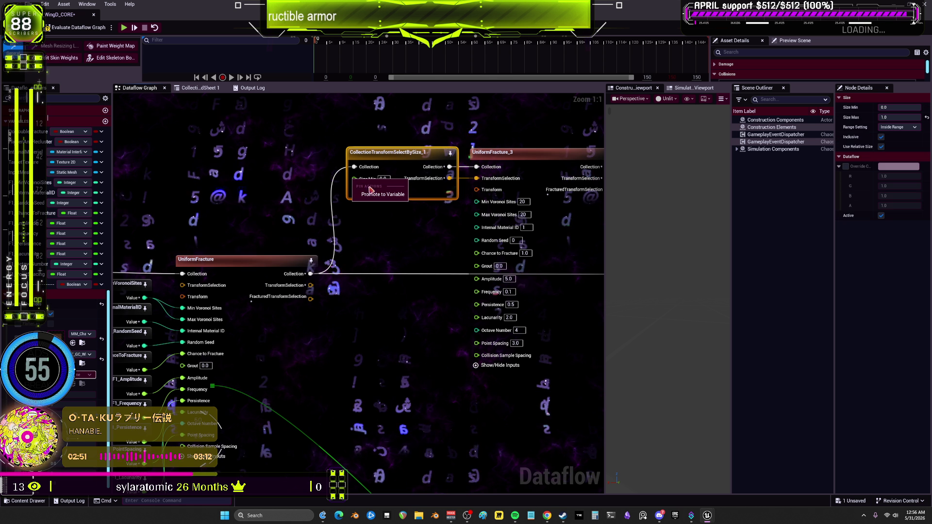
{"action": "left_click", "coordinate": [373, 194]}
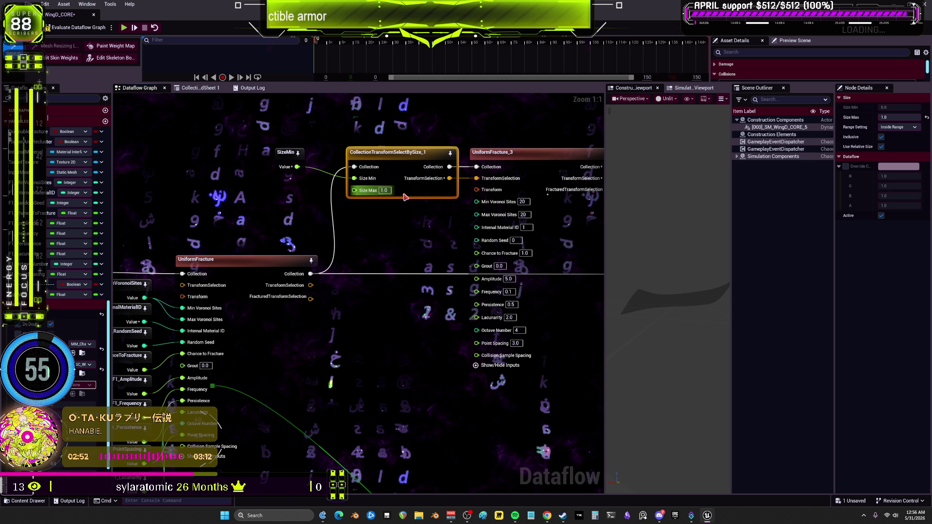
{"action": "right_click", "coordinate": [480, 203]}
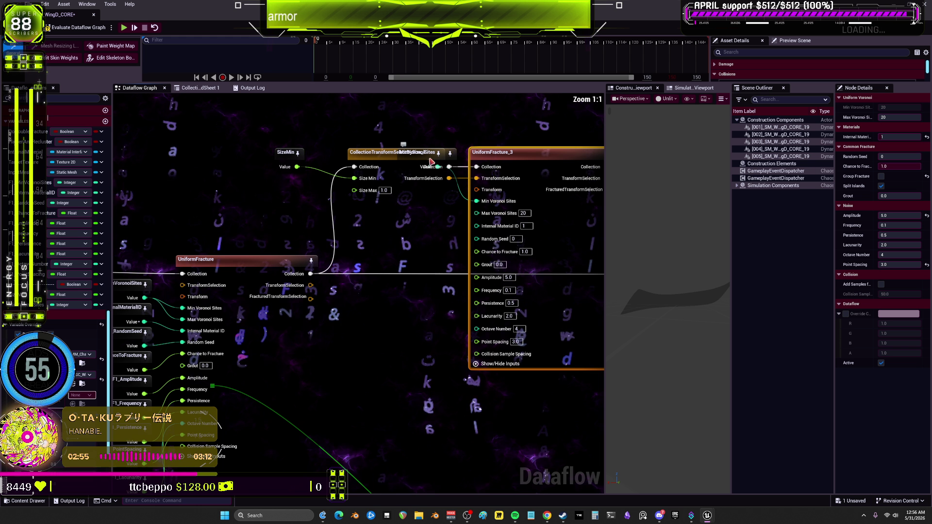
{"action": "left_click_drag", "start_coordinate": [431, 162], "coordinate": [370, 112]}
{"action": "left_click_drag", "start_coordinate": [399, 206], "coordinate": [408, 214]}
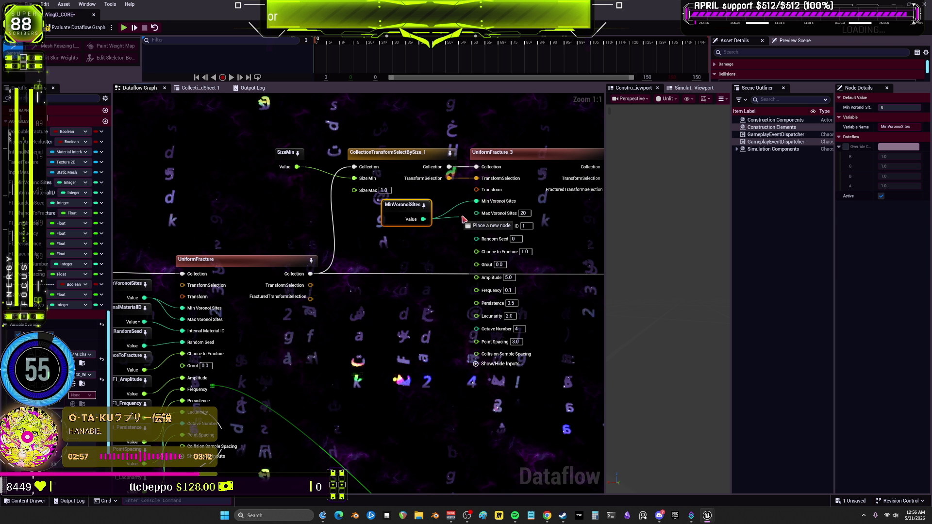
{"action": "left_click_drag", "start_coordinate": [463, 220], "coordinate": [476, 213]}
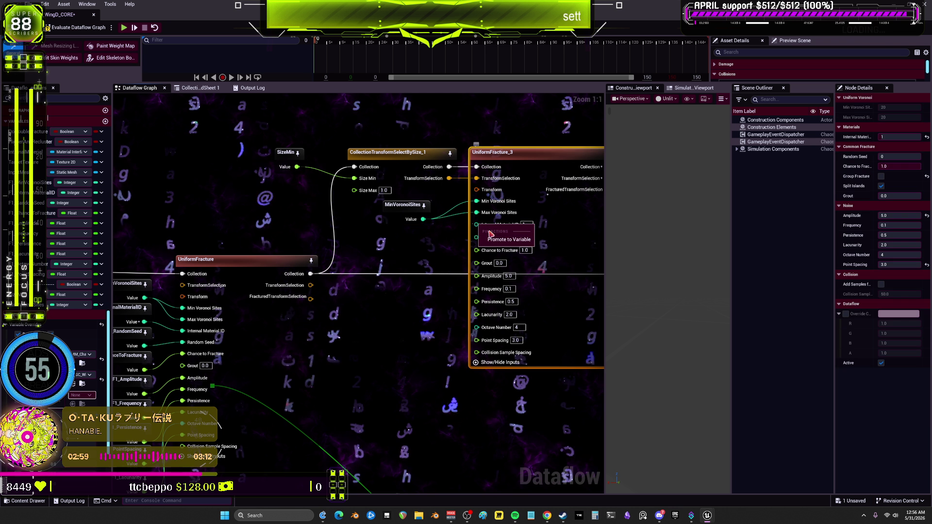
{"action": "right_click", "coordinate": [479, 224]}
{"action": "left_click", "coordinate": [515, 246]}
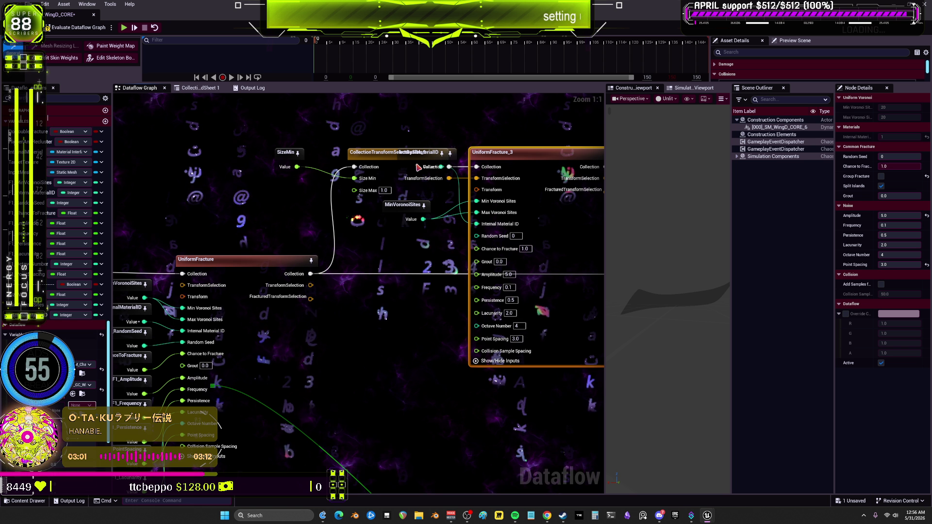
{"action": "mouse_move", "coordinate": [419, 168]}
{"action": "left_mouse_down"}
{"action": "mouse_move", "coordinate": [420, 255]}
{"action": "mouse_move", "coordinate": [225, 209]}
{"action": "mouse_move", "coordinate": [377, 205]}
{"action": "left_mouse_up"}
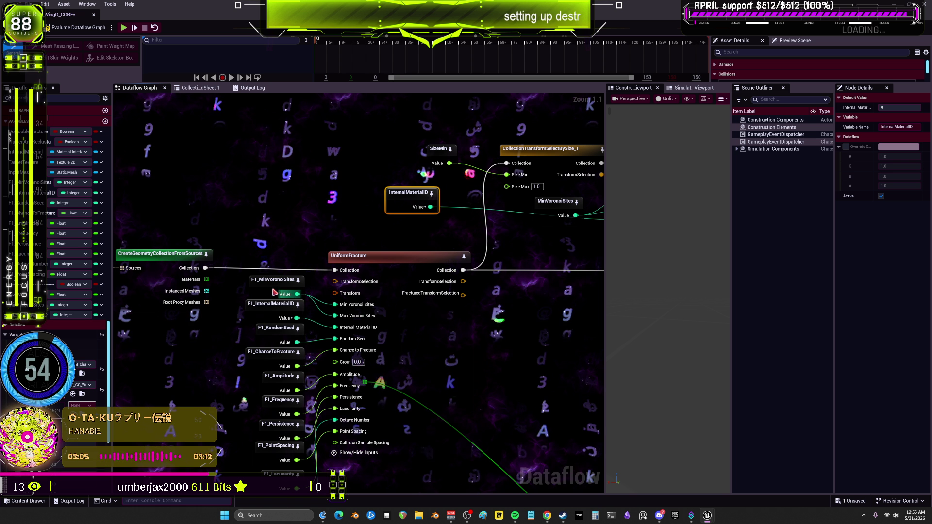
{"action": "mouse_move", "coordinate": [399, 195]}
{"action": "left_mouse_down"}
{"action": "mouse_move", "coordinate": [366, 169]}
{"action": "mouse_move", "coordinate": [327, 167]}
{"action": "left_mouse_up"}
{"action": "left_click_drag", "start_coordinate": [461, 228], "coordinate": [327, 247]}
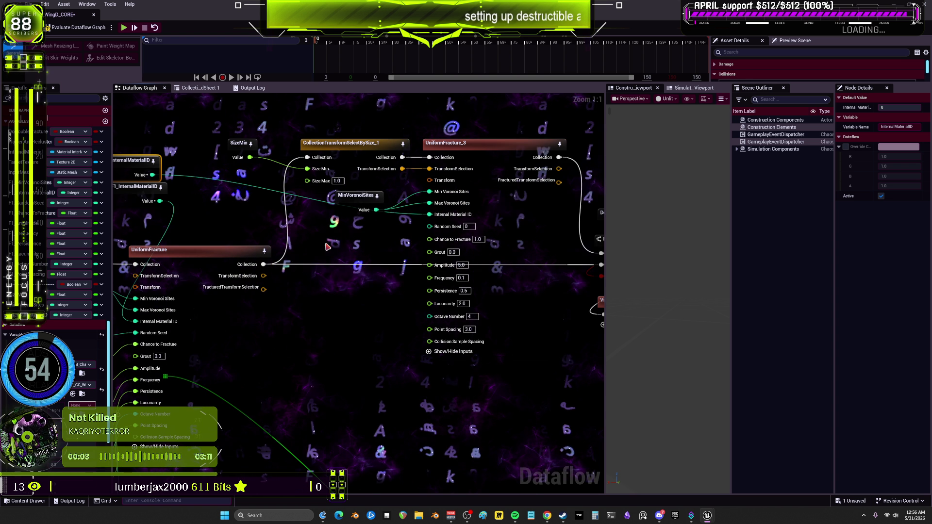
Step: Promote Random Seed, Chance to Fracture, Amplitude, noise inputs, Octave Number and Point Spacing to variables
{"action": "right_click", "coordinate": [429, 227]}
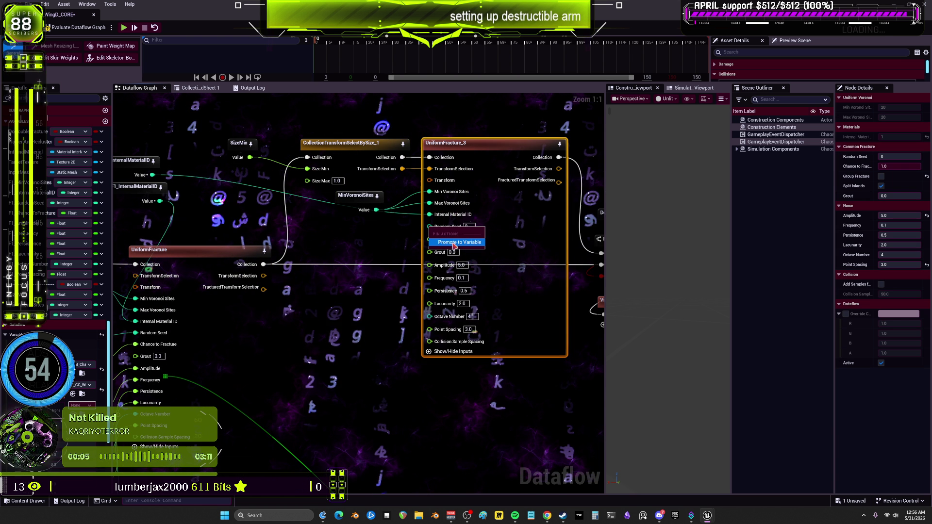
{"action": "left_click", "coordinate": [452, 242]}
{"action": "right_click", "coordinate": [429, 238]}
{"action": "left_click", "coordinate": [446, 254]}
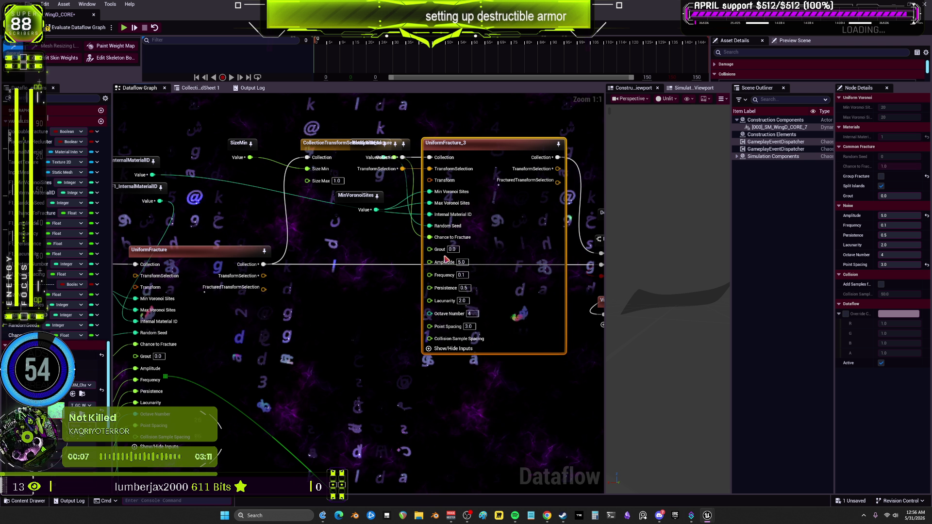
{"action": "left_click", "coordinate": [451, 282]}
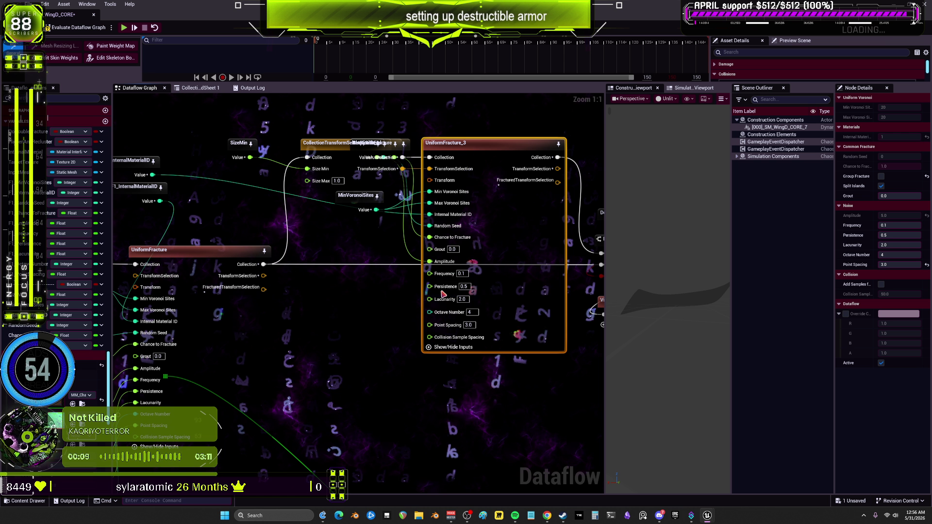
{"action": "right_click", "coordinate": [430, 287]}
{"action": "right_click", "coordinate": [430, 296]}
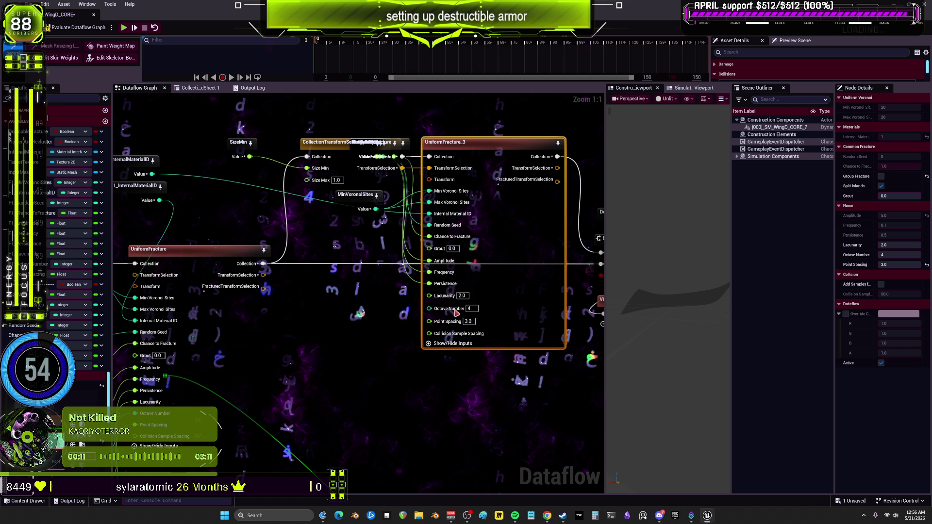
{"action": "right_click", "coordinate": [430, 307]}
{"action": "left_click", "coordinate": [451, 320]}
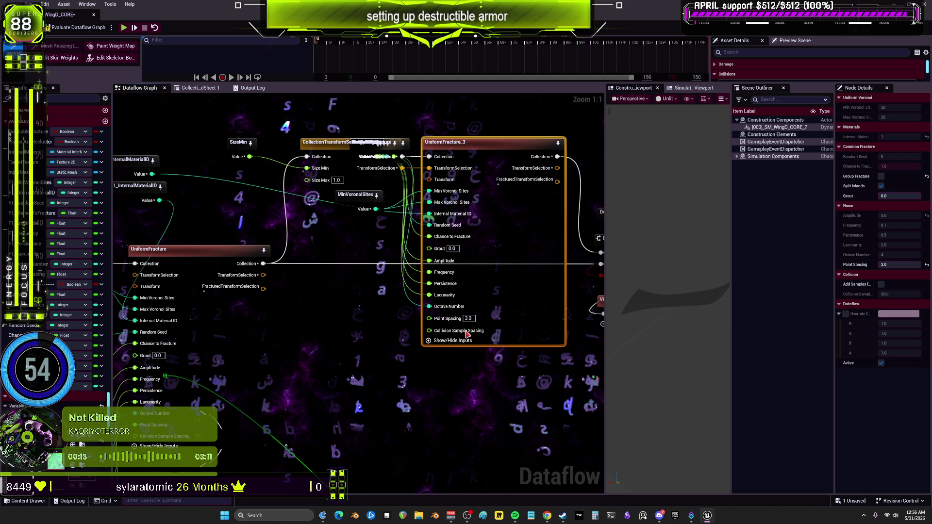
{"action": "right_click", "coordinate": [429, 318]}
{"action": "left_click", "coordinate": [451, 333]}
{"action": "left_click_drag", "start_coordinate": [298, 122], "coordinate": [368, 179]}
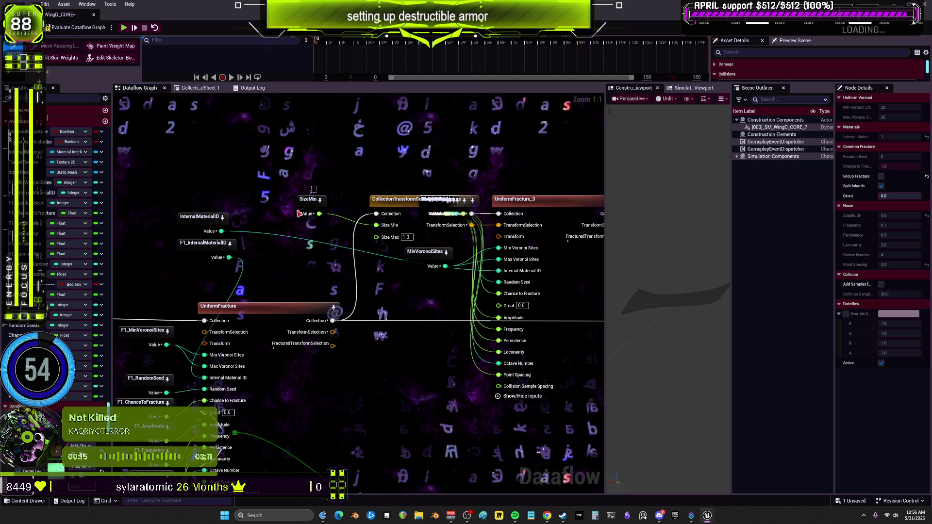
Step: Separate the overlapping variable nodes and distribute the selected four evenly in a column
{"action": "left_click", "coordinate": [306, 212]}
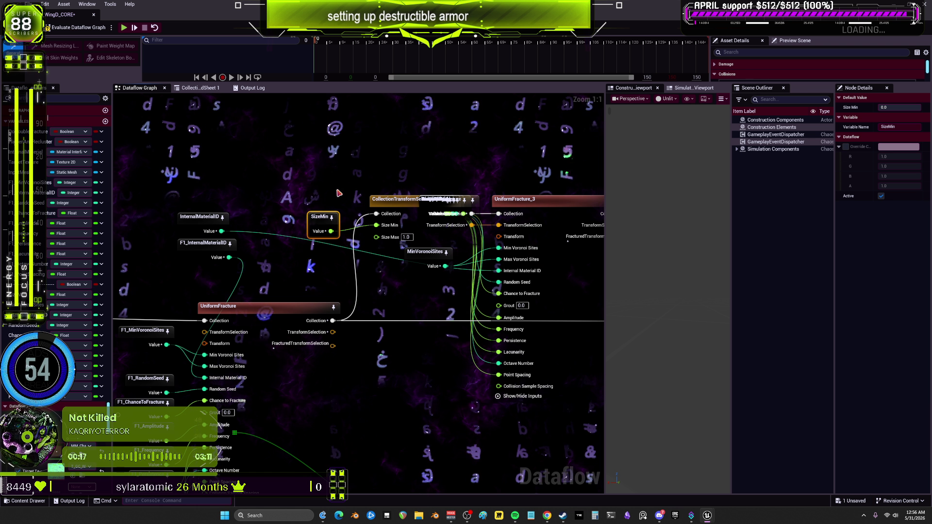
{"action": "left_click_drag", "start_coordinate": [388, 199], "coordinate": [308, 136]}
{"action": "left_click", "coordinate": [432, 209]}
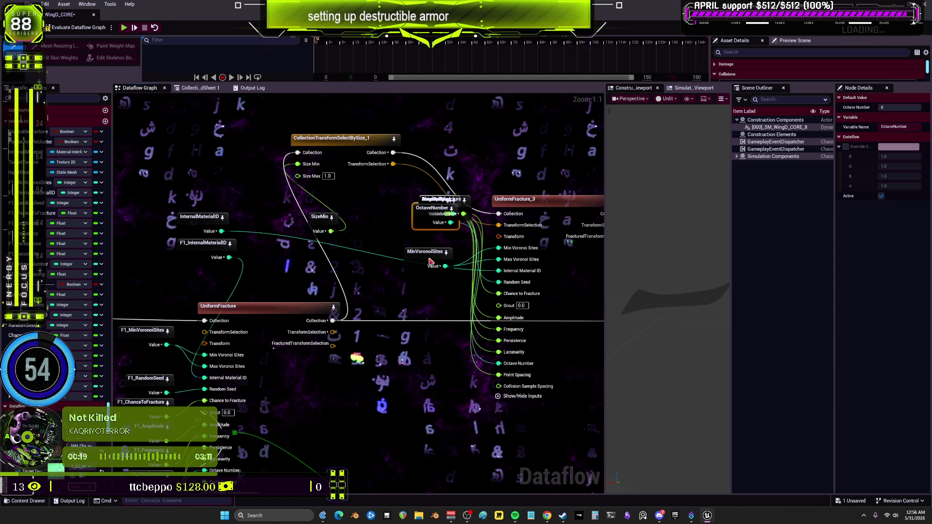
{"action": "left_click_drag", "start_coordinate": [432, 208], "coordinate": [423, 339]}
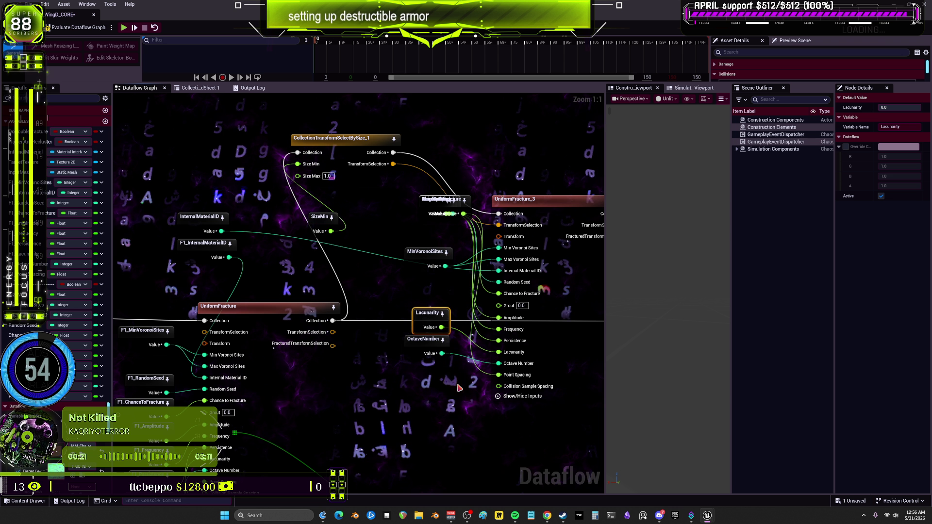
{"action": "left_click_drag", "start_coordinate": [459, 389], "coordinate": [427, 208]}
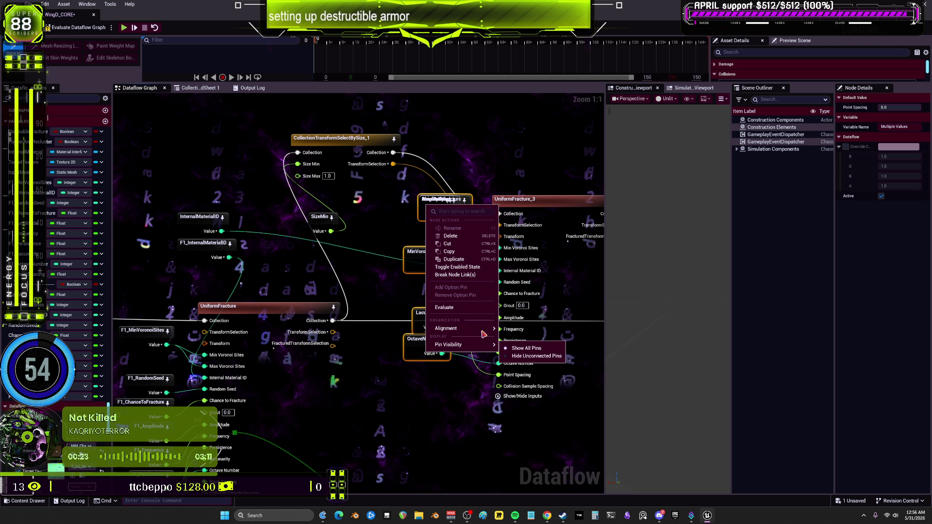
{"action": "mouse_move", "coordinate": [491, 329]}
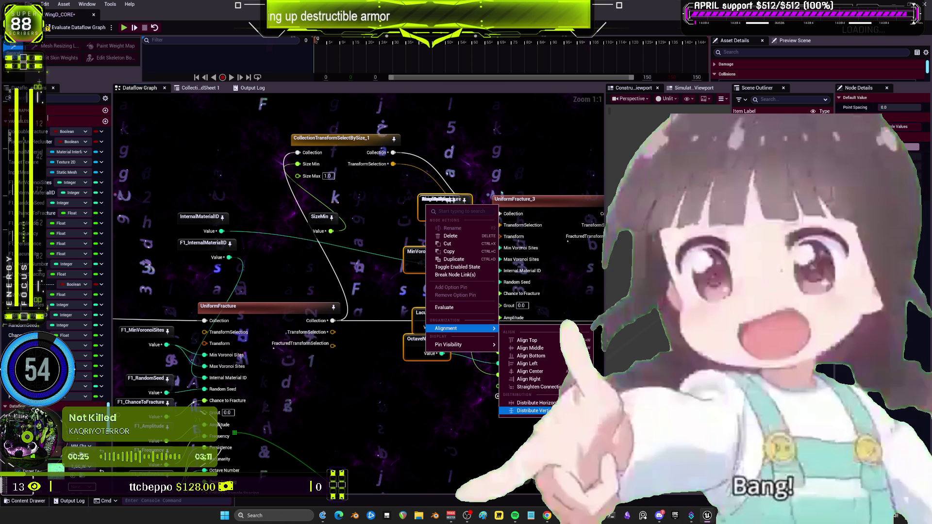
{"action": "left_click", "coordinate": [538, 411]}
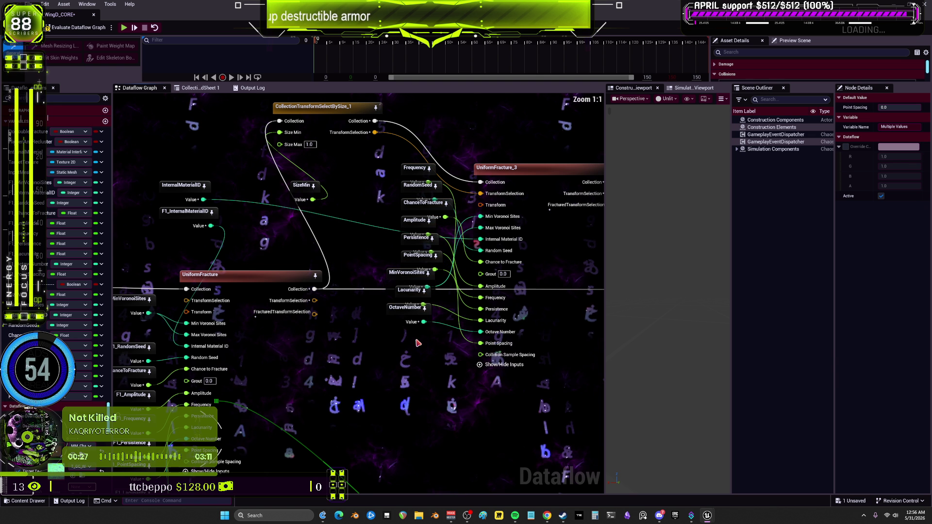
Step: Move Persistence, PointSpacing, Amplitude, Frequency, RandomSeed and MinVoronoiSites into the column
{"action": "left_click_drag", "start_coordinate": [403, 312], "coordinate": [403, 320]}
{"action": "left_click_drag", "start_coordinate": [408, 305], "coordinate": [410, 342]}
{"action": "left_click_drag", "start_coordinate": [409, 251], "coordinate": [404, 336]}
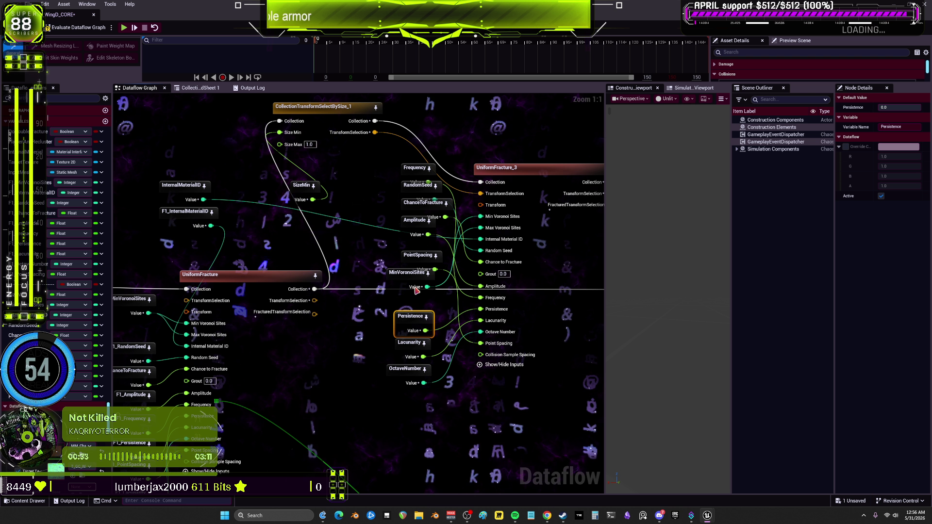
{"action": "mouse_move", "coordinate": [376, 244]}
{"action": "left_mouse_down"}
{"action": "mouse_move", "coordinate": [381, 357]}
{"action": "mouse_move", "coordinate": [358, 358]}
{"action": "mouse_move", "coordinate": [405, 397]}
{"action": "left_mouse_up"}
{"action": "left_click_drag", "start_coordinate": [361, 360], "coordinate": [404, 369]}
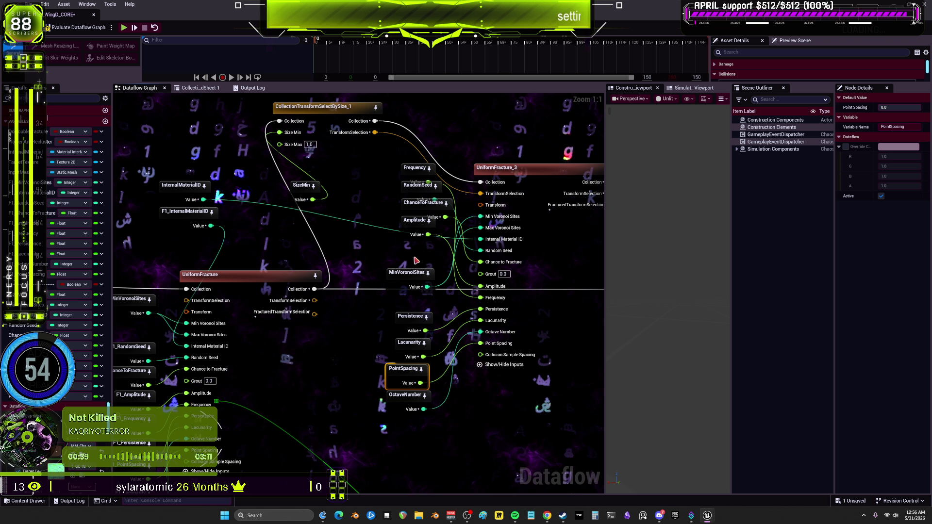
{"action": "mouse_move", "coordinate": [408, 273]}
{"action": "left_mouse_down"}
{"action": "mouse_move", "coordinate": [364, 229]}
{"action": "mouse_move", "coordinate": [412, 238]}
{"action": "mouse_move", "coordinate": [405, 270]}
{"action": "left_mouse_up"}
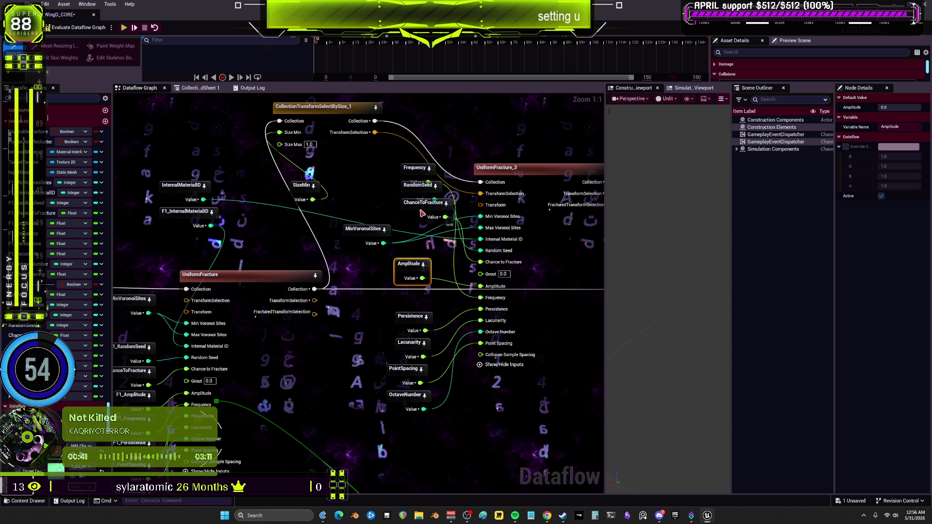
{"action": "mouse_move", "coordinate": [418, 195]}
{"action": "left_mouse_down"}
{"action": "mouse_move", "coordinate": [406, 228]}
{"action": "mouse_move", "coordinate": [403, 221]}
{"action": "left_mouse_up"}
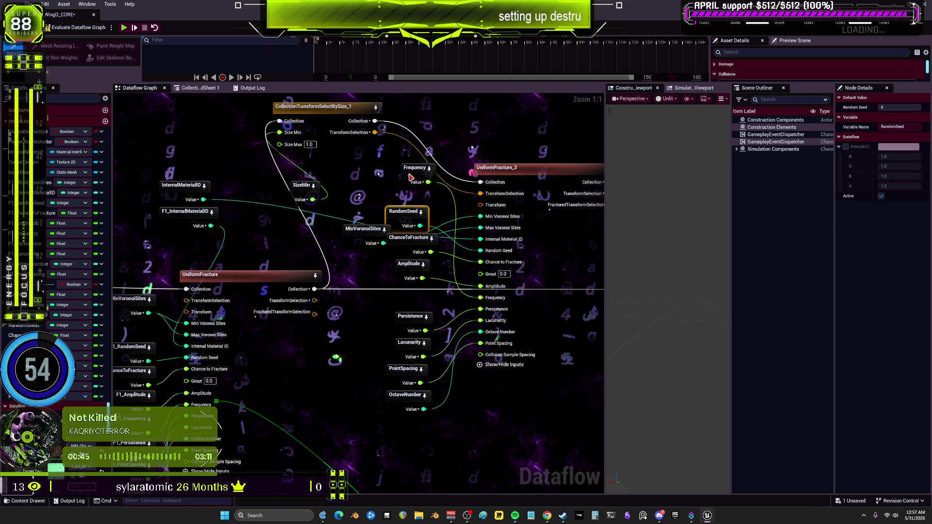
{"action": "left_click_drag", "start_coordinate": [407, 186], "coordinate": [392, 292]}
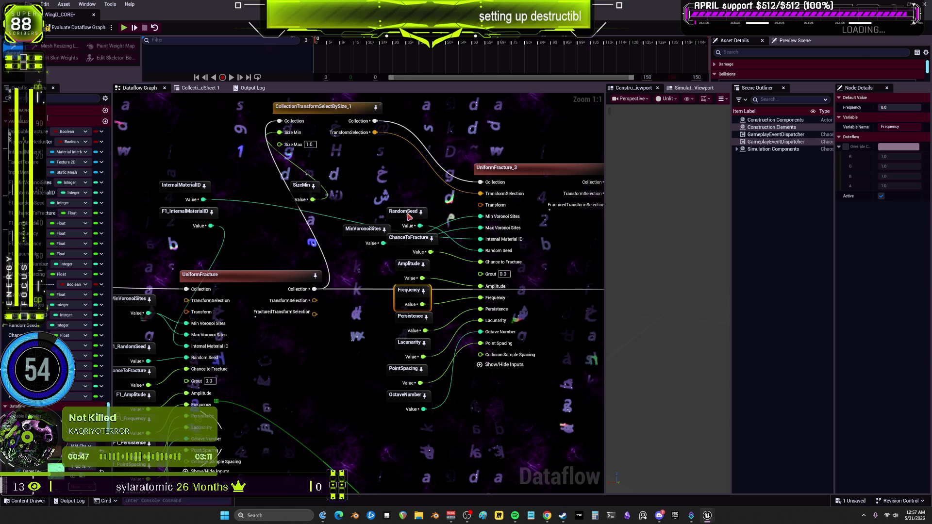
{"action": "left_click_drag", "start_coordinate": [404, 213], "coordinate": [406, 196]}
{"action": "left_click_drag", "start_coordinate": [352, 260], "coordinate": [343, 269]}
{"action": "left_click_drag", "start_coordinate": [363, 229], "coordinate": [381, 185]}
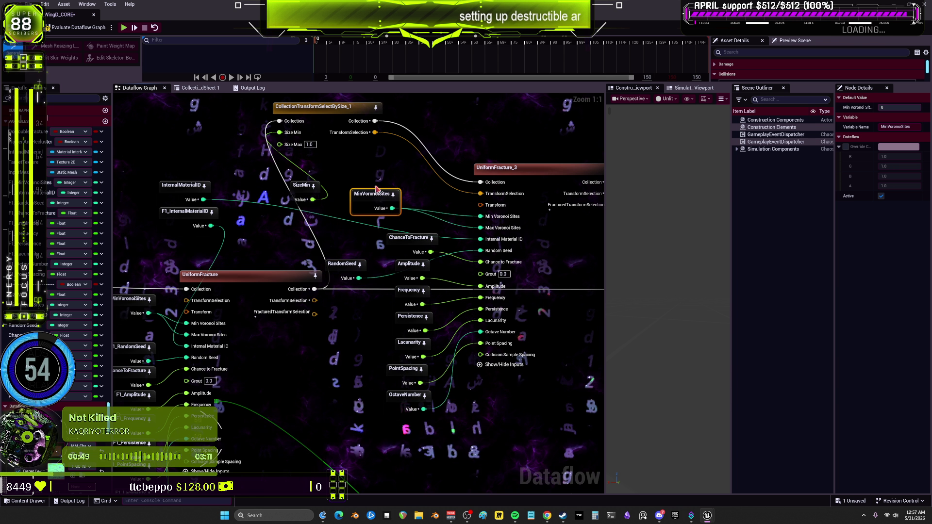
{"action": "left_click_drag", "start_coordinate": [408, 246], "coordinate": [406, 233]}
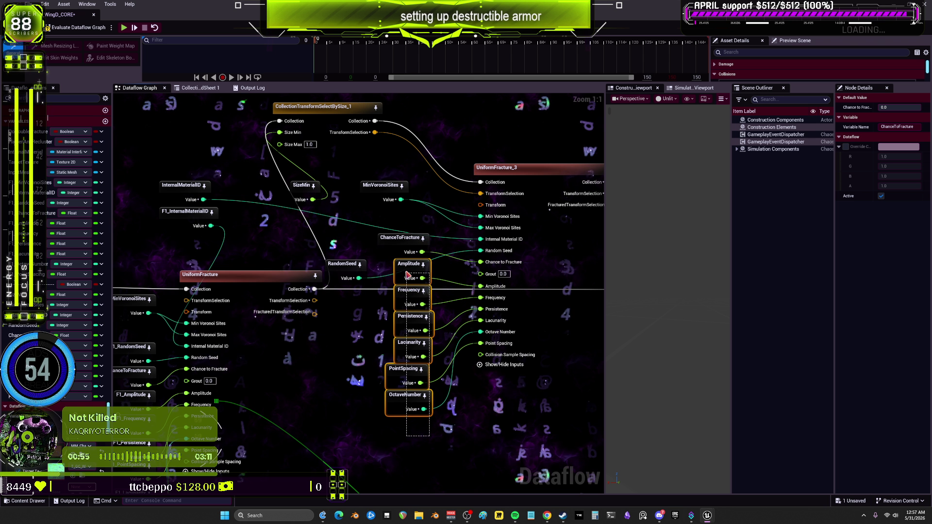
Step: Slot ChanceToFracture and RandomSeed into the column and place SizeMin beside CollectionTransformSelectBySize_1
{"action": "left_click_drag", "start_coordinate": [406, 274], "coordinate": [407, 273]}
{"action": "left_click_drag", "start_coordinate": [407, 274], "coordinate": [407, 300]}
{"action": "left_click_drag", "start_coordinate": [400, 246], "coordinate": [400, 272]}
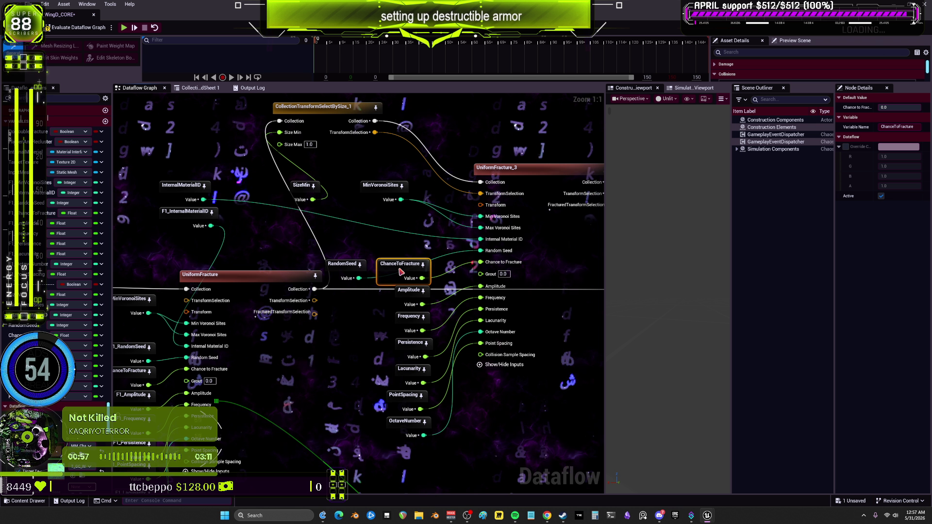
{"action": "mouse_move", "coordinate": [343, 264]}
{"action": "left_mouse_down"}
{"action": "mouse_move", "coordinate": [381, 238]}
{"action": "mouse_move", "coordinate": [399, 238]}
{"action": "left_mouse_up"}
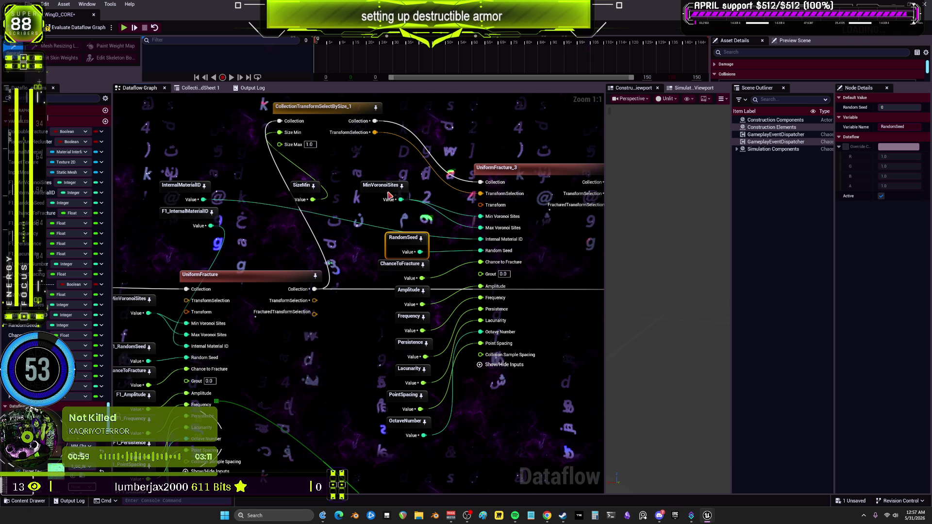
{"action": "left_click_drag", "start_coordinate": [390, 195], "coordinate": [408, 222]}
{"action": "mouse_move", "coordinate": [429, 463]}
{"action": "left_mouse_down"}
{"action": "mouse_move", "coordinate": [397, 210]}
{"action": "mouse_move", "coordinate": [409, 186]}
{"action": "left_mouse_up"}
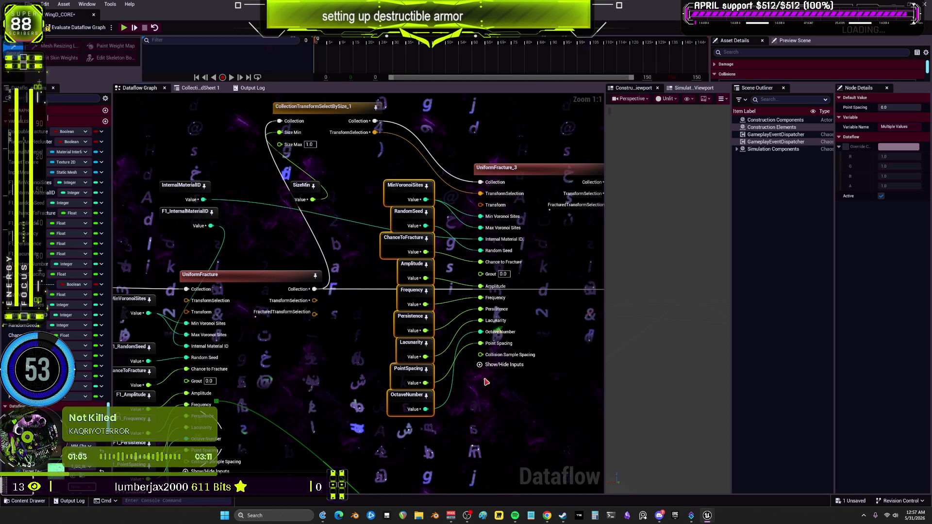
{"action": "left_click_drag", "start_coordinate": [361, 225], "coordinate": [440, 285]}
{"action": "mouse_move", "coordinate": [392, 249]}
{"action": "left_mouse_down"}
{"action": "mouse_move", "coordinate": [321, 192]}
{"action": "mouse_move", "coordinate": [331, 179]}
{"action": "left_mouse_up"}
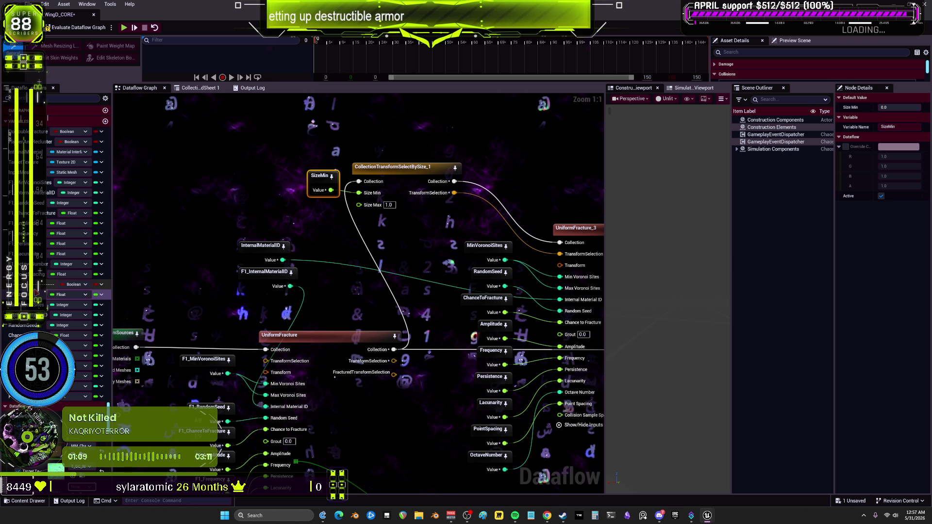
Step: Rename SizeMin, MinVoronoiSites, InternalMaterialID, RandomSeed and ChanceToFracture with the F2_ prefix
{"action": "type", "text": "F2_"}
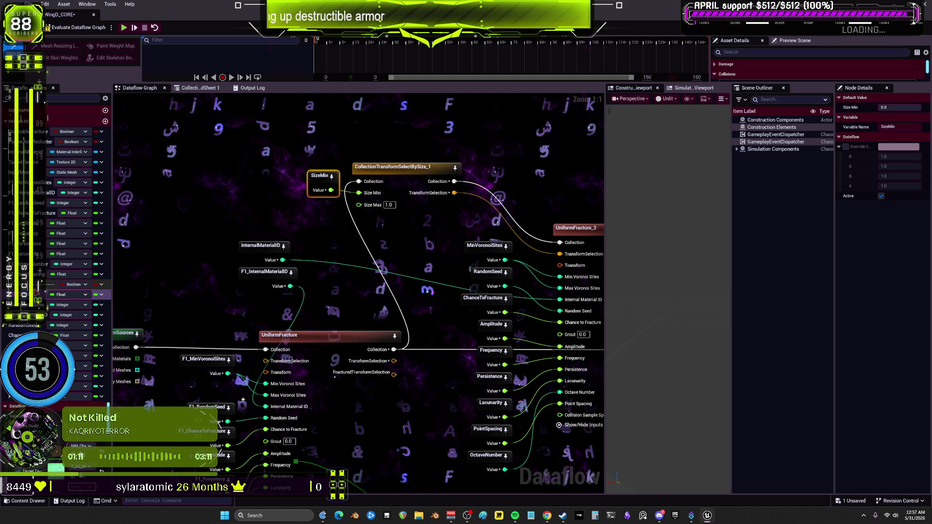
{"action": "key", "text": "Return"}
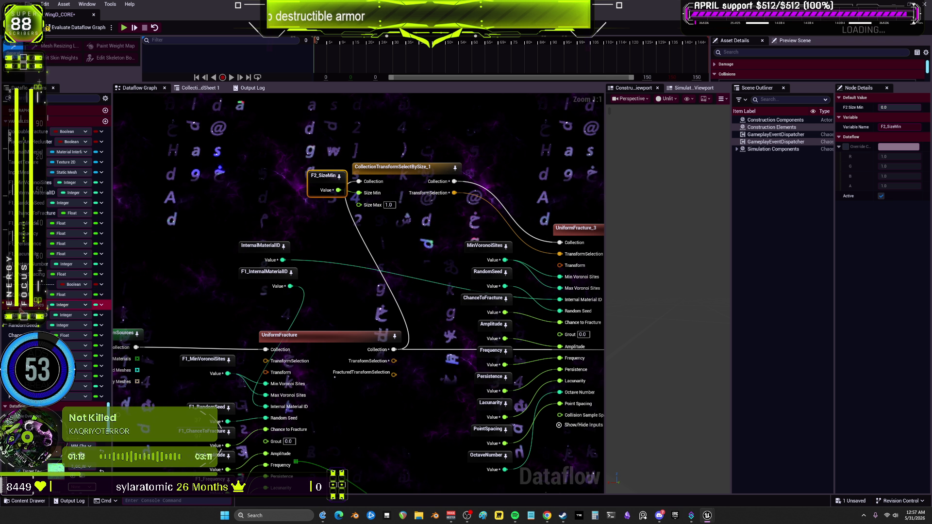
{"action": "key", "text": "Return"}
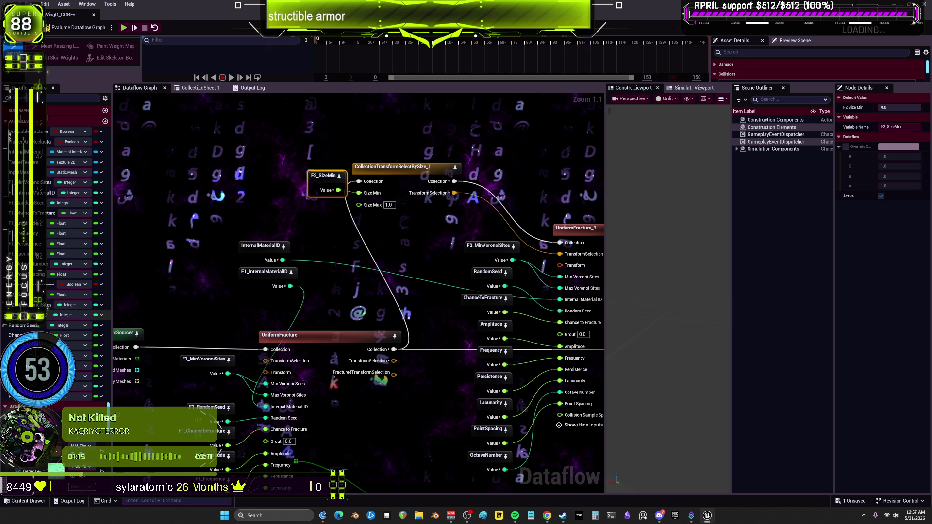
{"action": "double_click", "coordinate": [29, 315]}
{"action": "key", "text": "Return"}
{"action": "double_click", "coordinate": [34, 326]}
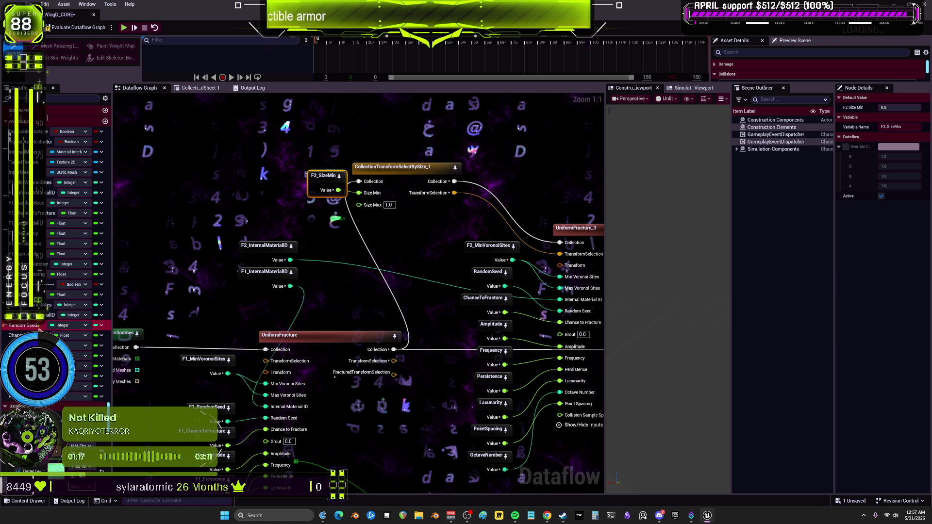
{"action": "type", "text": "F2_"}
{"action": "key", "text": "Return"}
{"action": "double_click", "coordinate": [29, 335]}
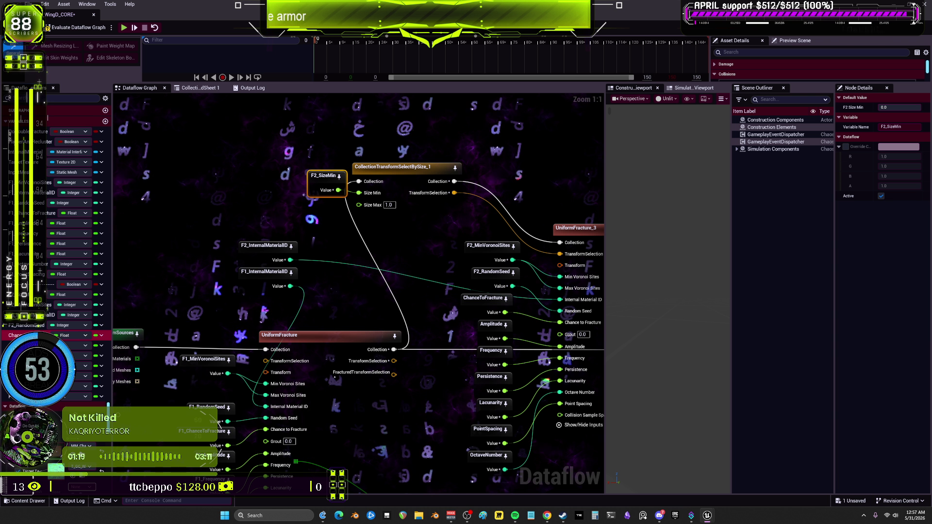
{"action": "type", "text": "F2_"}
{"action": "key", "text": "Return"}
Step: Rename Amplitude, Frequency, Persistence, Lacunarity, OctaveNumber and PointSpacing with the F2_ prefix
{"action": "left_click", "coordinate": [29, 345]}
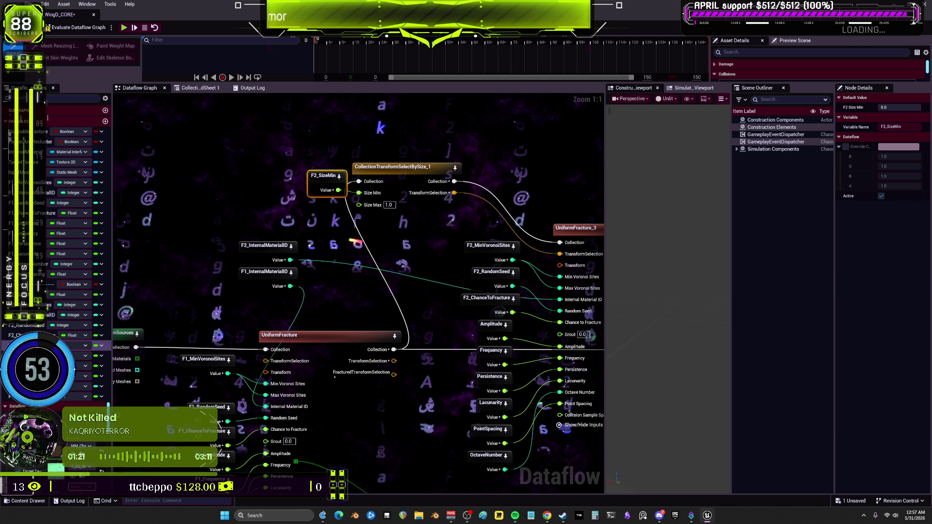
{"action": "type", "text": "F2_"}
{"action": "key", "text": "Return"}
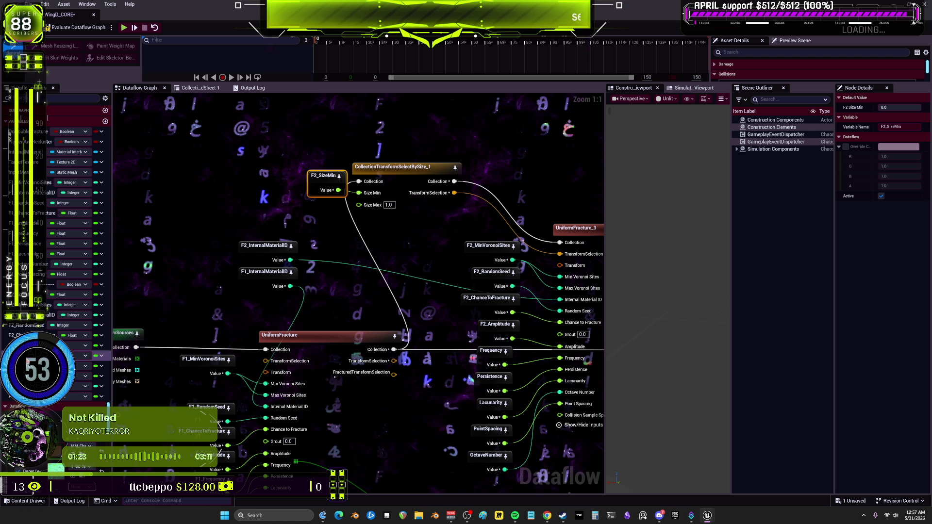
{"action": "key", "text": "Return"}
{"action": "left_click", "coordinate": [29, 366]}
{"action": "type", "text": "F2_"}
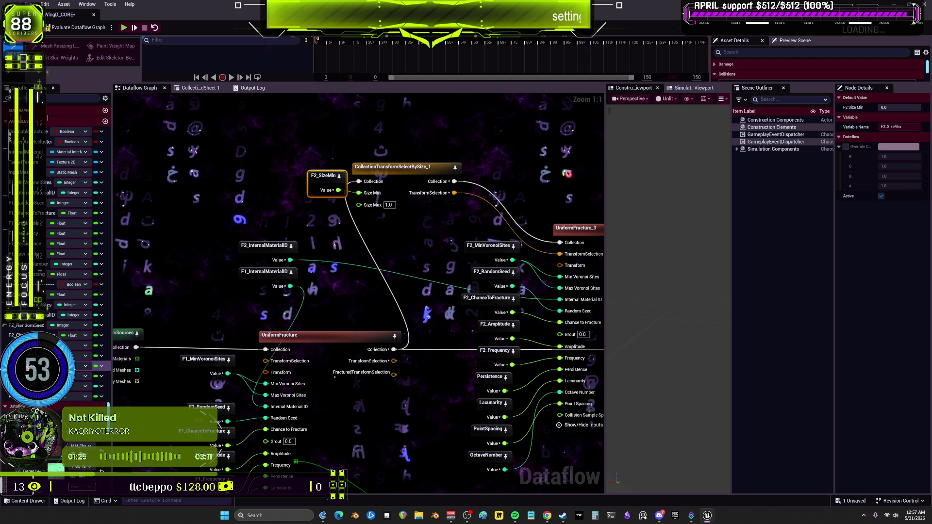
{"action": "key", "text": "Return"}
{"action": "left_click", "coordinate": [29, 377]}
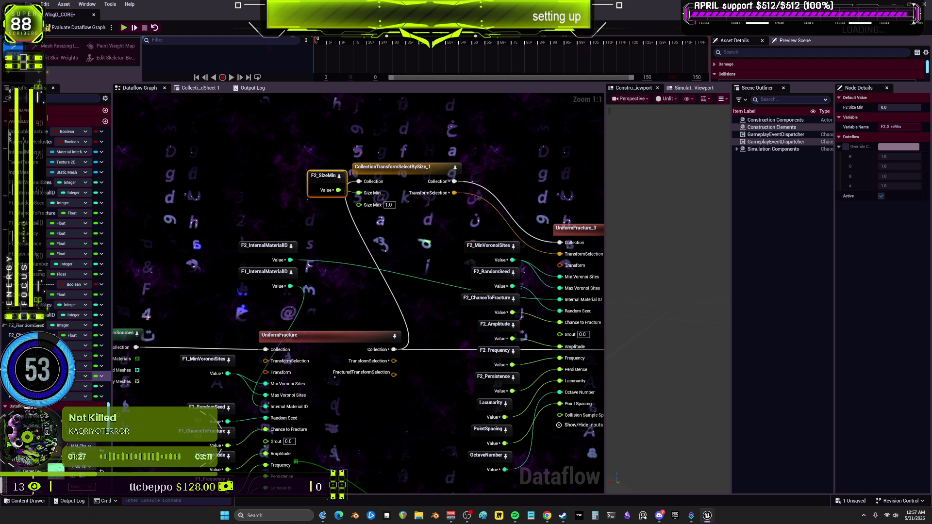
{"action": "key", "text": "Return"}
{"action": "left_click", "coordinate": [29, 386]}
{"action": "key", "text": "Return"}
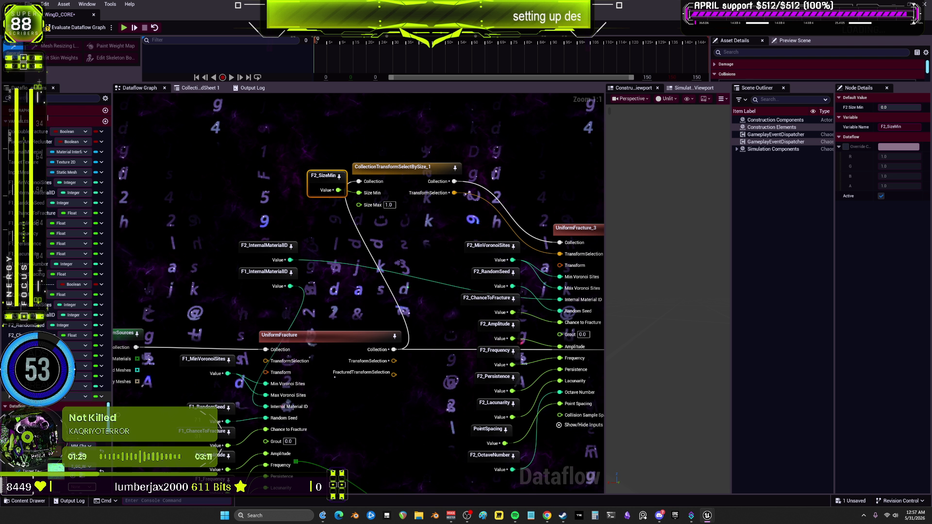
{"action": "type", "text": "F2_"}
{"action": "key", "text": "Return"}
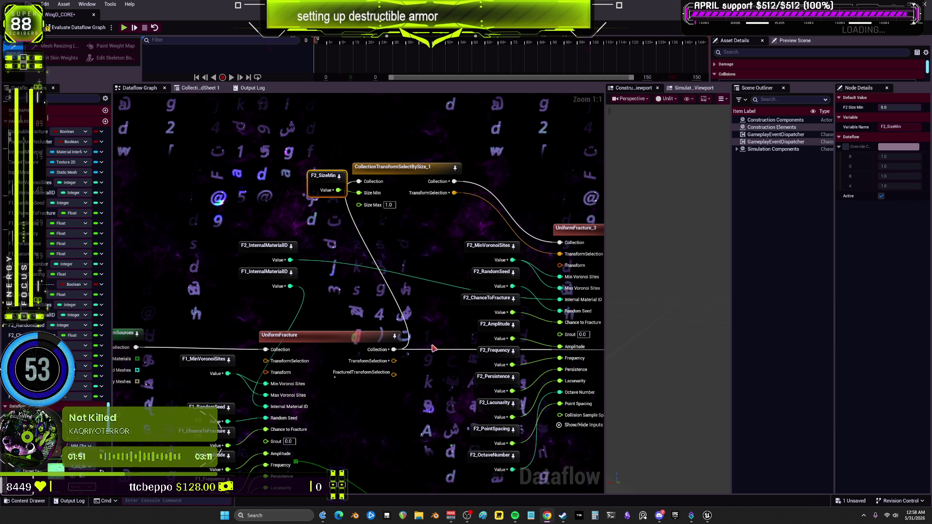
Step: Zoom over the fracture graph, check VisualizeFracture_3, then show the first UniformFracture node's details
{"action": "scroll", "coordinate": [416, 253], "scroll_direction": "down", "scroll_amount": 5}
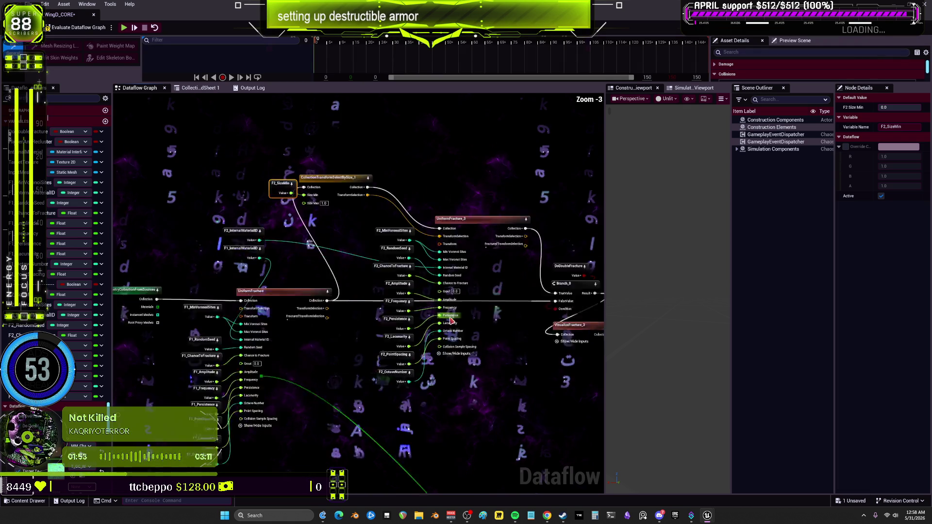
{"action": "scroll", "coordinate": [460, 321], "scroll_direction": "up", "scroll_amount": 3}
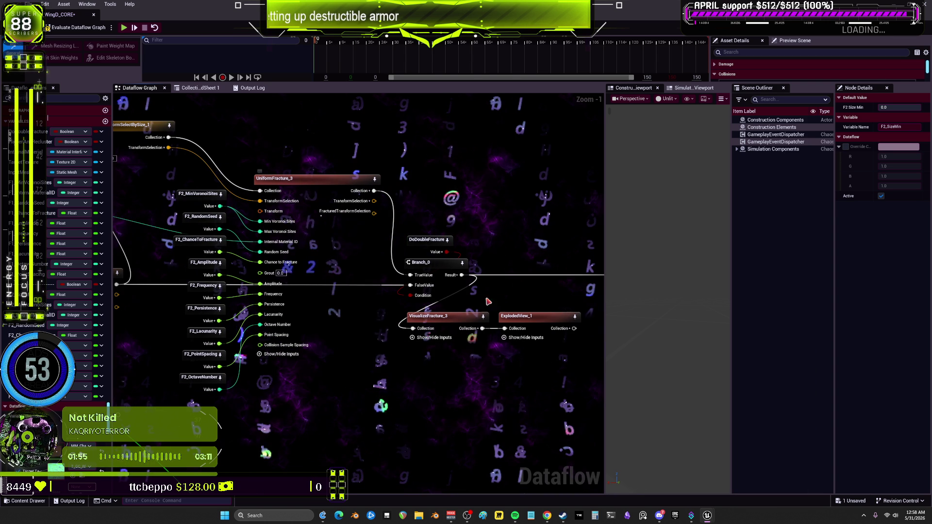
{"action": "scroll", "coordinate": [463, 307], "scroll_direction": "down", "scroll_amount": 2}
{"action": "left_click", "coordinate": [505, 327]}
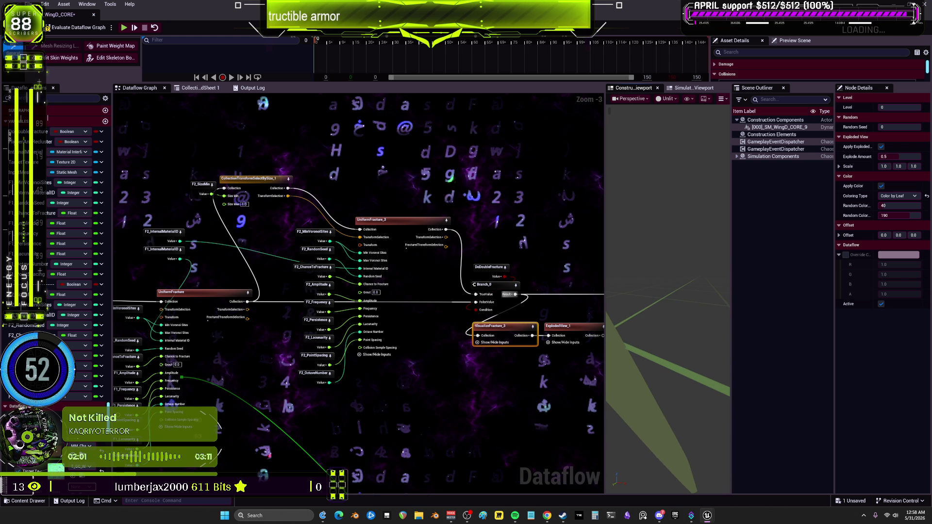
{"action": "scroll", "coordinate": [362, 271], "scroll_direction": "up", "scroll_amount": 2}
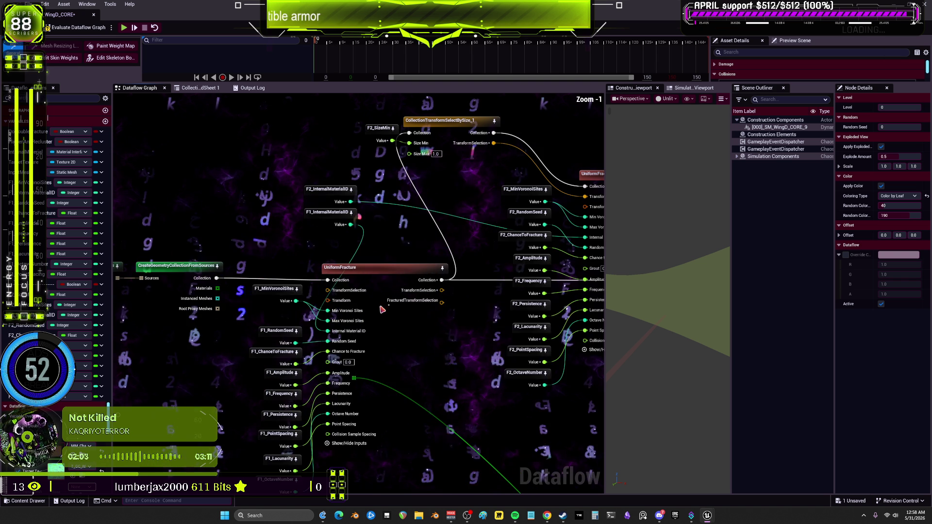
{"action": "left_click", "coordinate": [361, 271]}
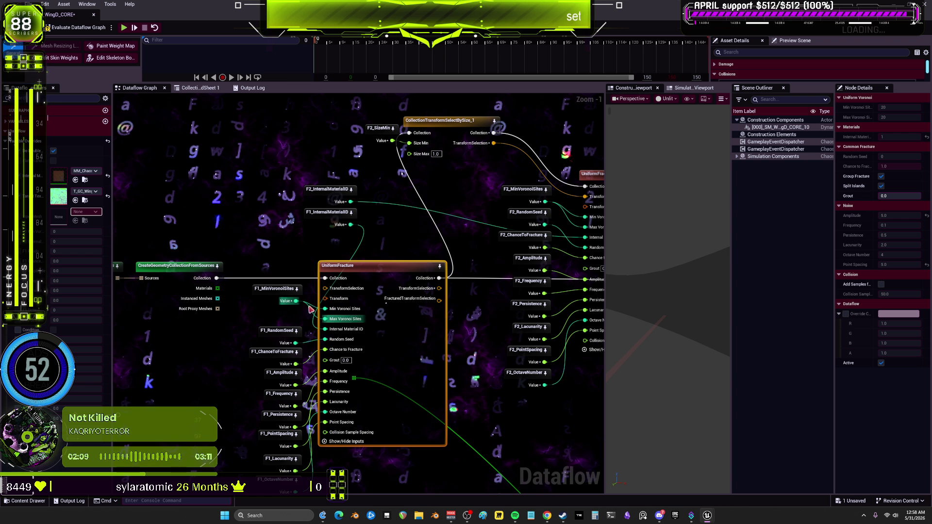
Step: Set F1 defaults: minimum Voronoi sites 12, random seed 69, chance to fracture 1
{"action": "left_click", "coordinate": [272, 294]}
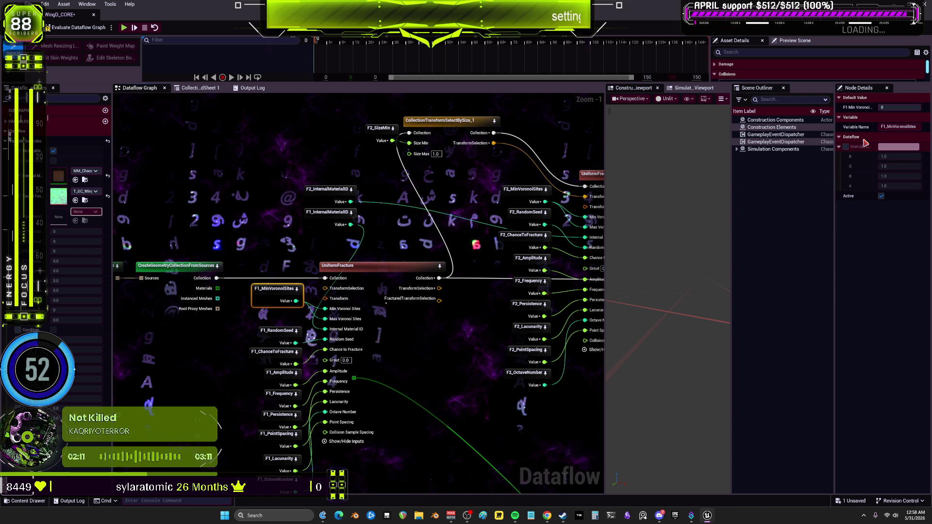
{"action": "left_click", "coordinate": [901, 108]}
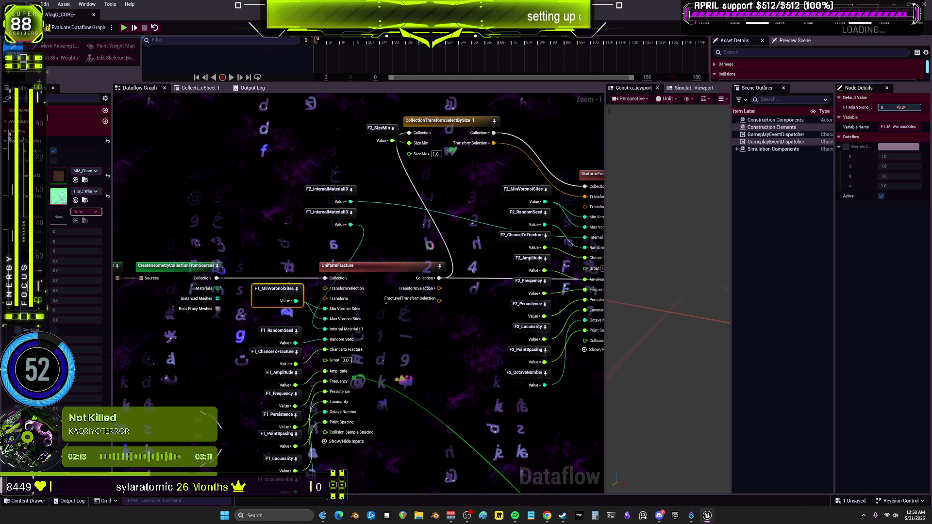
{"action": "type", "text": "12"}
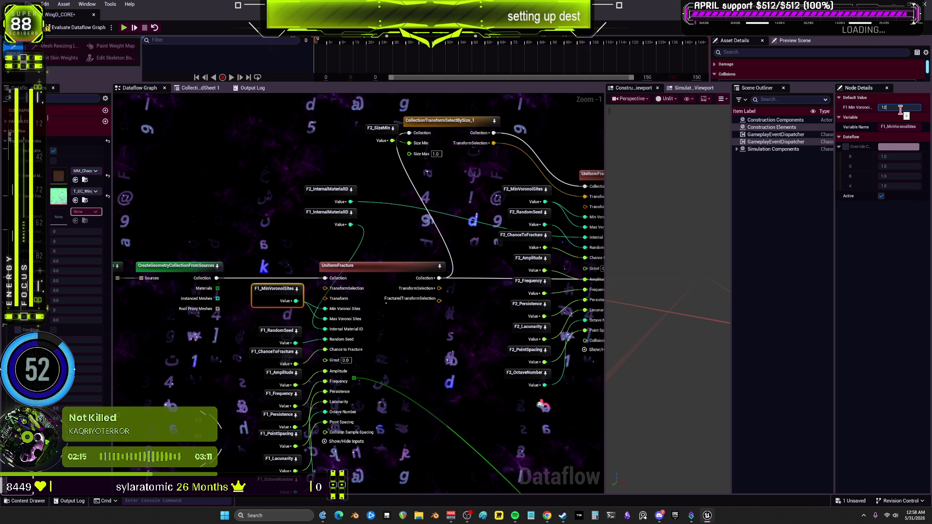
{"action": "left_click", "coordinate": [277, 335]}
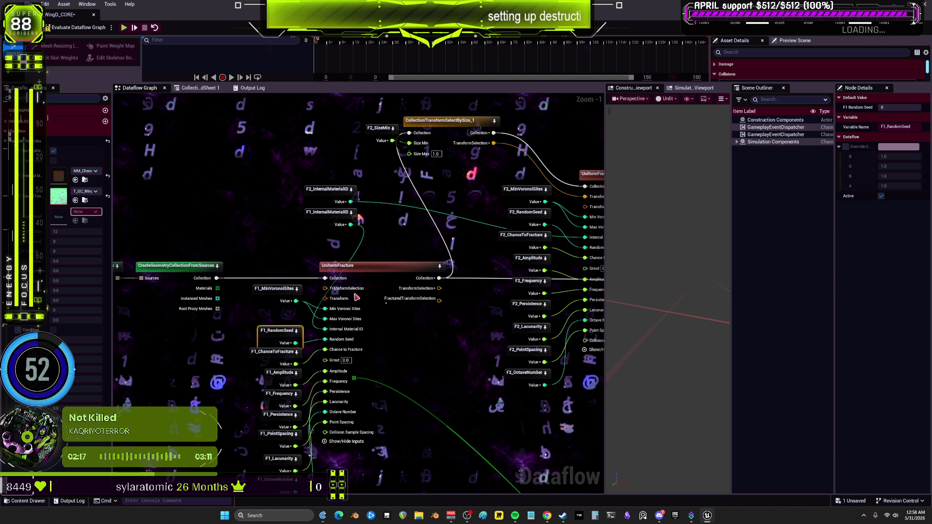
{"action": "left_click", "coordinate": [894, 107]}
{"action": "type", "text": "69"}
{"action": "key", "text": "Return"}
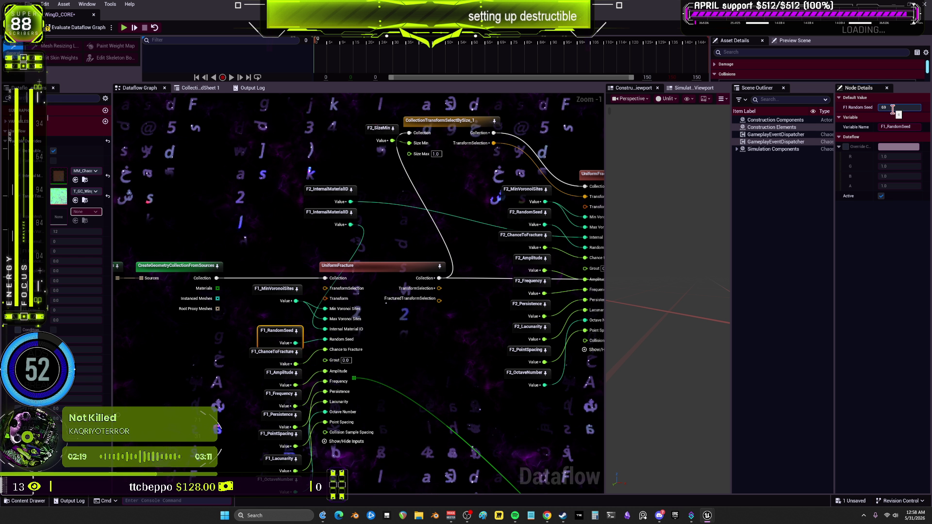
{"action": "left_click", "coordinate": [265, 365]}
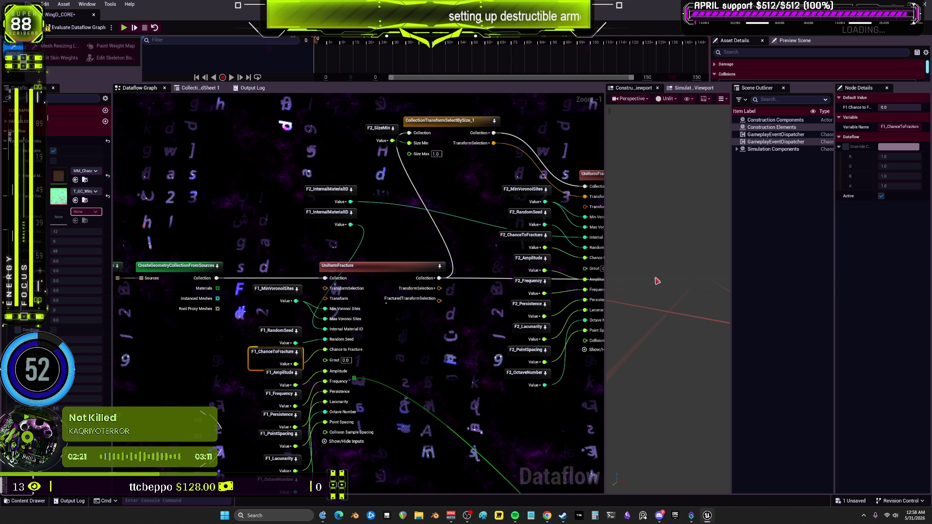
{"action": "left_click", "coordinate": [910, 107]}
{"action": "type", "text": "1"}
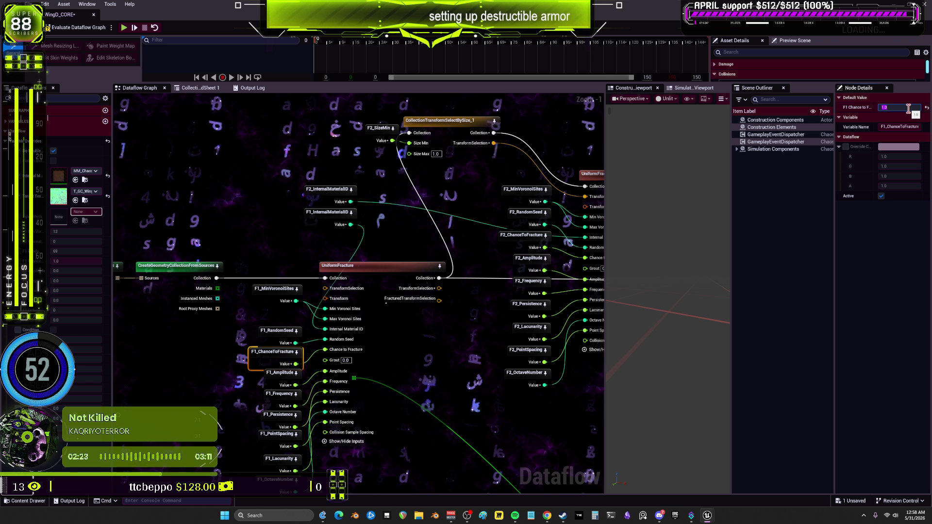
Step: Set F1 amplitude 5.0, frequency 10.0 and persistence 0.5, then shrink the Dataflow editor
{"action": "left_click", "coordinate": [281, 374]}
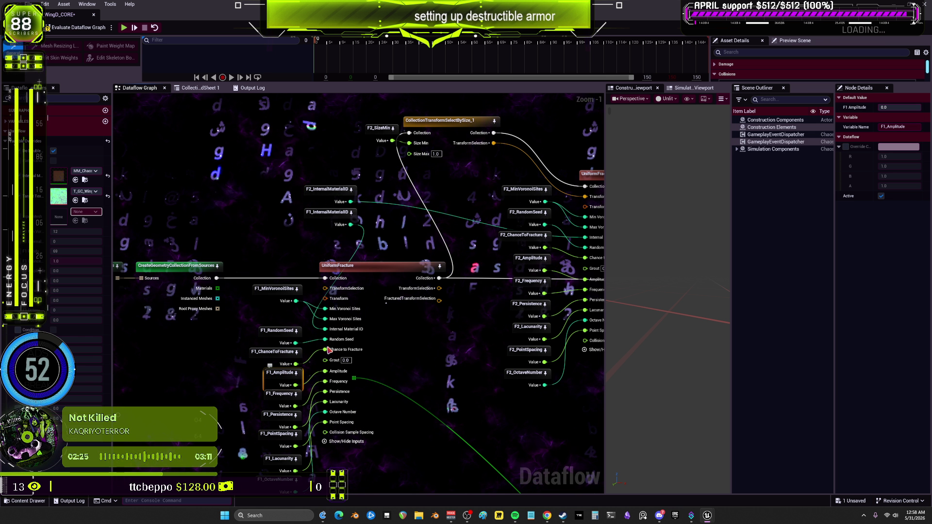
{"action": "left_click", "coordinate": [890, 108]}
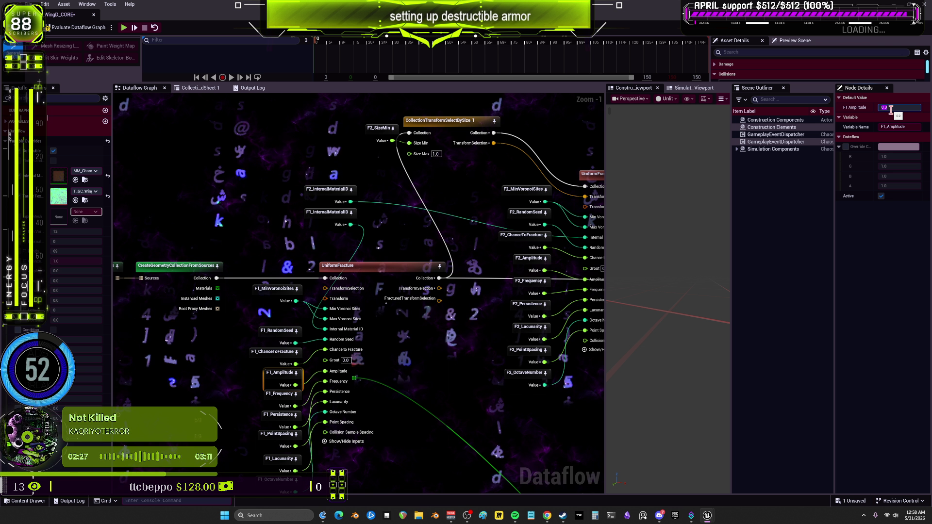
{"action": "key", "text": "Return"}
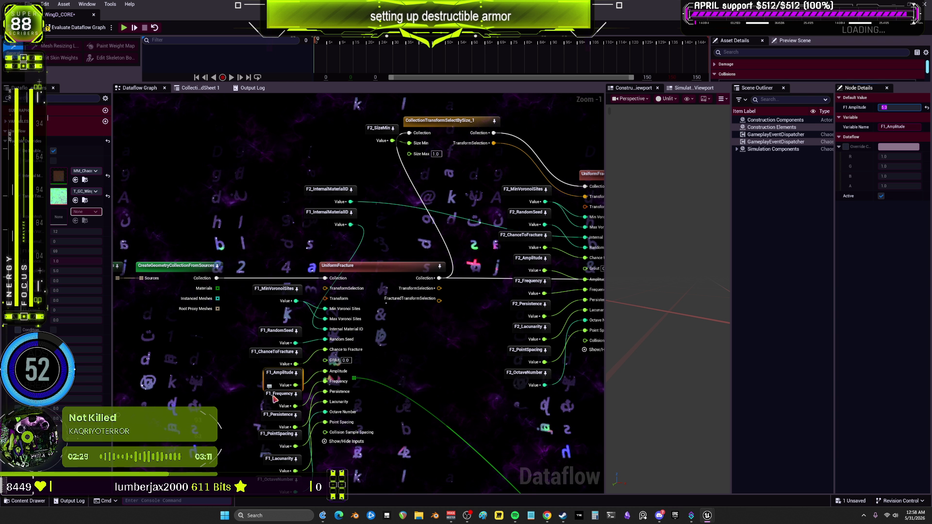
{"action": "left_click", "coordinate": [280, 394]}
{"action": "left_click", "coordinate": [890, 108]}
{"action": "type", "text": "10"}
{"action": "key", "text": "Return"}
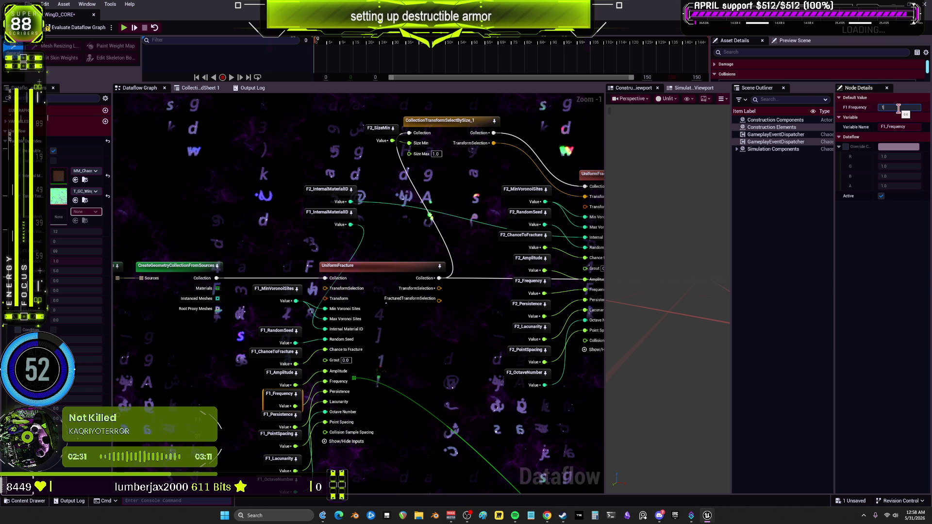
{"action": "left_click", "coordinate": [280, 415]}
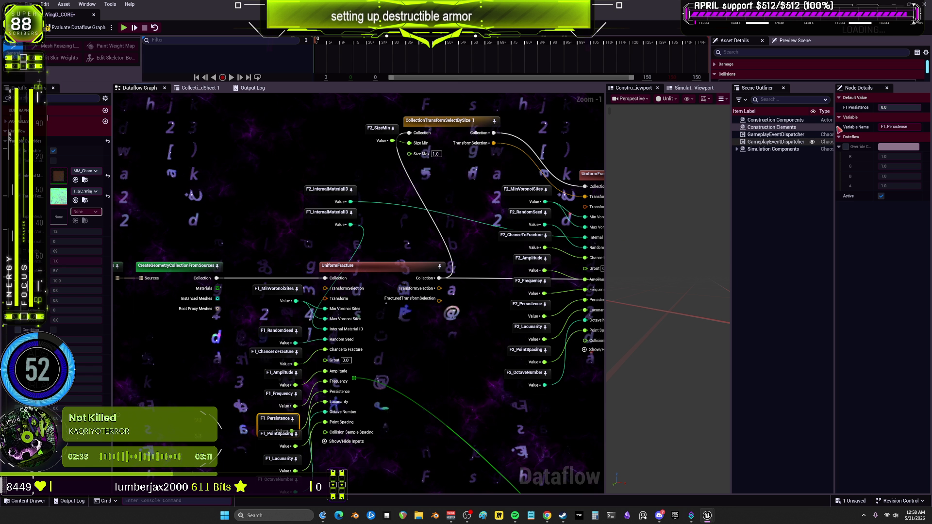
{"action": "left_click", "coordinate": [904, 110]}
{"action": "type", "text": "0.5"}
{"action": "key", "text": "Return"}
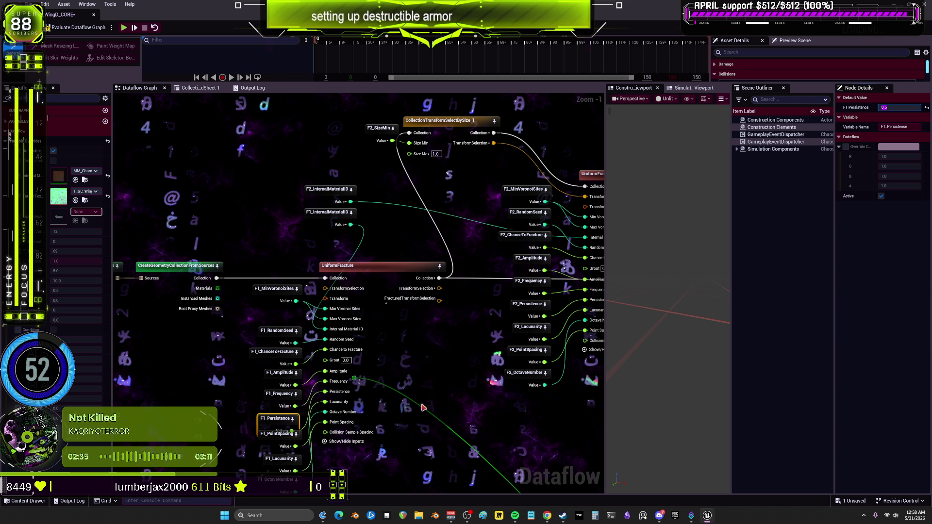
{"action": "left_click_drag", "start_coordinate": [332, 434], "coordinate": [344, 392]}
{"action": "left_click", "coordinate": [291, 391]}
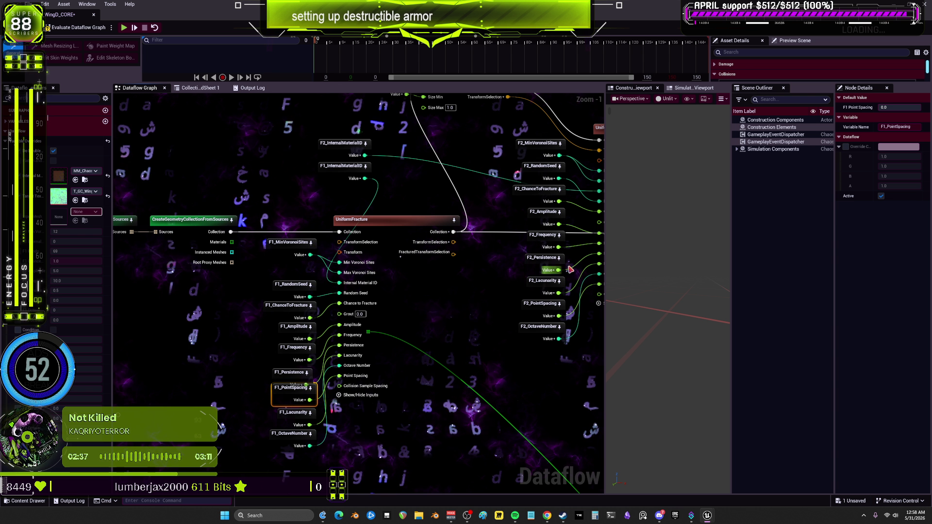
{"action": "left_click_drag", "start_coordinate": [277, 14], "coordinate": [517, 207]}
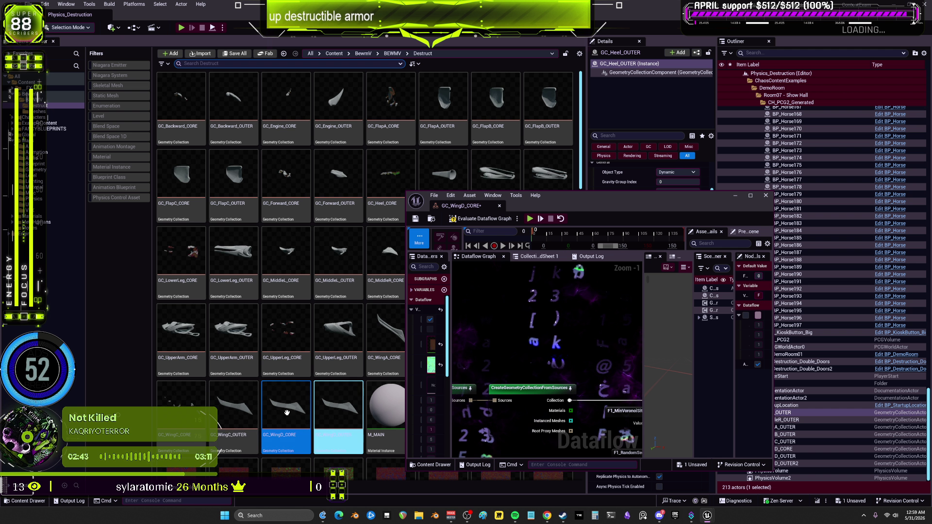
Step: Open the GC_WingC_OUTER geometry collection's graph and inspect its F1_PointSpacing variable
{"action": "double_click", "coordinate": [218, 403]}
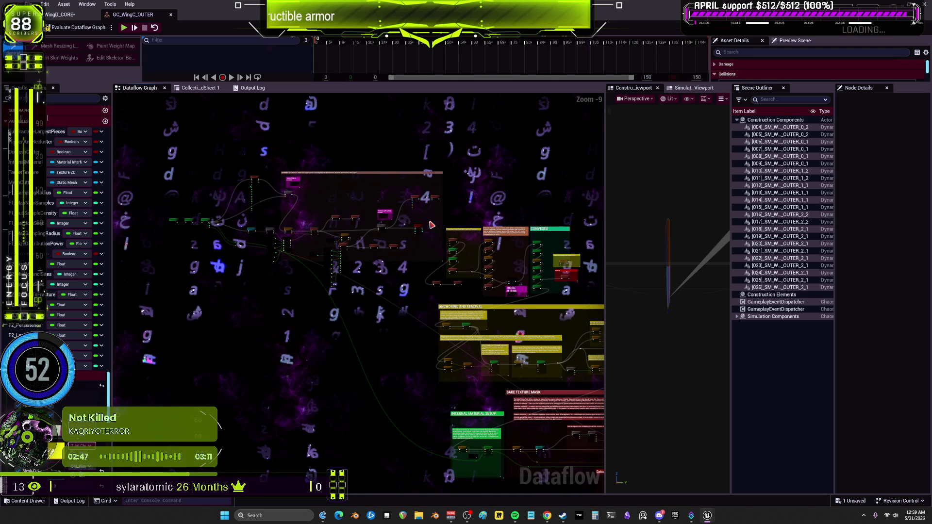
{"action": "scroll", "coordinate": [298, 259], "scroll_direction": "up", "scroll_amount": 2}
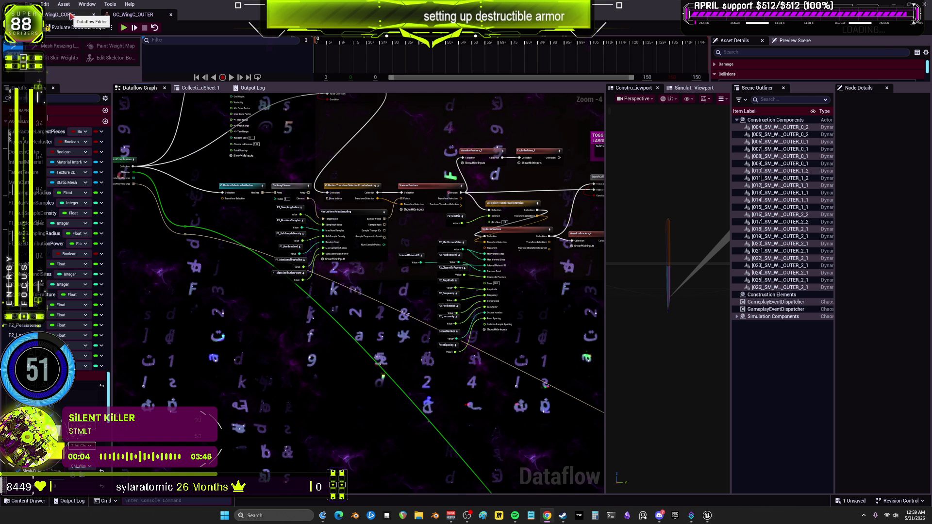
{"action": "left_click", "coordinate": [154, 28]}
Step: Review the NonUniformPointSampling node's settings, then return to the WingD_CORE fracture graph
{"action": "left_click", "coordinate": [131, 15]}
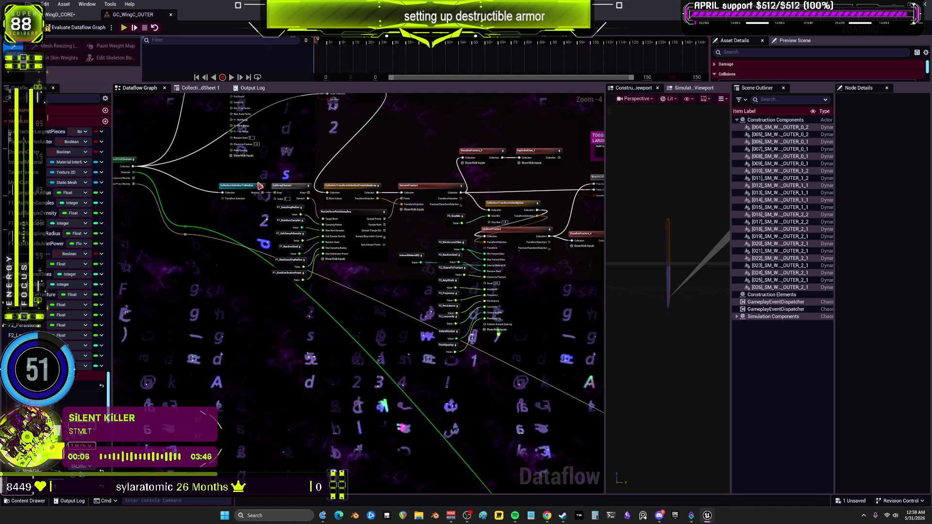
{"action": "scroll", "coordinate": [354, 212], "scroll_direction": "up", "scroll_amount": 4}
{"action": "left_click", "coordinate": [353, 212]}
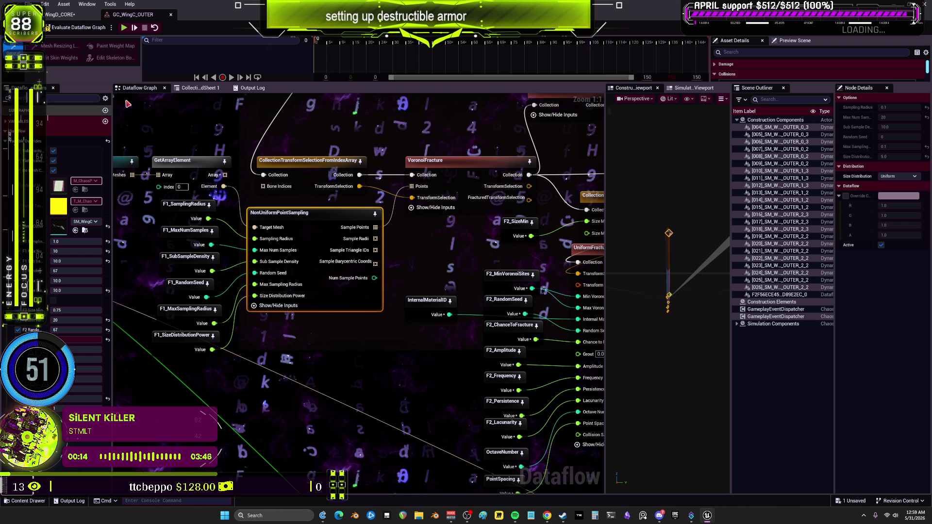
{"action": "mouse_move", "coordinate": [132, 15]}
{"action": "left_mouse_down"}
{"action": "mouse_move", "coordinate": [225, 125]}
{"action": "mouse_move", "coordinate": [398, 134]}
{"action": "left_mouse_up"}
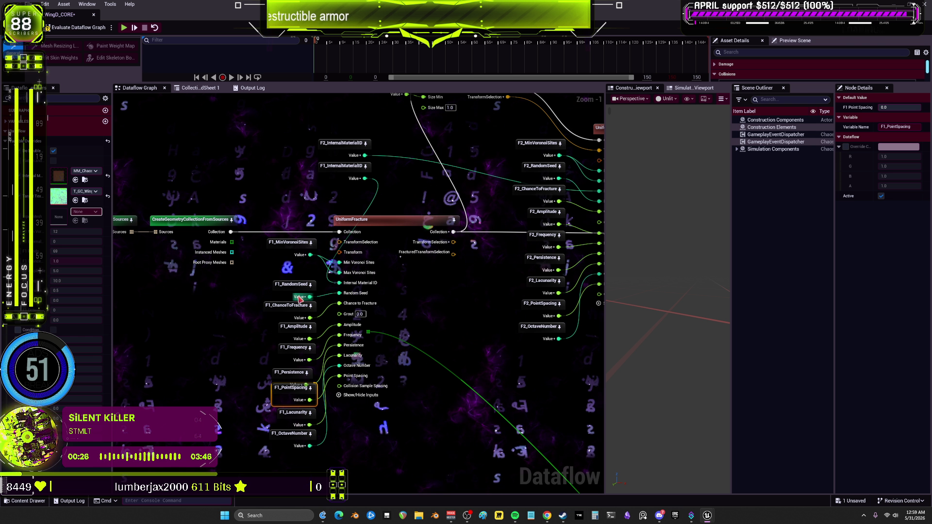
Step: Check the F1 Min Voronoi Sites and Amplitude variables, then set F1 Frequency to 0.1
{"action": "left_click", "coordinate": [281, 250]}
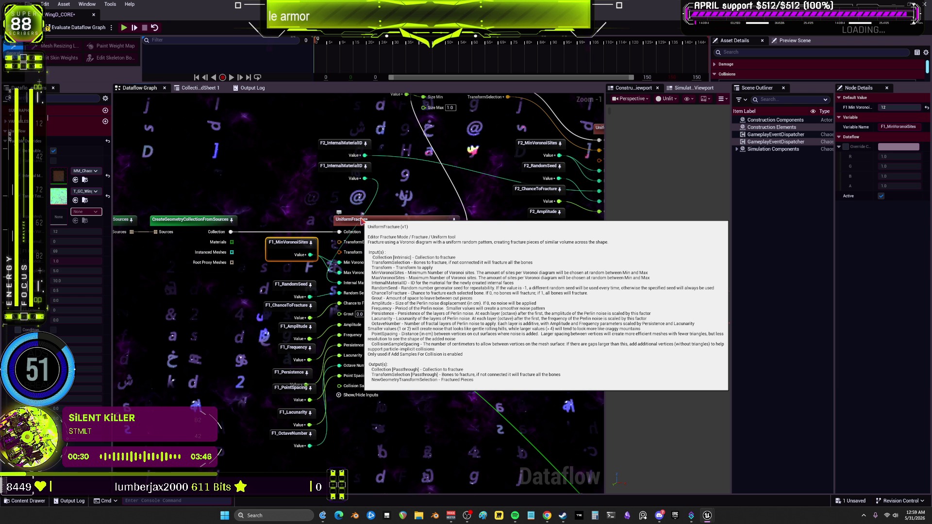
{"action": "scroll", "coordinate": [362, 221], "scroll_direction": "up", "scroll_amount": 1}
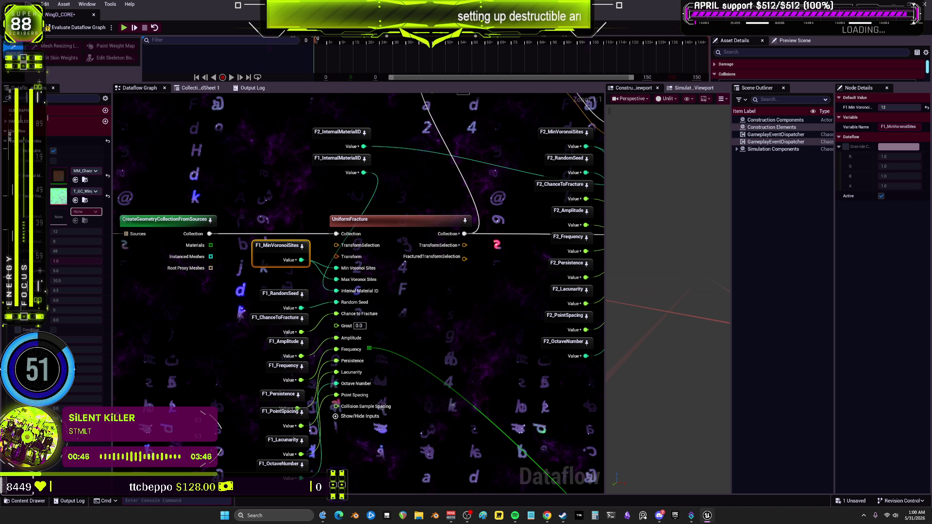
{"action": "left_click", "coordinate": [284, 342]}
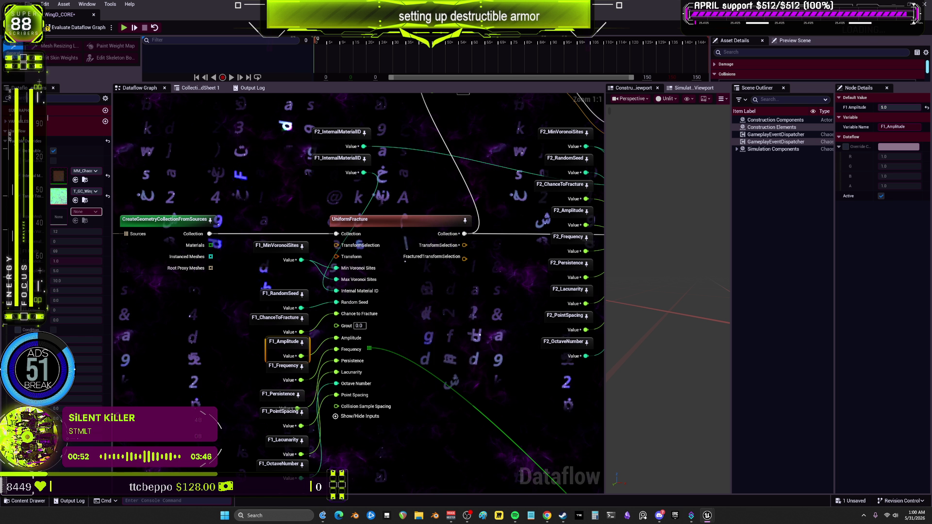
{"action": "left_click", "coordinate": [284, 366]}
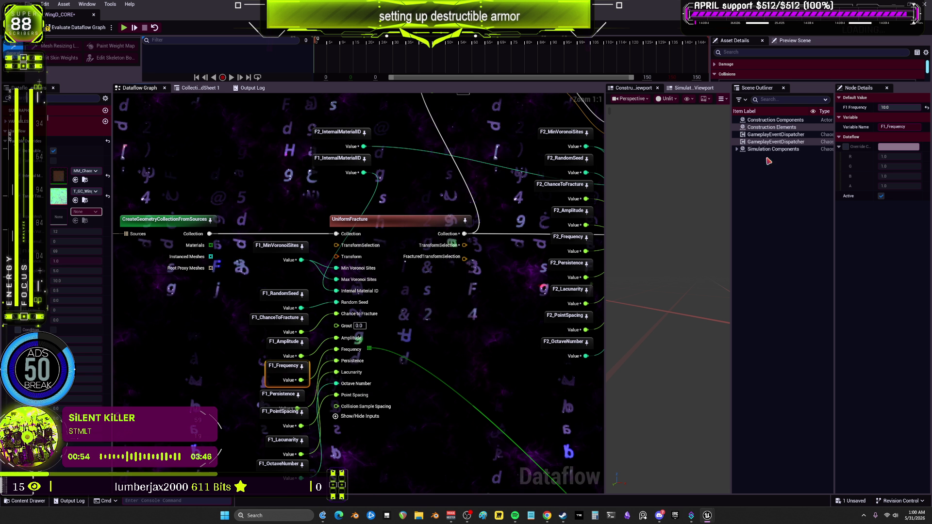
{"action": "left_click", "coordinate": [896, 108]}
{"action": "type", "text": "0.1"}
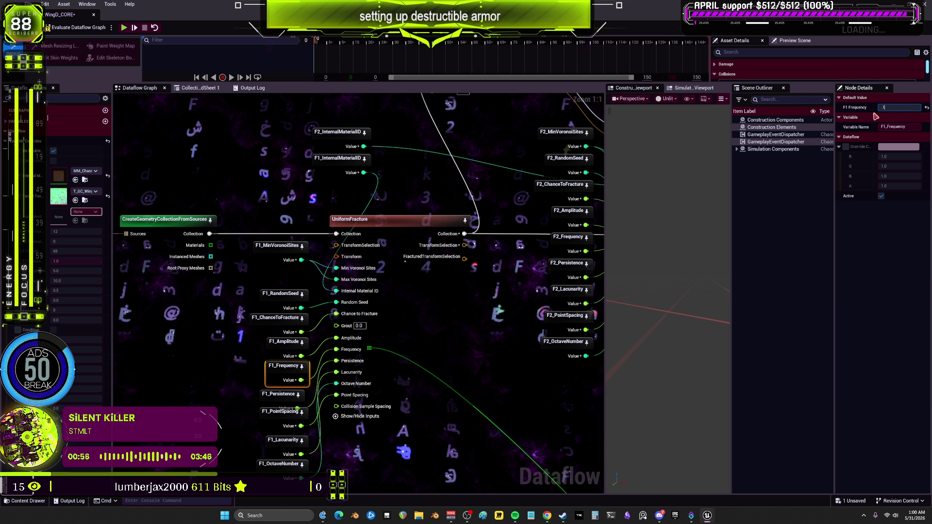
{"action": "key", "text": "Return"}
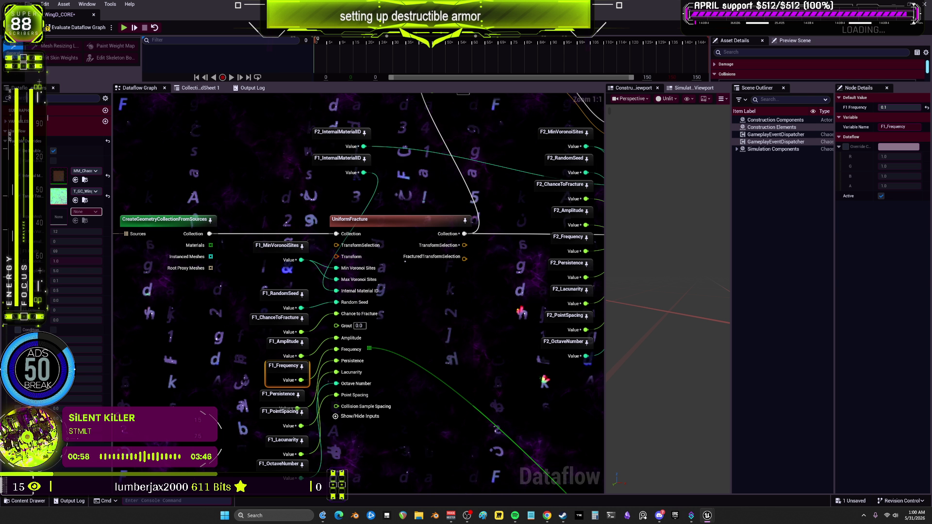
Step: Set the F1_Lacunarity variable's default value to 2.0
{"action": "left_click", "coordinate": [279, 395]}
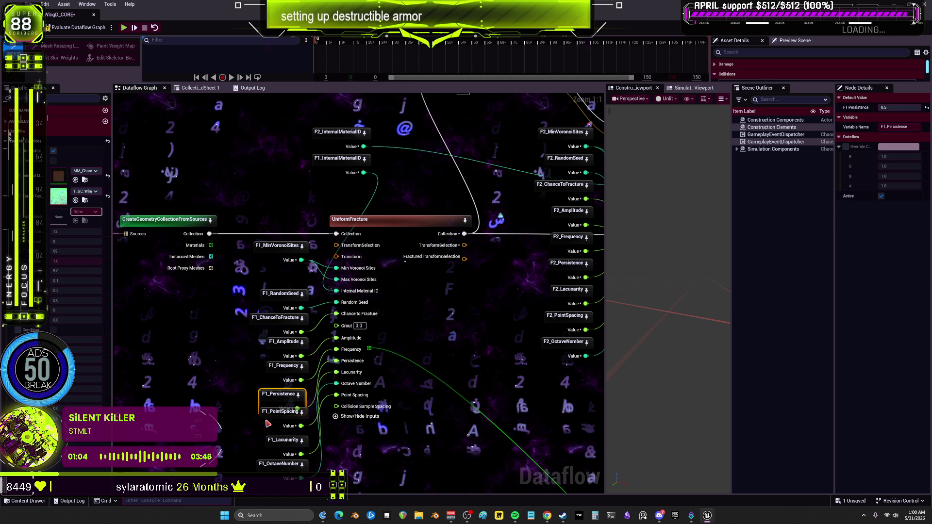
{"action": "left_click", "coordinate": [283, 441]}
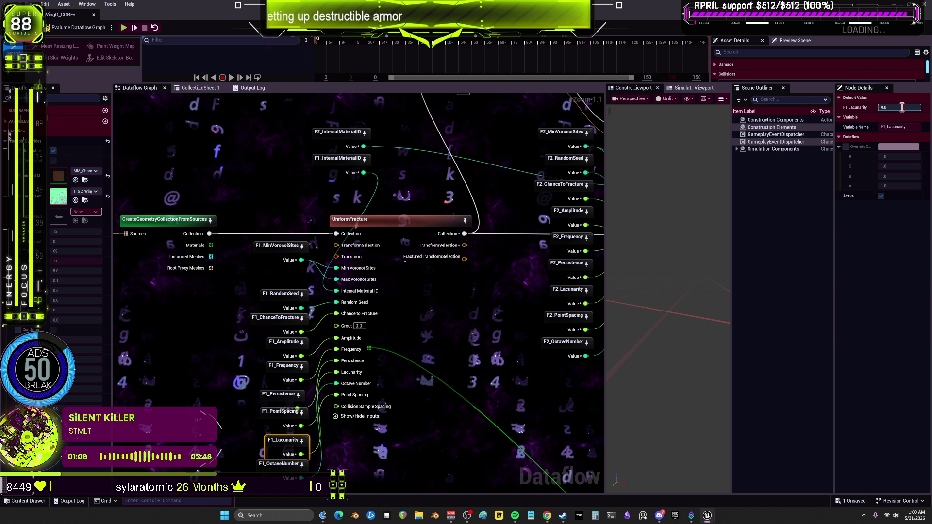
{"action": "left_click", "coordinate": [902, 107]}
{"action": "type", "text": "2"}
{"action": "key", "text": "Return"}
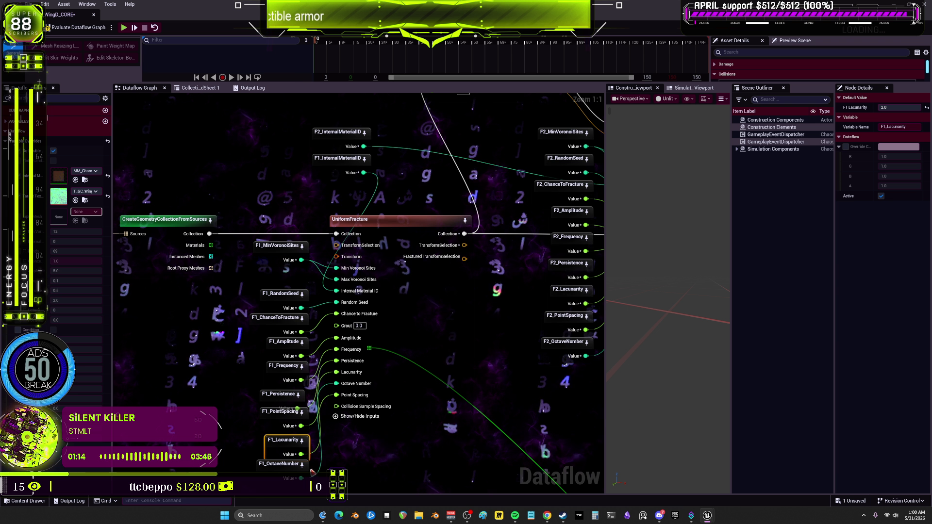
Step: Set the F1_OctaveNumber variable's default value to 4
{"action": "left_click", "coordinate": [281, 412]}
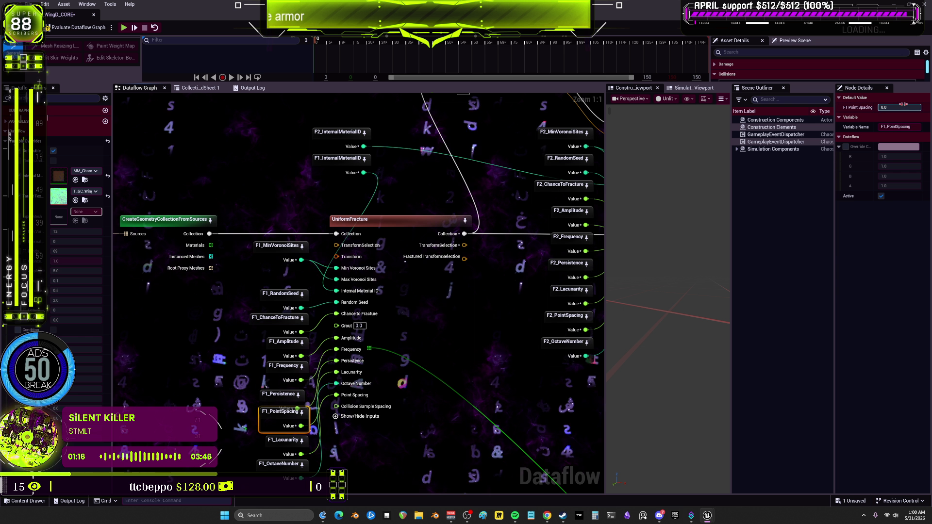
{"action": "left_click", "coordinate": [279, 464]}
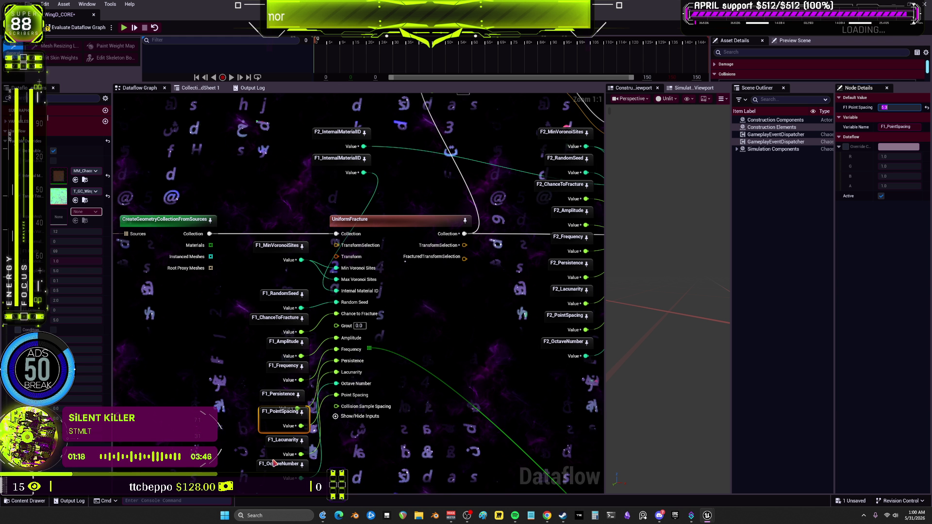
{"action": "left_click", "coordinate": [899, 108]}
{"action": "type", "text": "4"}
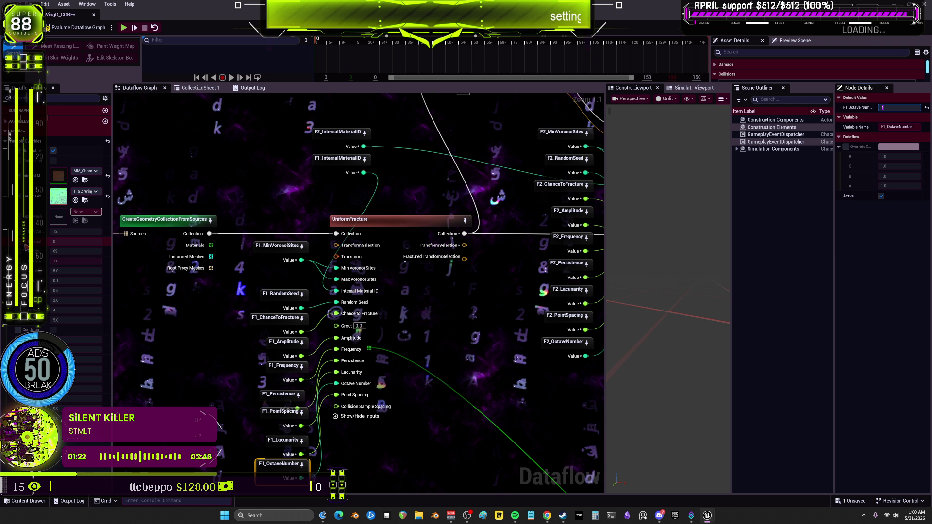
{"action": "key", "text": "Return"}
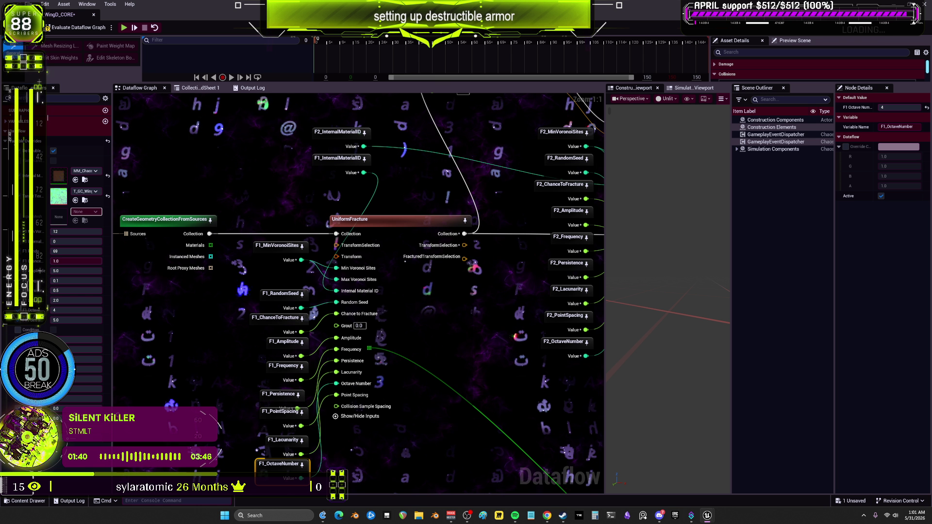
Step: Enable one variable's checkbox option and enter a new numeric variable value in the Variables panel
{"action": "left_click", "coordinate": [53, 161]}
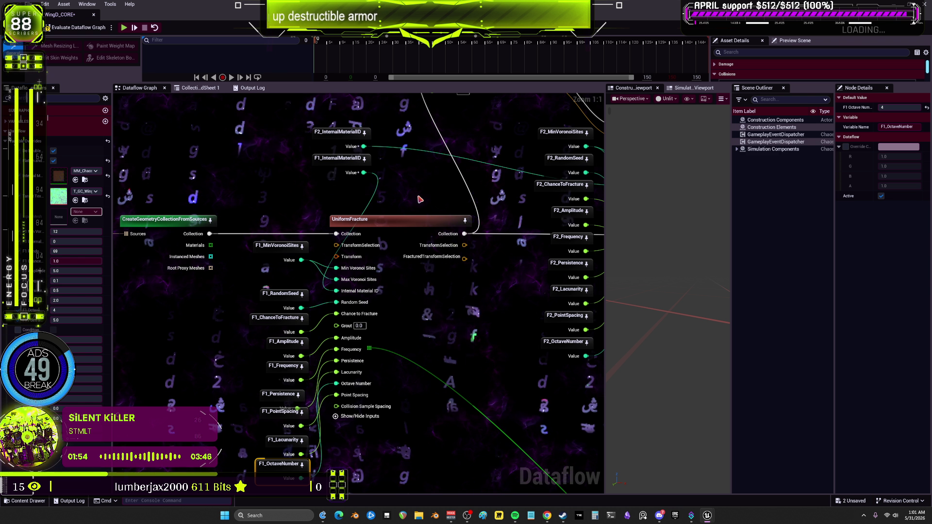
{"action": "scroll", "coordinate": [420, 199], "scroll_direction": "down", "scroll_amount": 3}
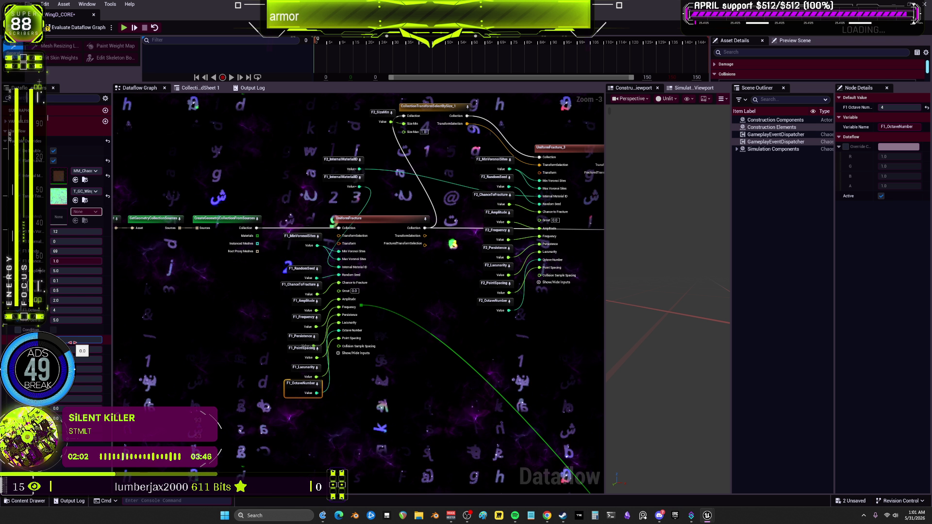
{"action": "left_click_drag", "start_coordinate": [71, 343], "coordinate": [78, 356]}
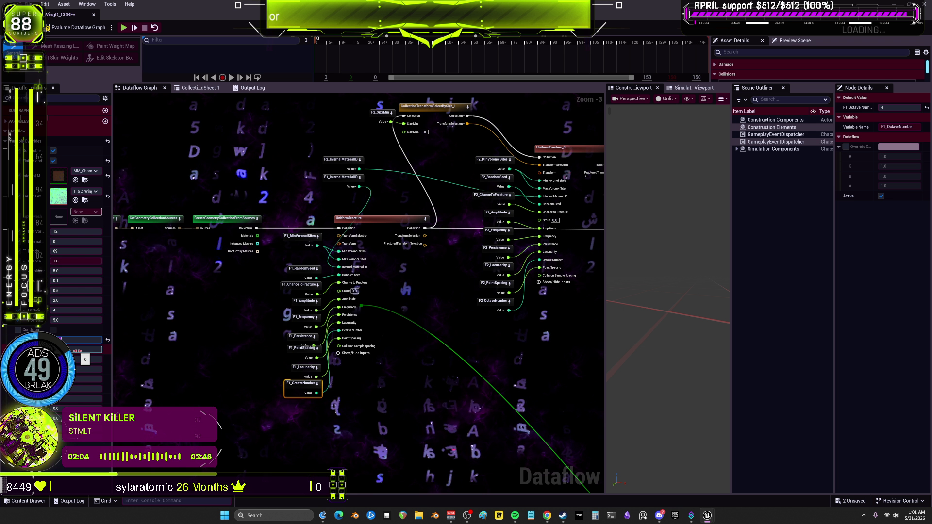
{"action": "left_click", "coordinate": [77, 351]}
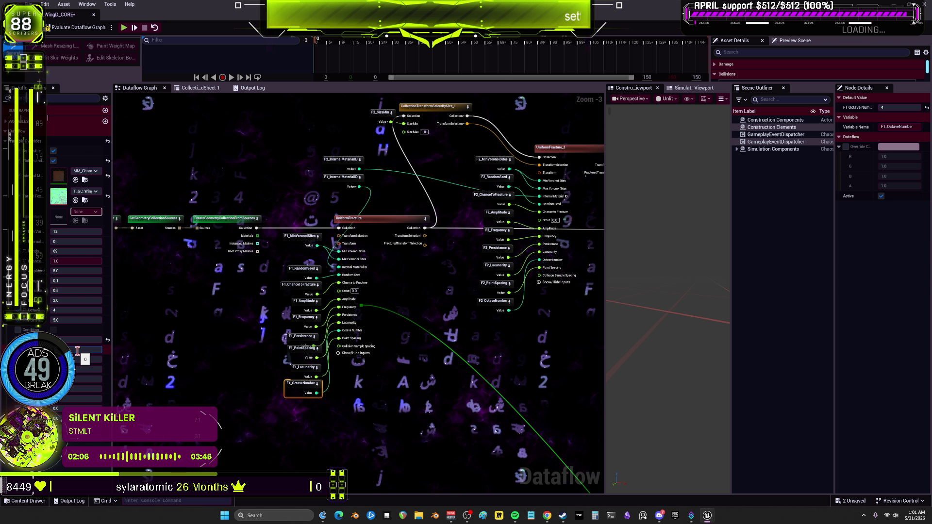
{"action": "key", "text": "Return"}
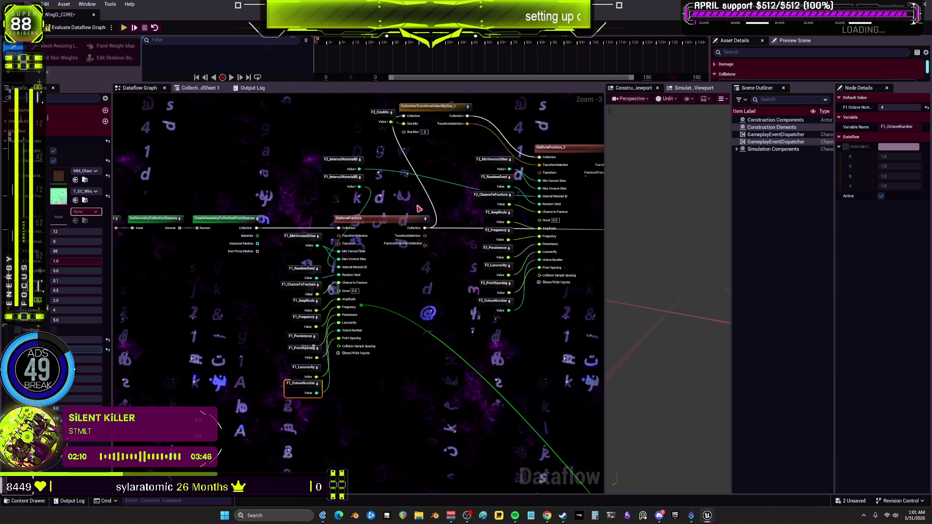
Step: Bring the second fracture stage into view and select the F2_MinVoronoiSites variable
{"action": "left_click_drag", "start_coordinate": [514, 194], "coordinate": [392, 244]}
{"action": "scroll", "coordinate": [392, 244], "scroll_direction": "up", "scroll_amount": 3}
{"action": "left_click", "coordinate": [374, 199]}
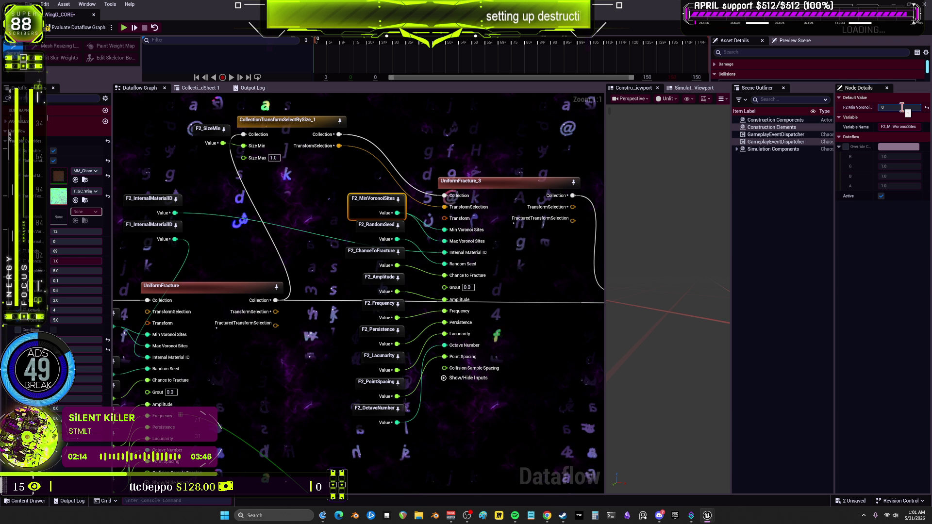
Step: Set F2 Min Voronoi Sites to 10 and F2 Random Seed to 69
{"action": "type", "text": "10"}
{"action": "key", "text": "Return"}
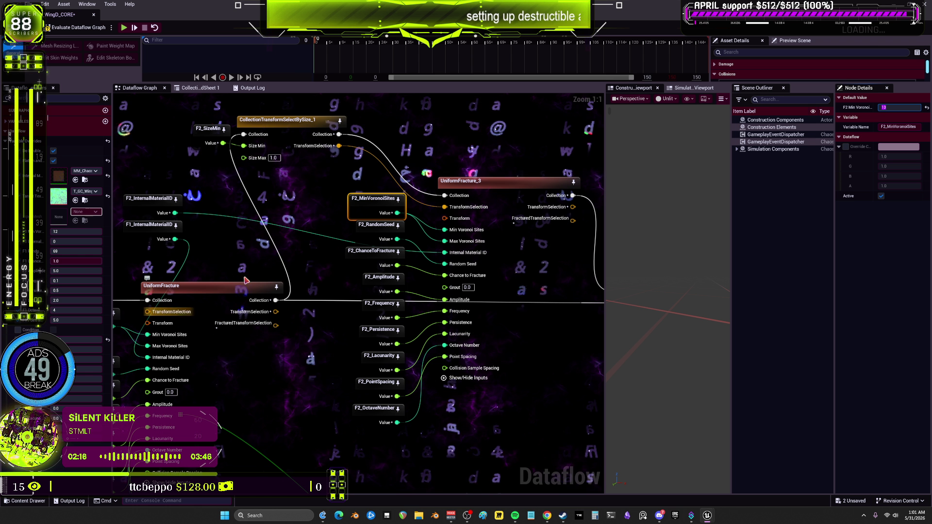
{"action": "left_click", "coordinate": [379, 227]}
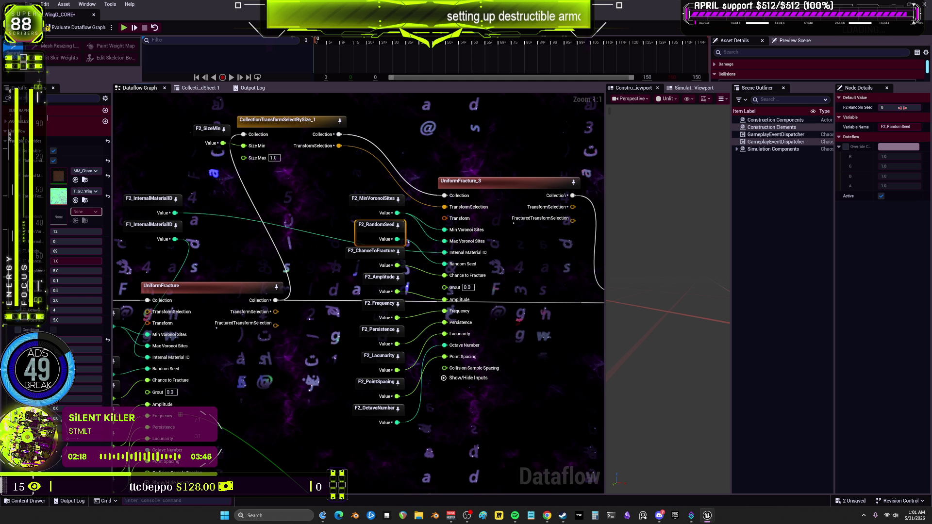
{"action": "left_click", "coordinate": [901, 108]}
{"action": "type", "text": "69"}
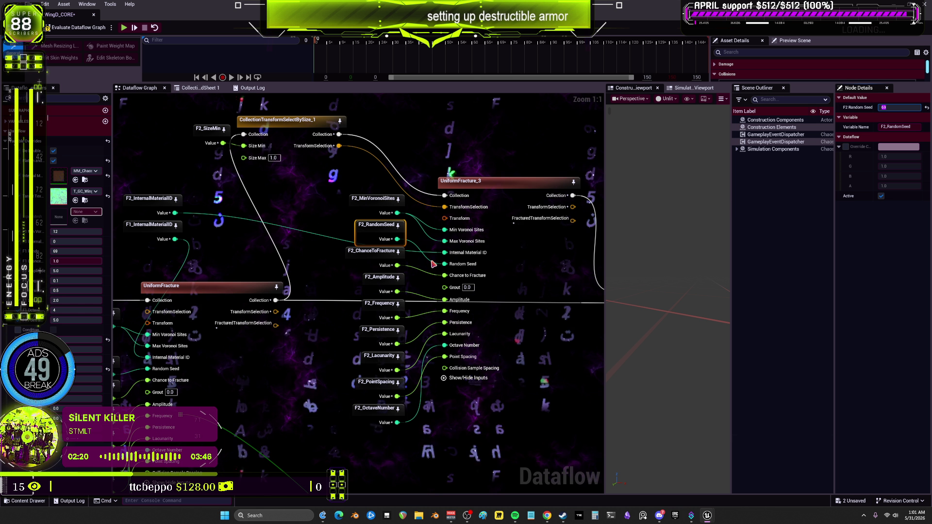
{"action": "left_click_drag", "start_coordinate": [29, 252], "coordinate": [357, 261]}
Step: Set F2 Chance to Fracture to 0.75 and F2 Frequency to 1
{"action": "left_click", "coordinate": [389, 276]}
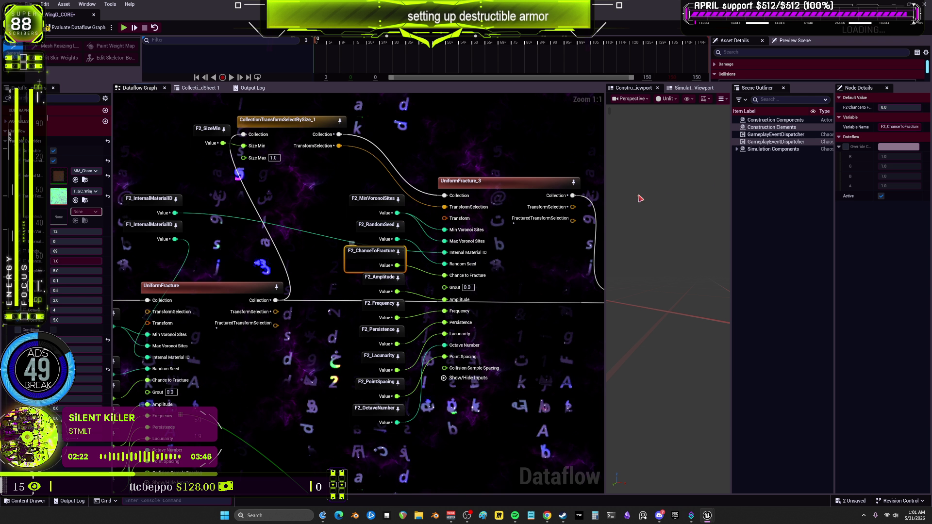
{"action": "left_click", "coordinate": [894, 108]}
{"action": "type", "text": ".75"}
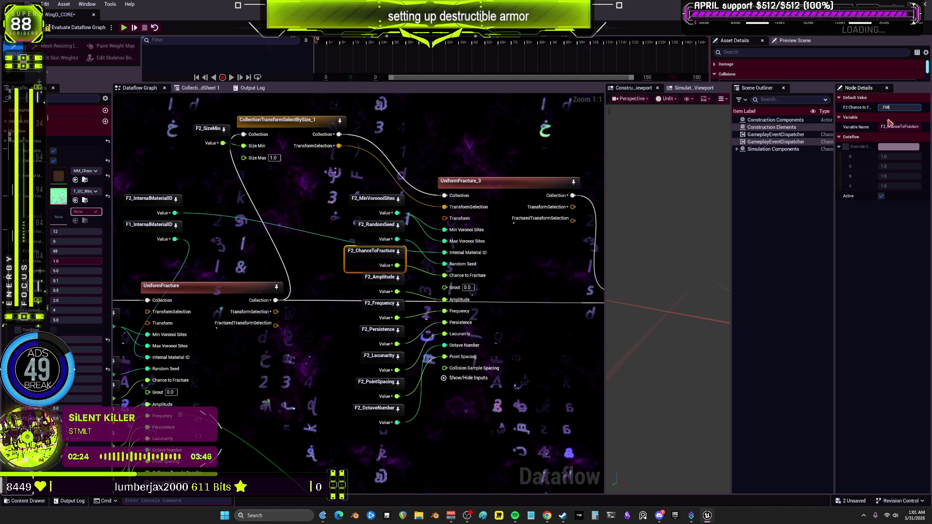
{"action": "key", "text": "Return"}
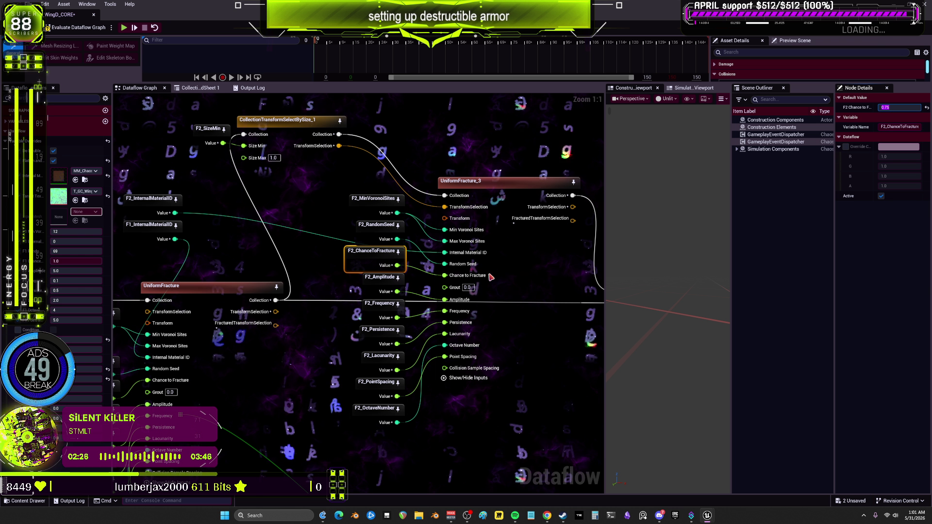
{"action": "left_click", "coordinate": [367, 282]}
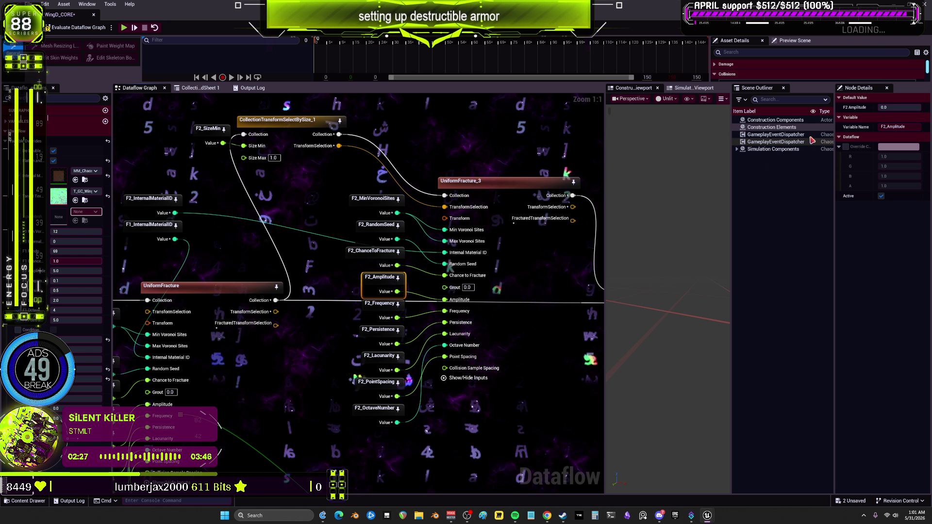
{"action": "left_click", "coordinate": [888, 109]}
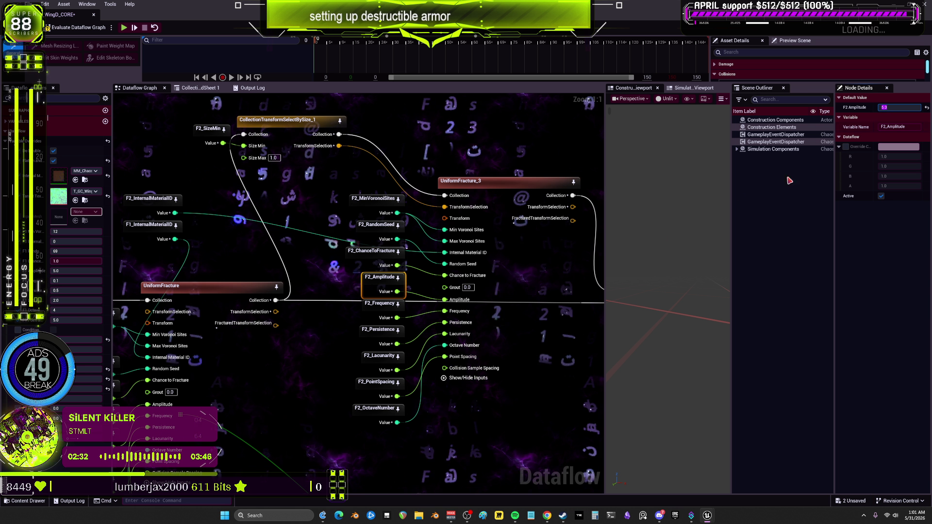
{"action": "left_click", "coordinate": [381, 303]}
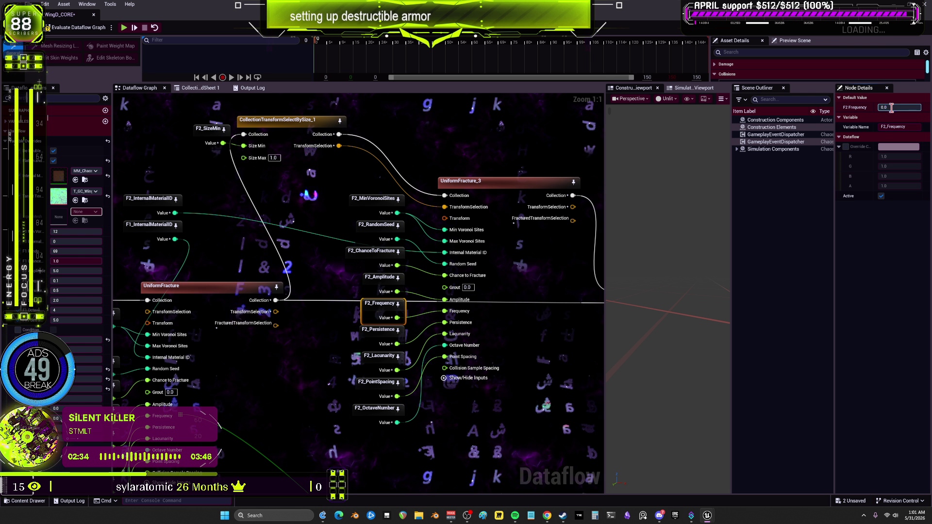
{"action": "type", "text": "1"}
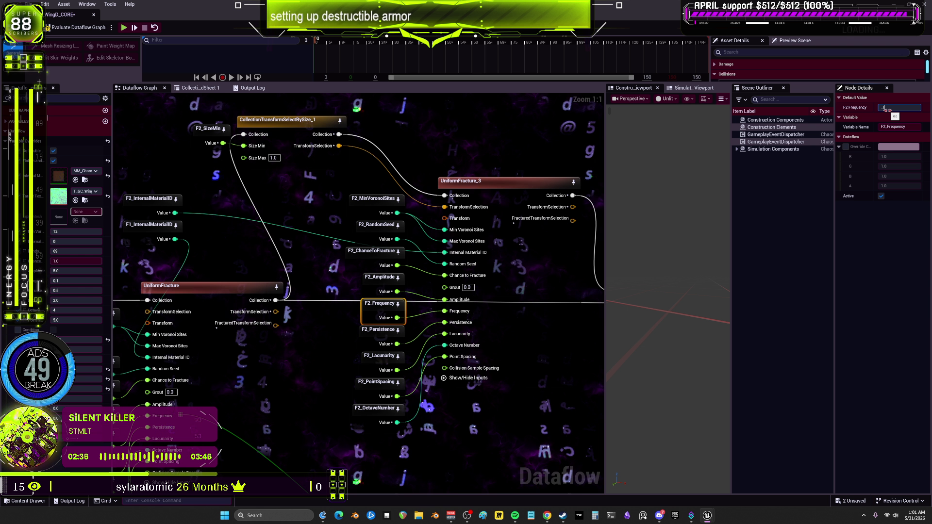
Step: Set F2 Lacunarity to 2.0 and F2 Point Spacing to 5.0
{"action": "left_click", "coordinate": [379, 330]}
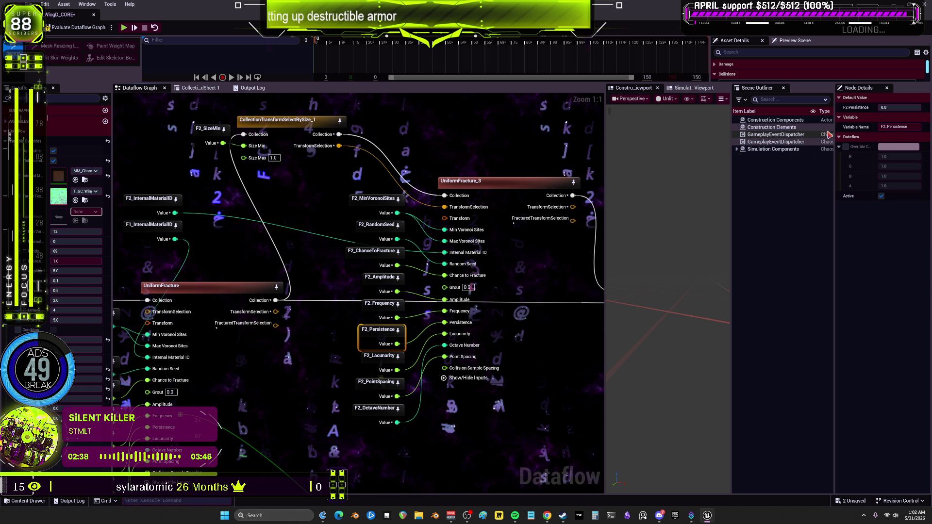
{"action": "left_click", "coordinate": [894, 109]}
{"action": "type", "text": "0.5"}
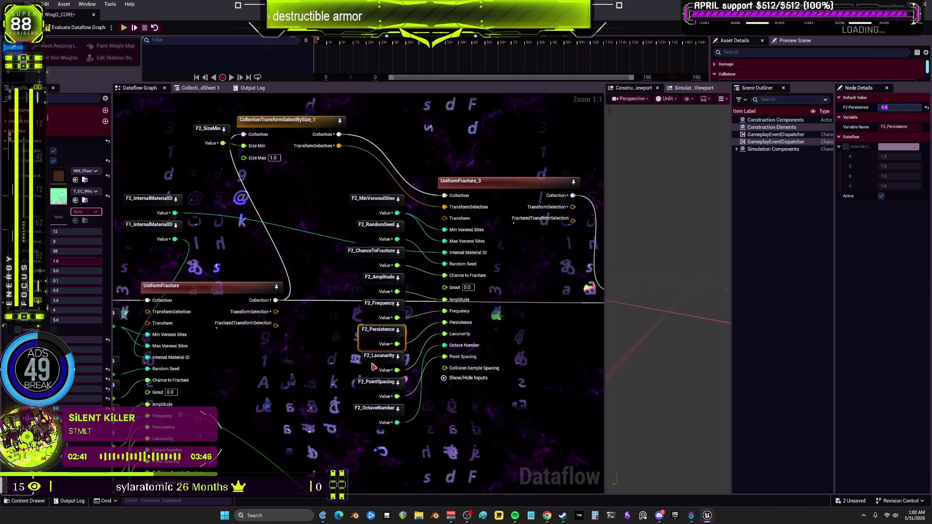
{"action": "left_click", "coordinate": [380, 356]}
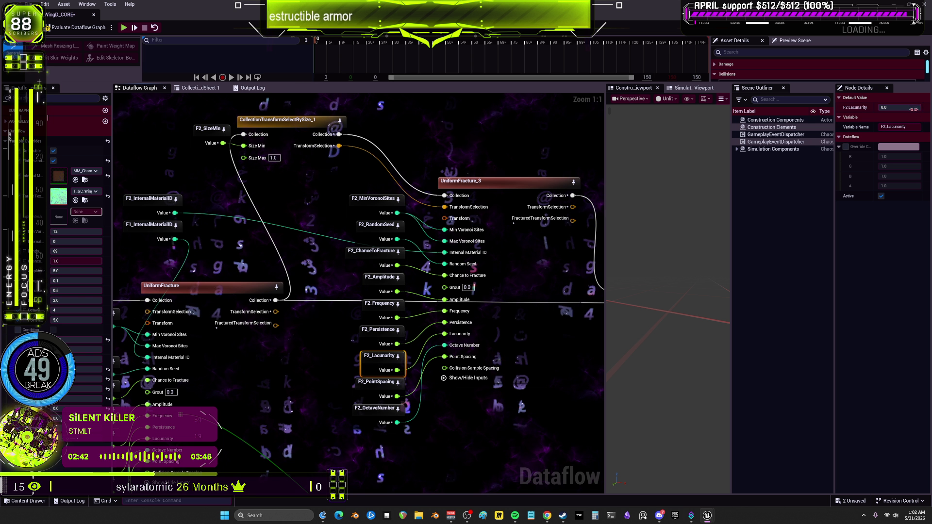
{"action": "left_click", "coordinate": [906, 107]}
{"action": "type", "text": "2"}
{"action": "key", "text": "Return"}
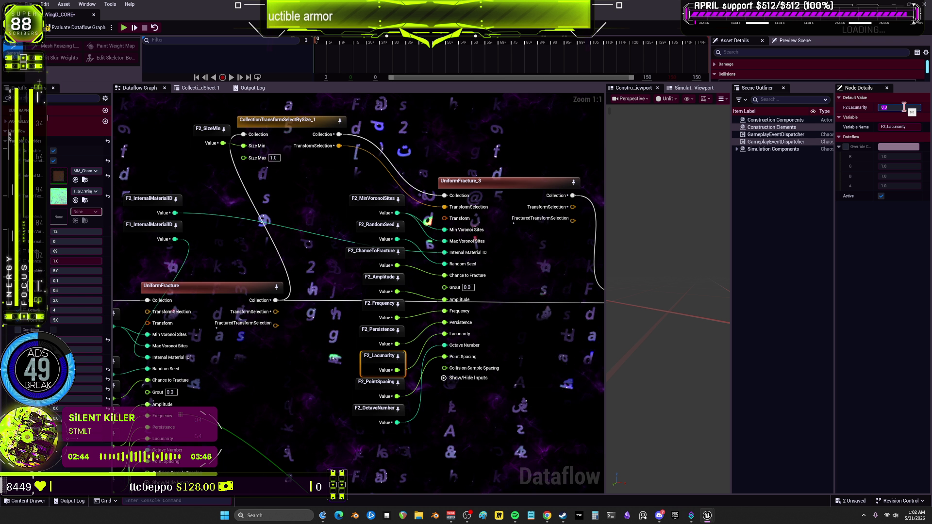
{"action": "left_click", "coordinate": [369, 384]}
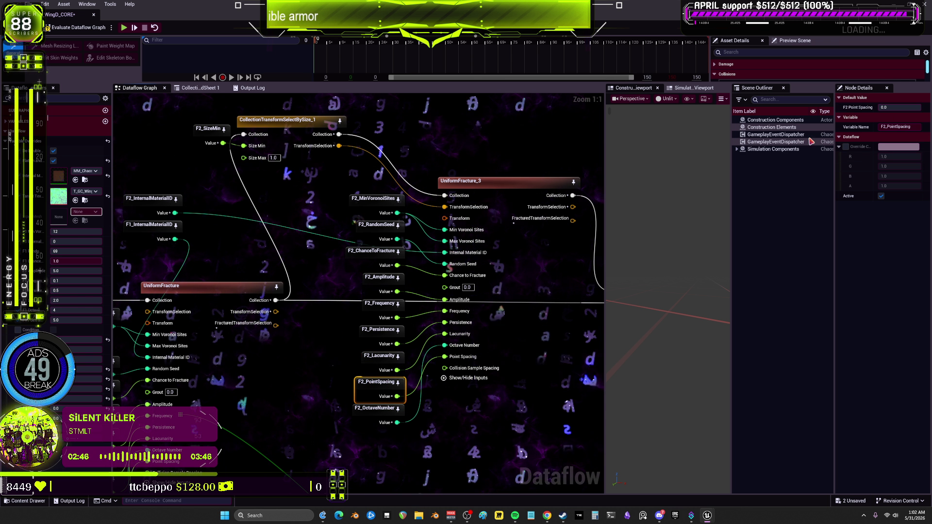
{"action": "left_click", "coordinate": [906, 107]}
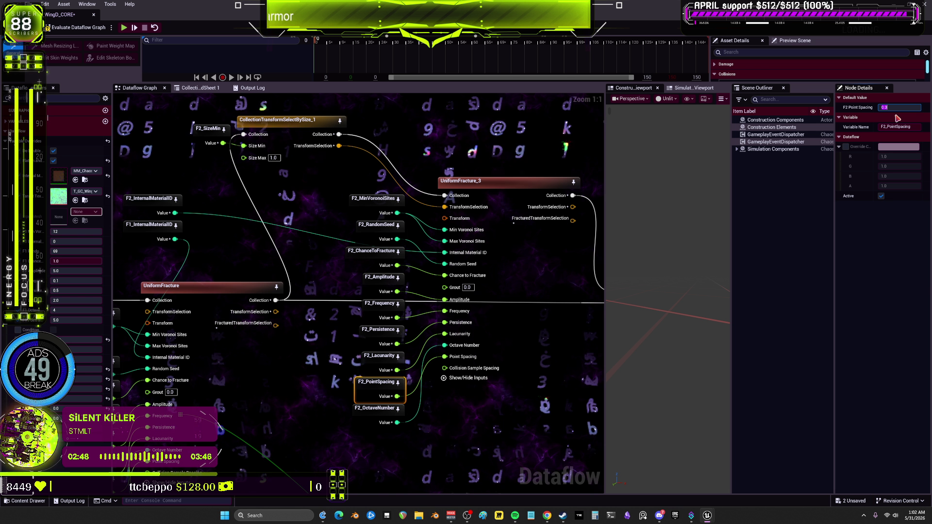
{"action": "type", "text": "1"}
{"action": "key", "text": "Return"}
Step: Set F2 Octave Number to 4 and F2 Size Min to 0.75
{"action": "left_click", "coordinate": [364, 416]}
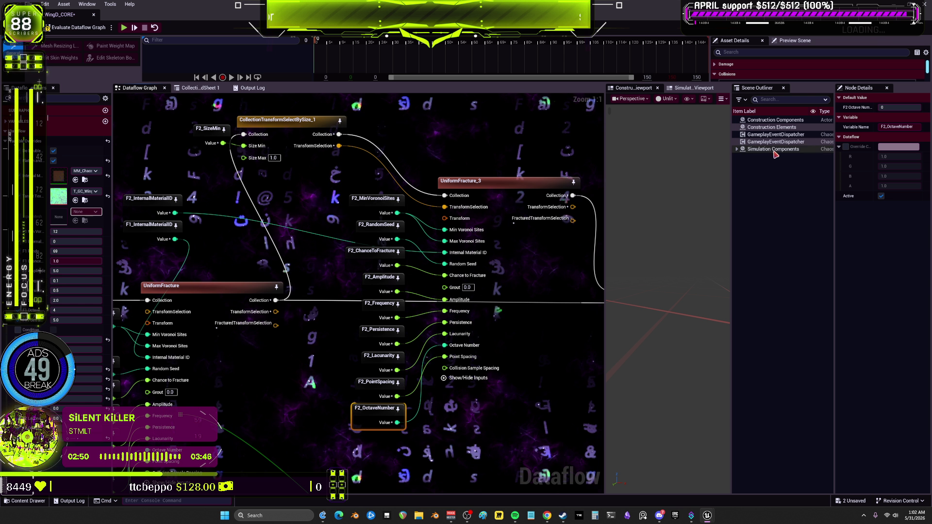
{"action": "left_click", "coordinate": [896, 116]}
{"action": "left_click", "coordinate": [899, 106]}
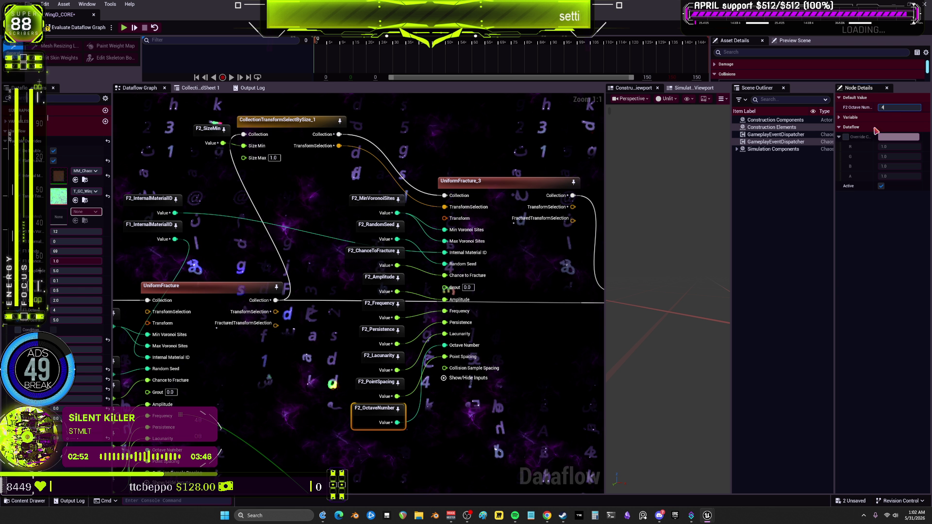
{"action": "type", "text": "4"}
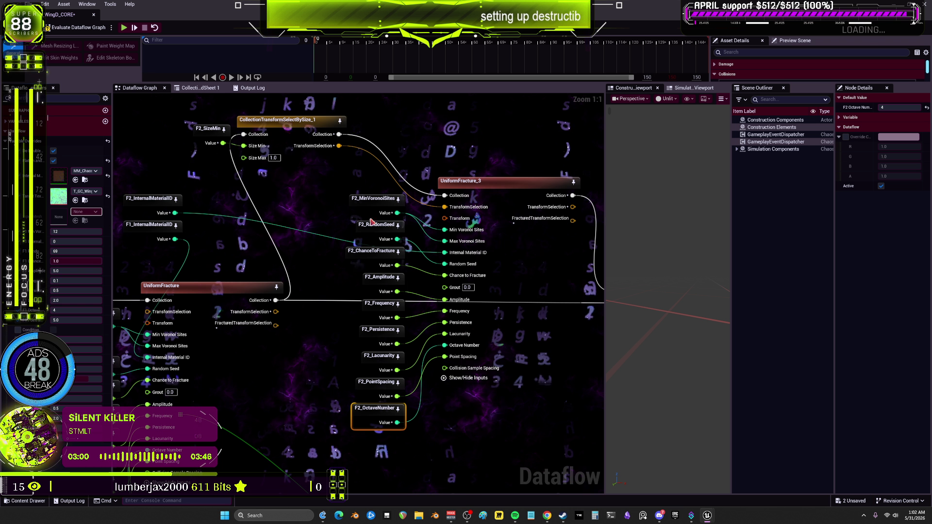
{"action": "left_click", "coordinate": [289, 187]}
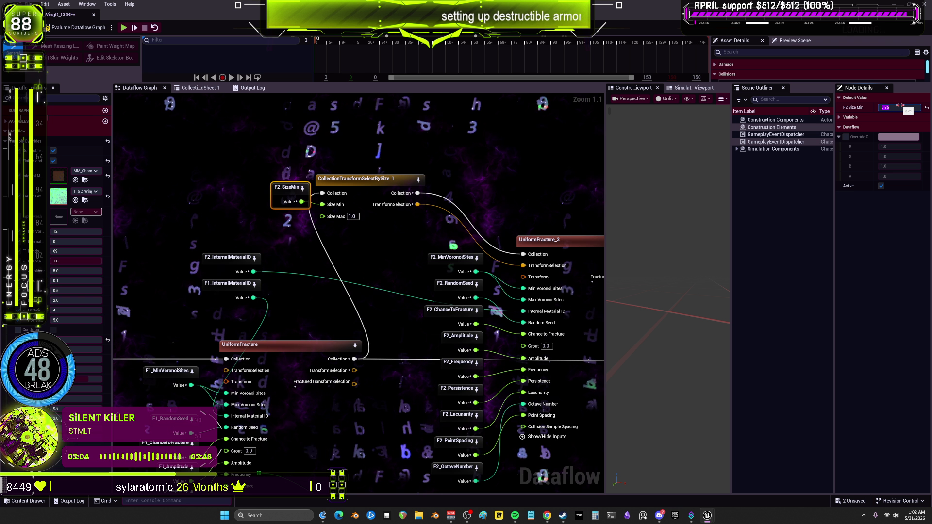
{"action": "key", "text": "Return"}
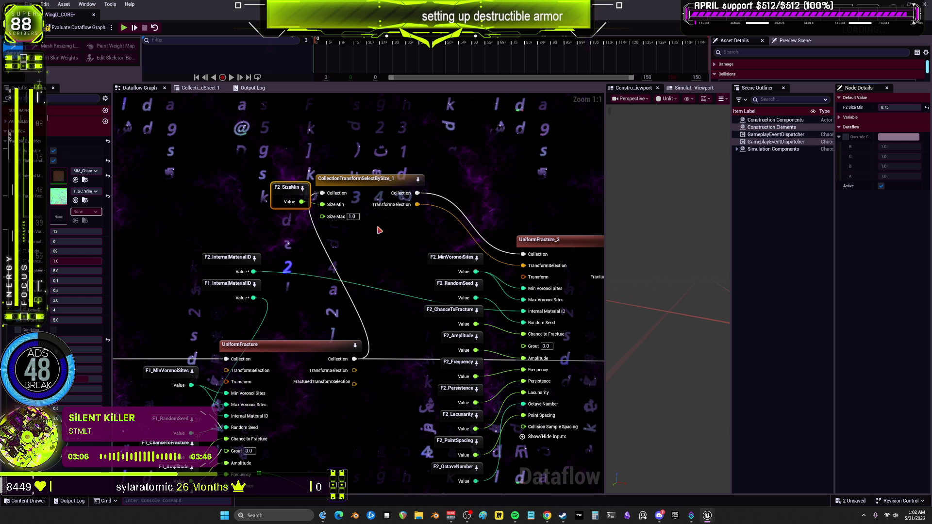
{"action": "scroll", "coordinate": [405, 227], "scroll_direction": "down", "scroll_amount": 3}
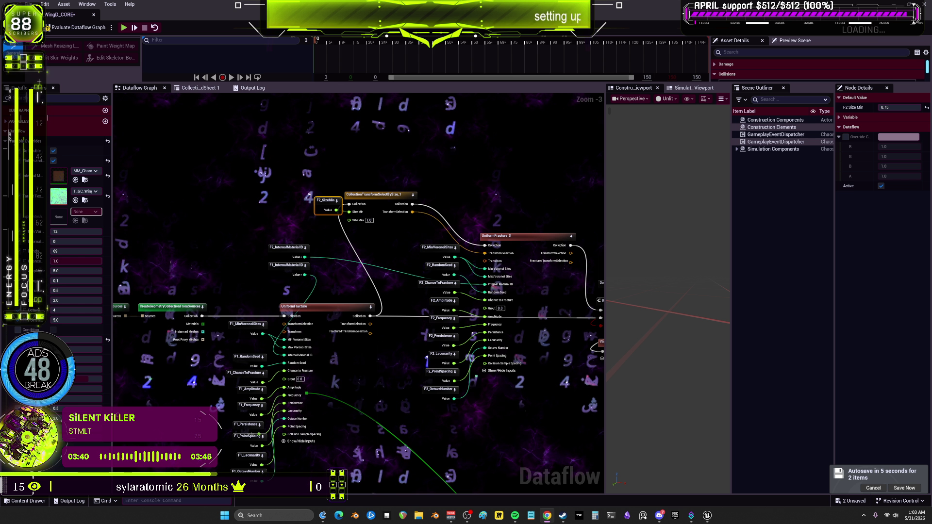
Step: Move F2_SizeMin and CollectionTransformSelectBySize_1 right, then evaluate at the GeometryCollectionTerminal node
{"action": "left_click", "coordinate": [379, 195], "text": "ctrl"}
{"action": "mouse_move", "coordinate": [379, 195]}
{"action": "left_mouse_down"}
{"action": "mouse_move", "coordinate": [426, 195]}
{"action": "mouse_move", "coordinate": [431, 211]}
{"action": "mouse_move", "coordinate": [207, 202]}
{"action": "left_mouse_up"}
{"action": "left_click", "coordinate": [559, 300]}
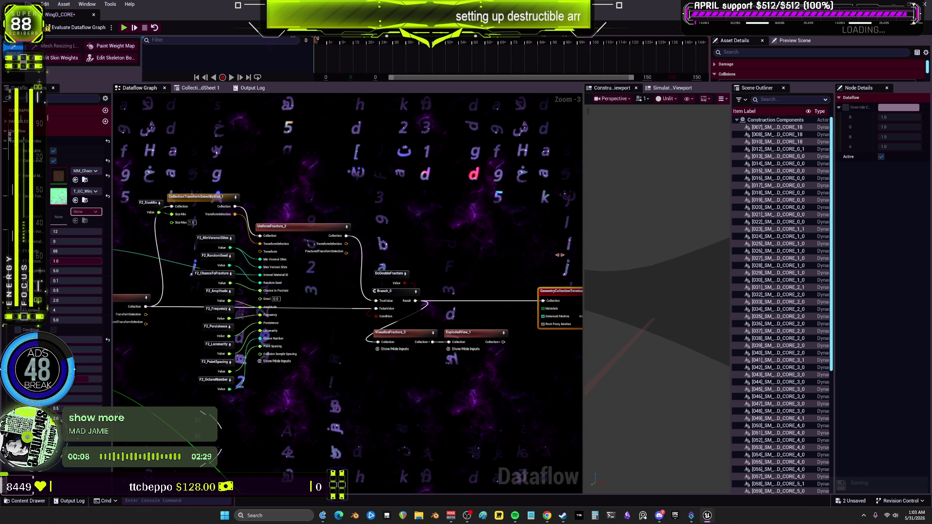
Step: Preview the fracture through ExplodedView_1 and VisualizeFracture_3 as exploded, colour-coded pieces
{"action": "scroll", "coordinate": [738, 287], "scroll_direction": "down", "scroll_amount": 10}
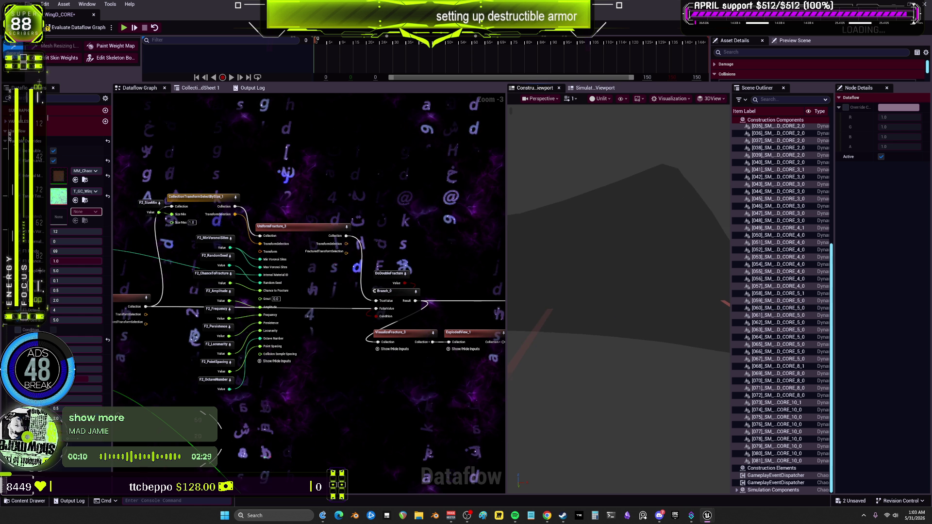
{"action": "left_click_drag", "start_coordinate": [333, 379], "coordinate": [181, 360]}
{"action": "left_click", "coordinate": [311, 314]}
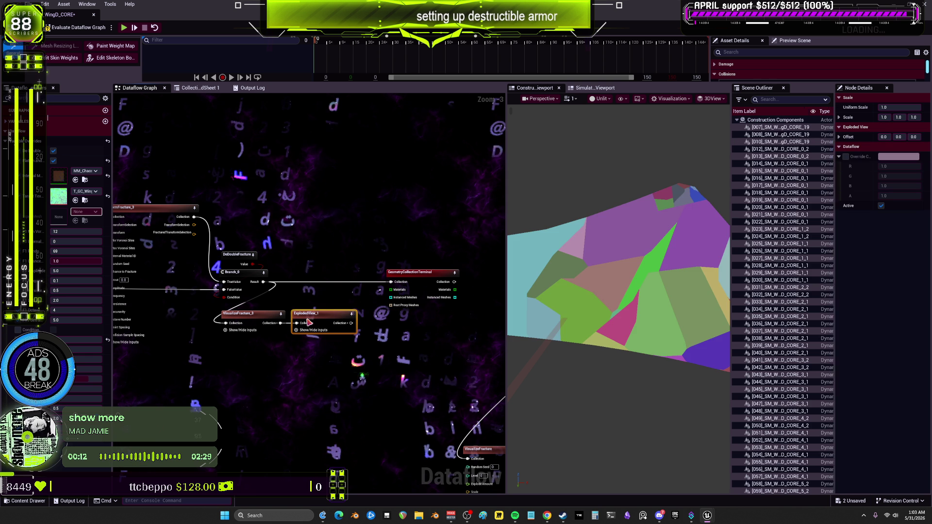
{"action": "left_click", "coordinate": [280, 317]}
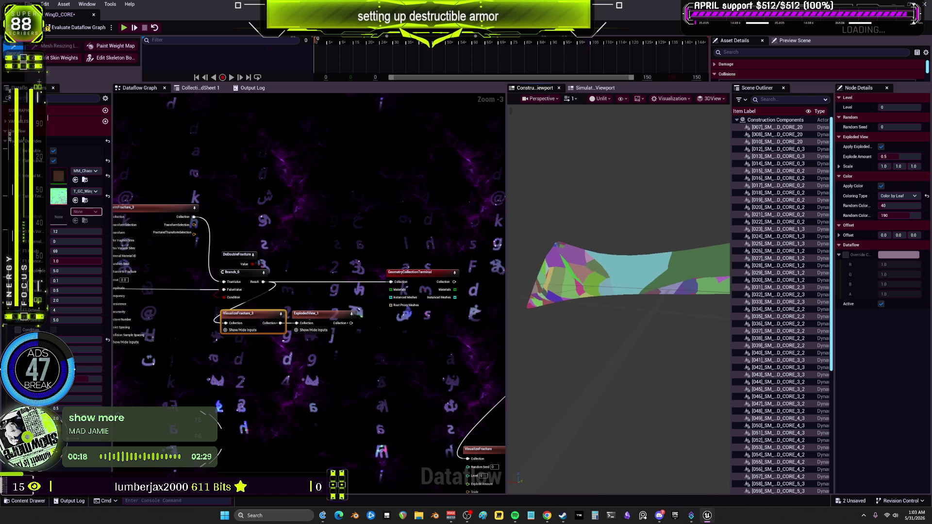
Step: Pan back to the F2 parameters and first UniformFracture node, and edit the value reading 12
{"action": "scroll", "coordinate": [389, 315], "scroll_direction": "down", "scroll_amount": 2}
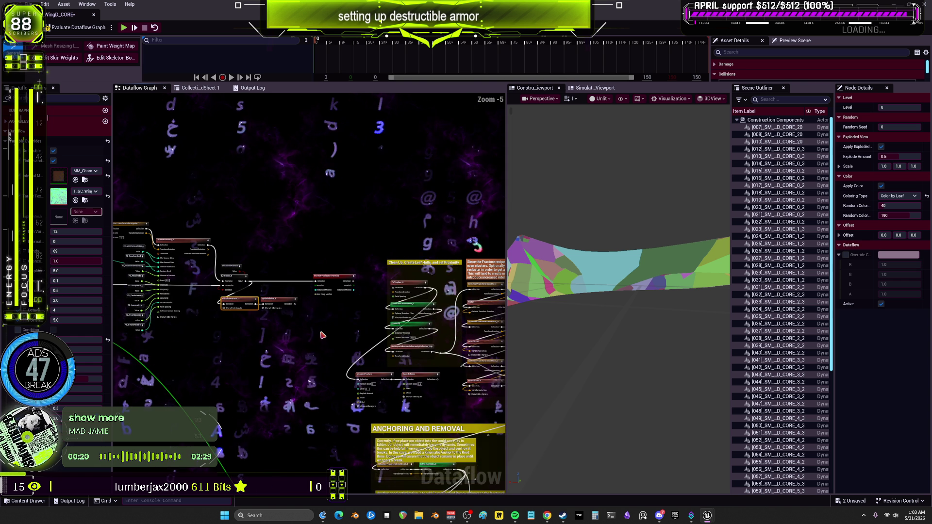
{"action": "scroll", "coordinate": [291, 340], "scroll_direction": "up", "scroll_amount": 3}
{"action": "left_click_drag", "start_coordinate": [291, 345], "coordinate": [324, 348]}
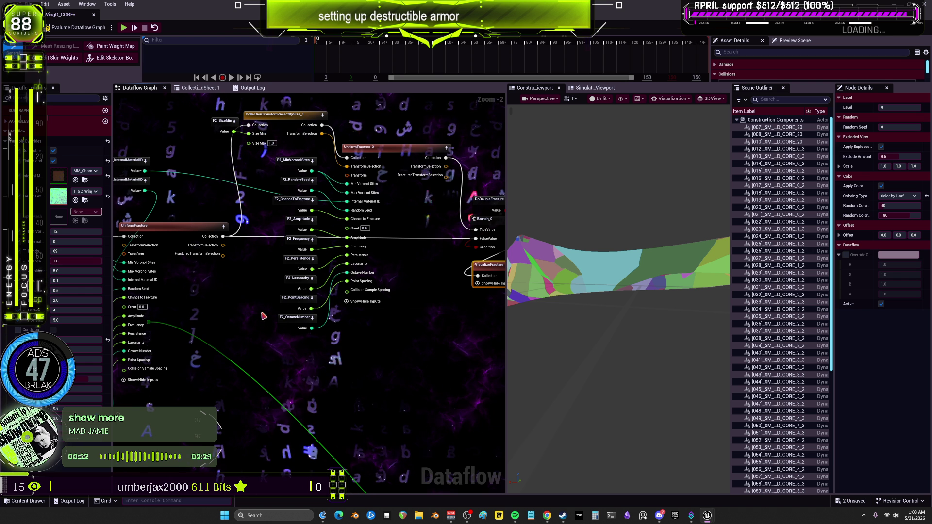
{"action": "left_click_drag", "start_coordinate": [264, 316], "coordinate": [342, 334]}
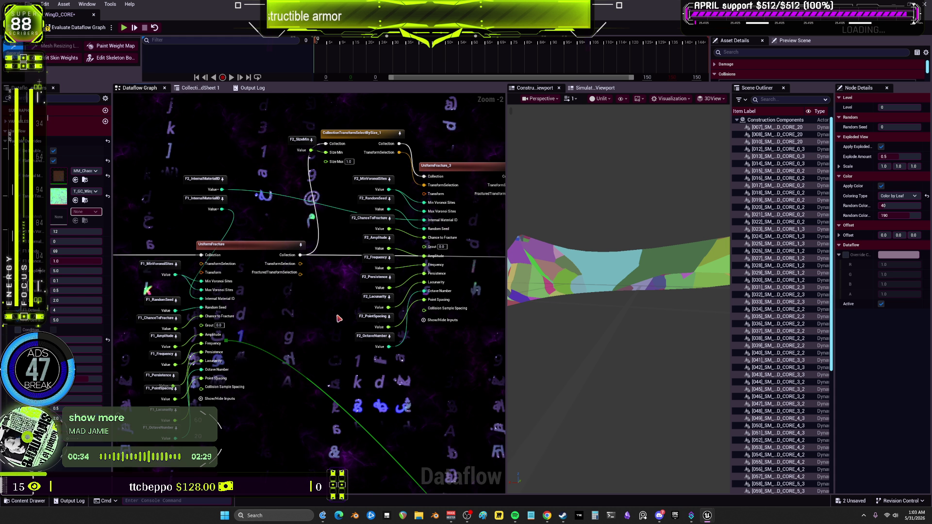
{"action": "left_click", "coordinate": [78, 231]}
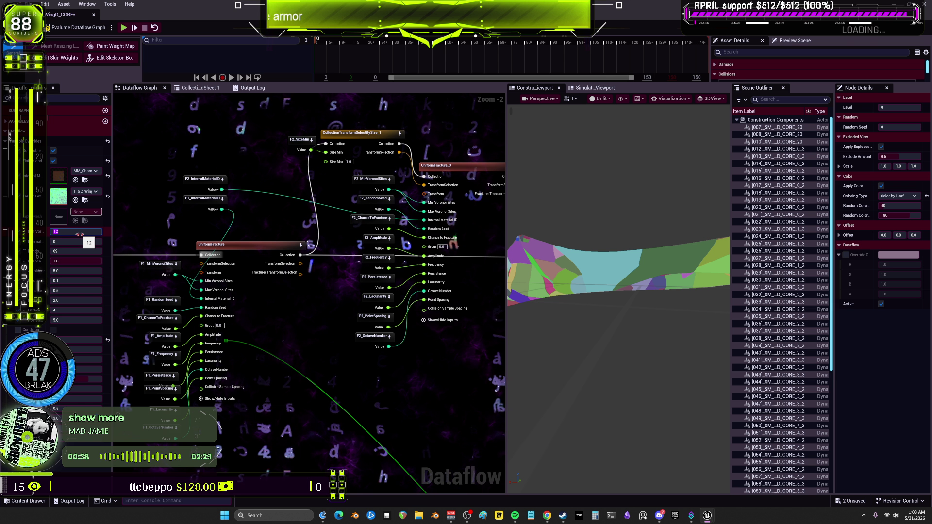
{"action": "type", "text": "4"}
Step: Commit the edited value and confirm F2 Size Min is 0.75 and F1 Min Voronoi Sites is 12
{"action": "key", "text": "Return"}
{"action": "scroll", "coordinate": [381, 179], "scroll_direction": "down", "scroll_amount": 1}
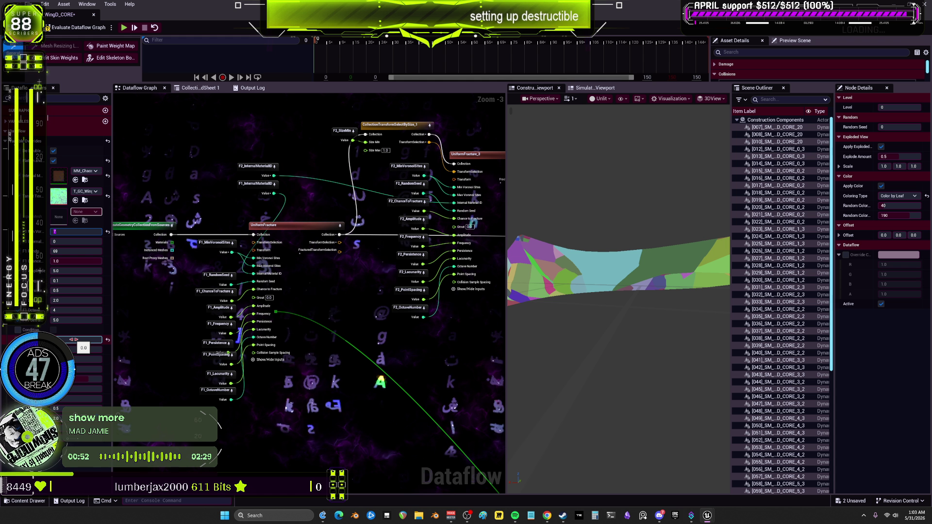
{"action": "key", "text": "Return"}
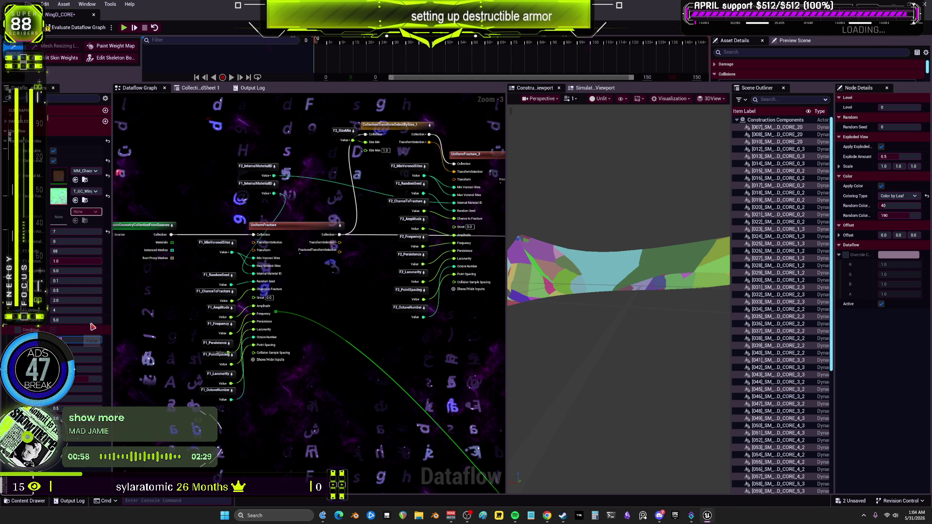
{"action": "left_click", "coordinate": [336, 132]}
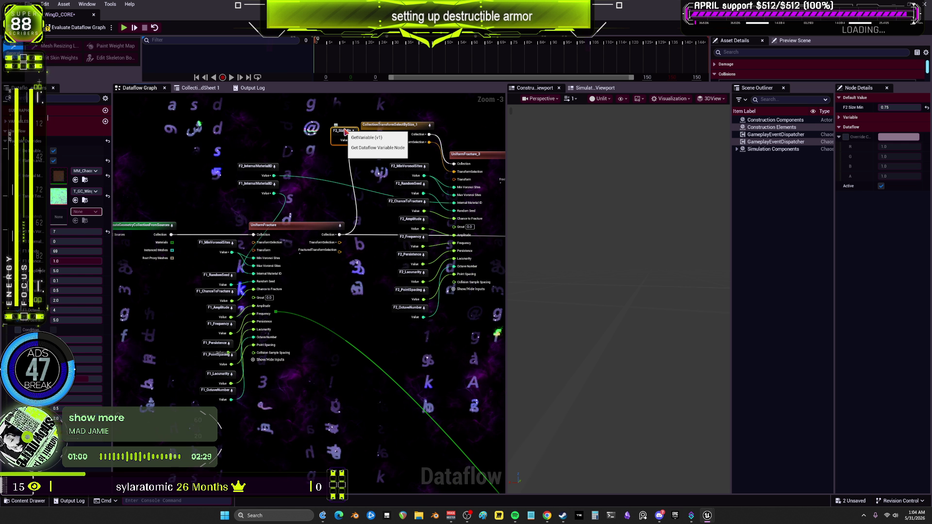
{"action": "scroll", "coordinate": [240, 236], "scroll_direction": "up", "scroll_amount": 2}
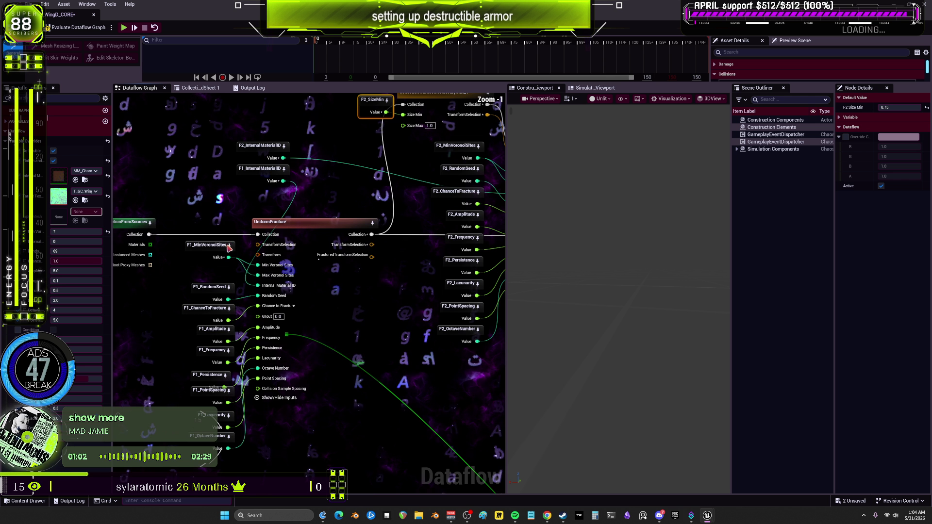
{"action": "left_click", "coordinate": [209, 256]}
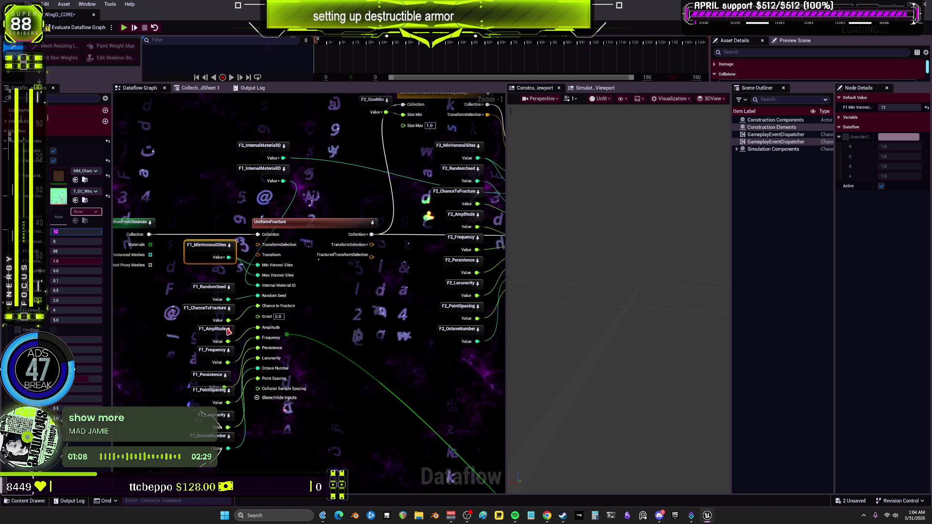
Step: Zoom out to the full graph and preview the fracture through ExplodedView
{"action": "left_click_drag", "start_coordinate": [410, 292], "coordinate": [318, 301]}
{"action": "scroll", "coordinate": [369, 296], "scroll_direction": "down", "scroll_amount": 3}
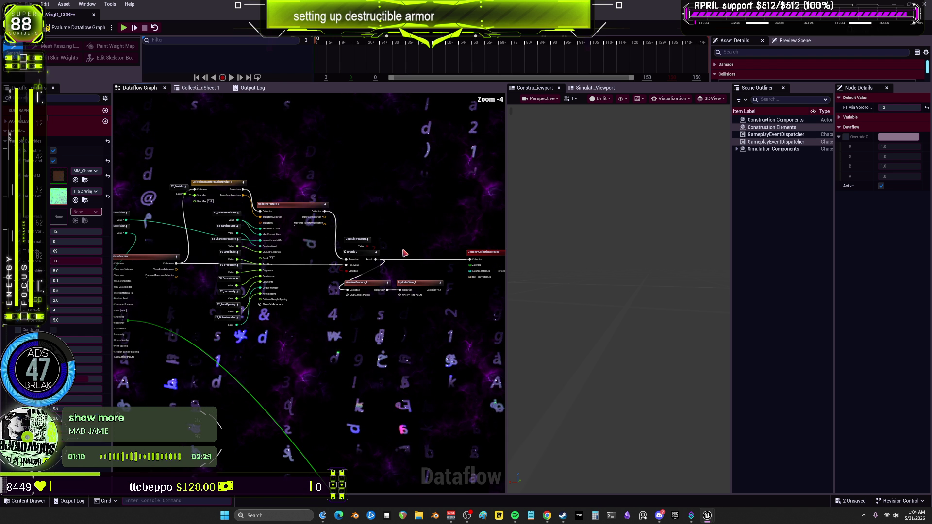
{"action": "left_click", "coordinate": [416, 291]}
Step: Inspect the exploded wing preview and lower the fracture value from 10 to 9
{"action": "left_click_drag", "start_coordinate": [417, 291], "coordinate": [353, 292]}
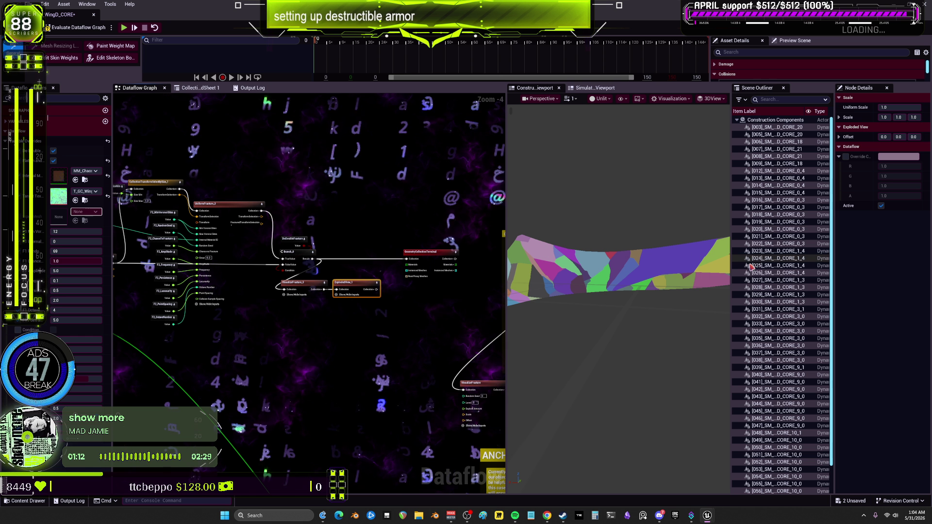
{"action": "left_click_drag", "start_coordinate": [628, 273], "coordinate": [656, 273]}
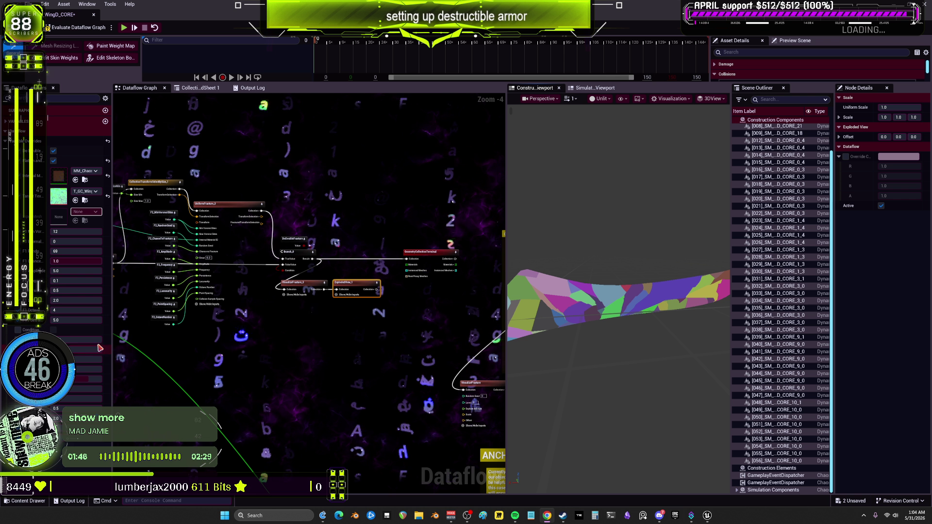
{"action": "left_click", "coordinate": [77, 350]}
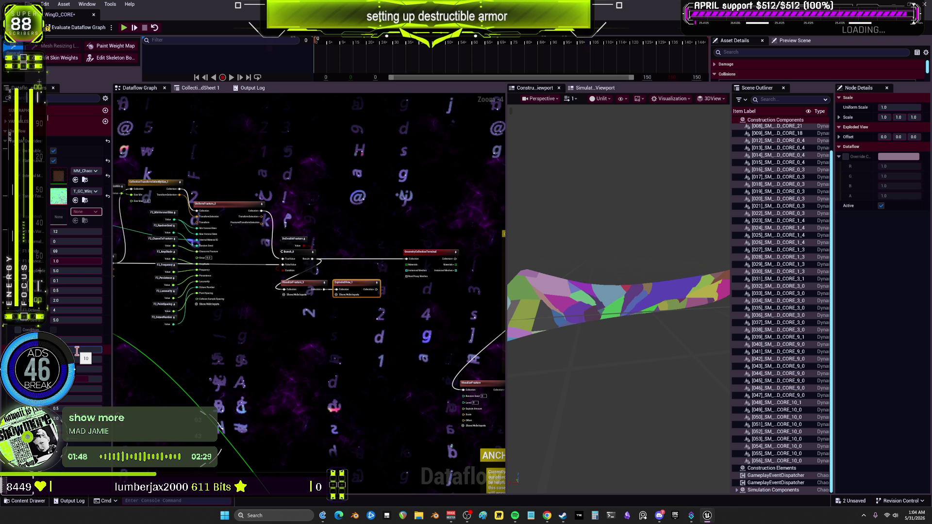
{"action": "left_click_drag", "start_coordinate": [307, 289], "coordinate": [240, 284]}
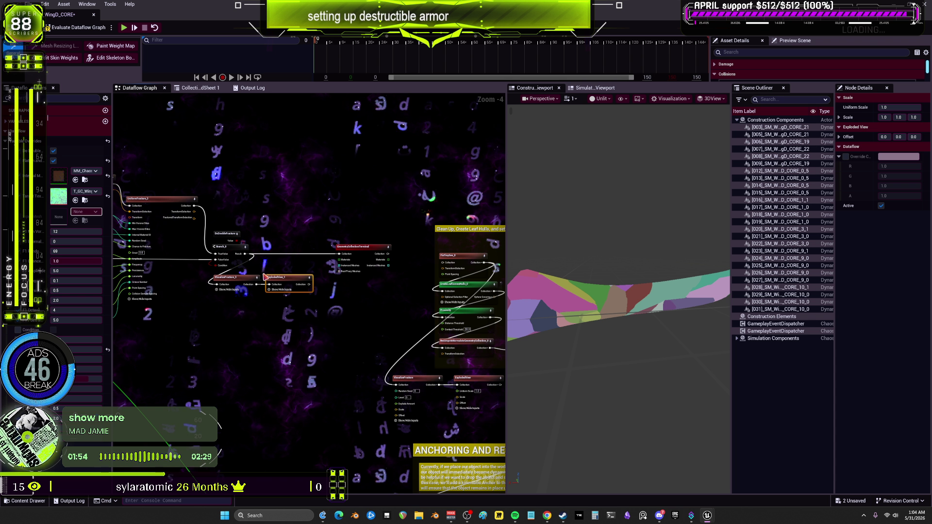
{"action": "scroll", "coordinate": [76, 322], "scroll_direction": "up", "scroll_amount": 1}
{"action": "scroll", "coordinate": [76, 321], "scroll_direction": "down", "scroll_amount": 1}
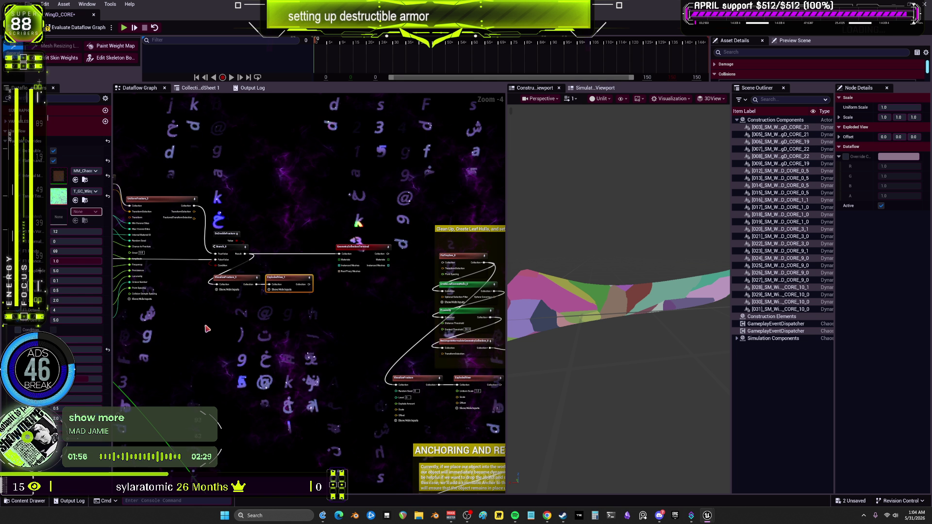
{"action": "left_click_drag", "start_coordinate": [160, 231], "coordinate": [323, 229]}
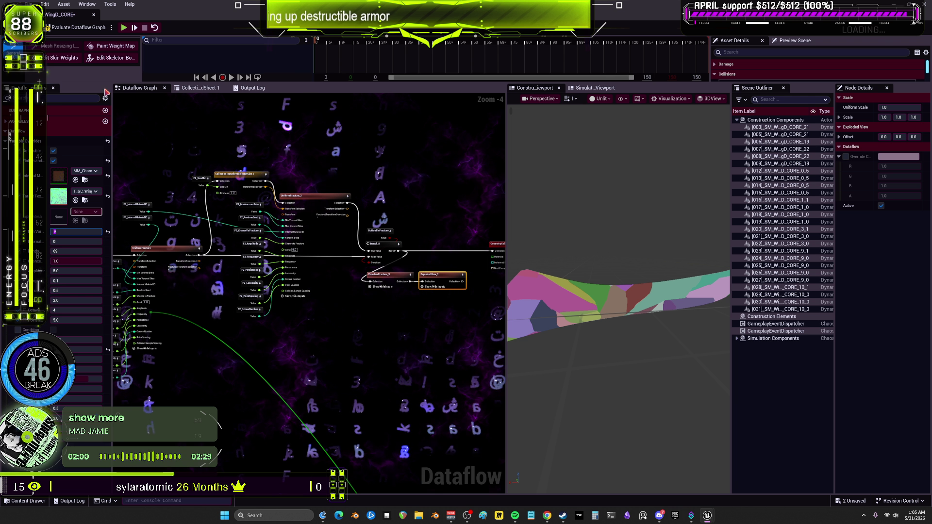
{"action": "key", "text": "Return"}
Step: Show the regenerated colour-coded pieces from ExplodedView_1 and save the WingD core asset
{"action": "left_click_drag", "start_coordinate": [375, 176], "coordinate": [271, 172]}
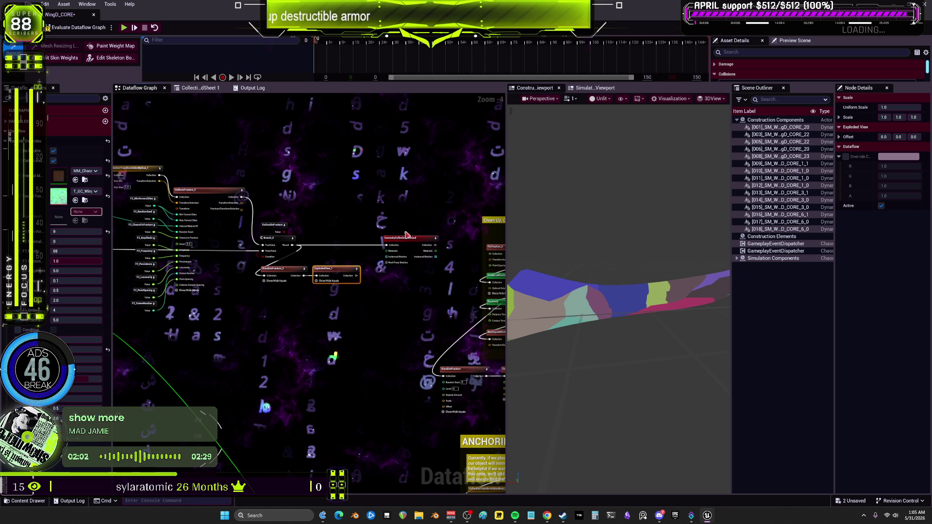
{"action": "left_click", "coordinate": [389, 257]}
{"action": "left_click", "coordinate": [353, 272]}
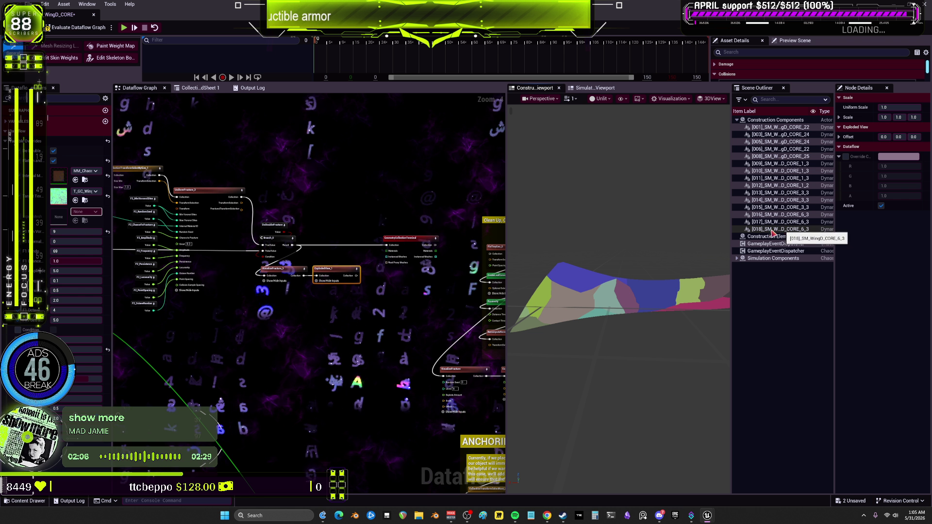
{"action": "left_click_drag", "start_coordinate": [631, 292], "coordinate": [573, 294]}
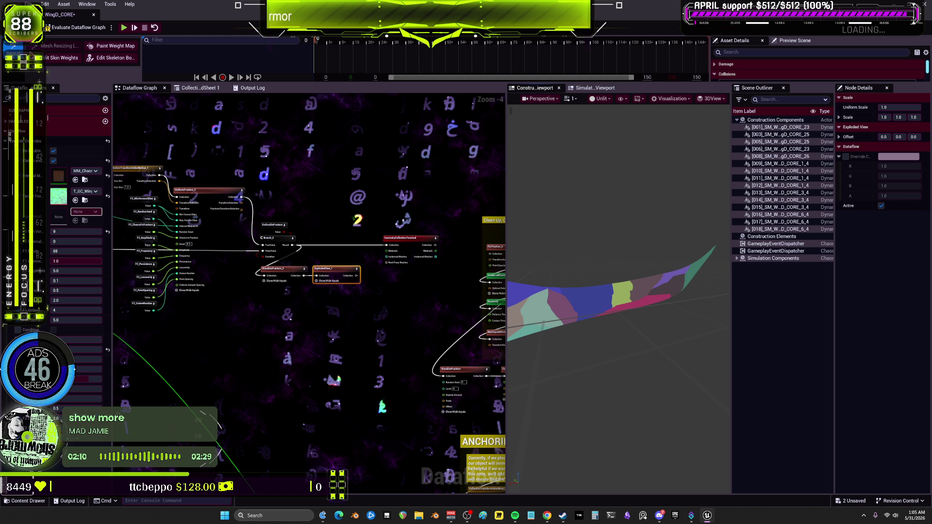
{"action": "key", "text": "ctrl+s"}
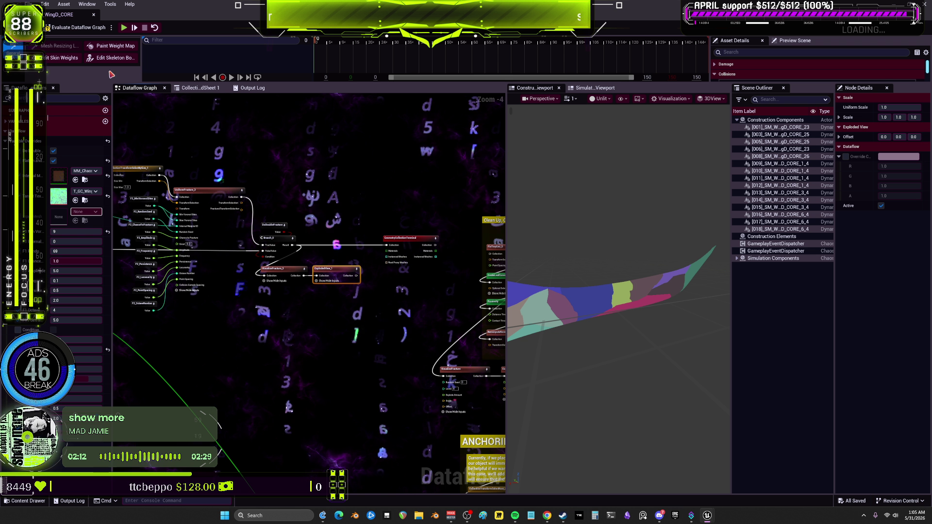
Step: Re-evaluate the fracture graph, bring the Clean Up node group into view, and save again
{"action": "left_click", "coordinate": [63, 29]}
{"action": "left_click", "coordinate": [415, 239]}
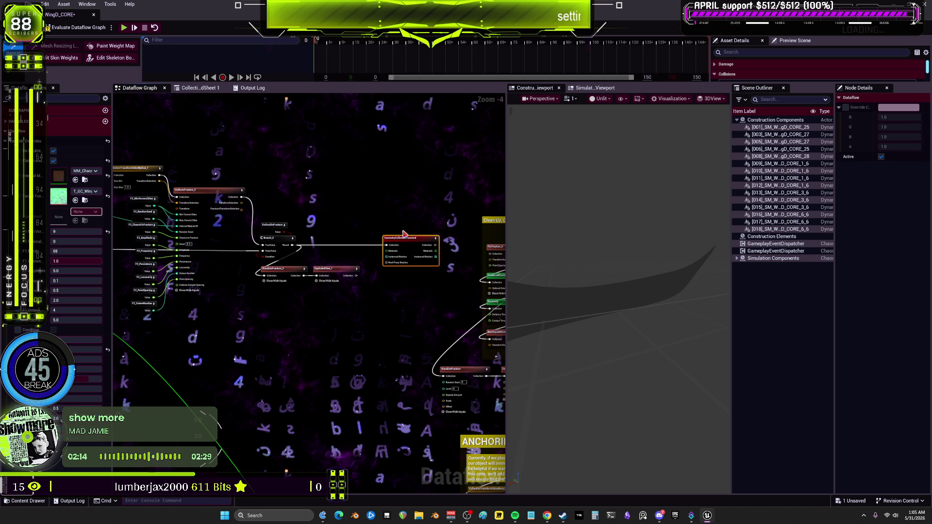
{"action": "left_click_drag", "start_coordinate": [223, 119], "coordinate": [111, 119]}
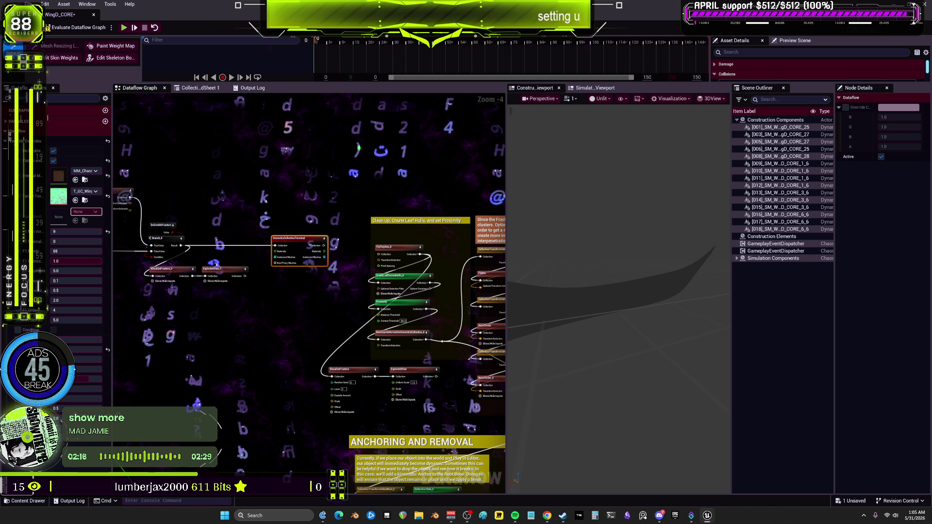
{"action": "key", "text": "ctrl+s"}
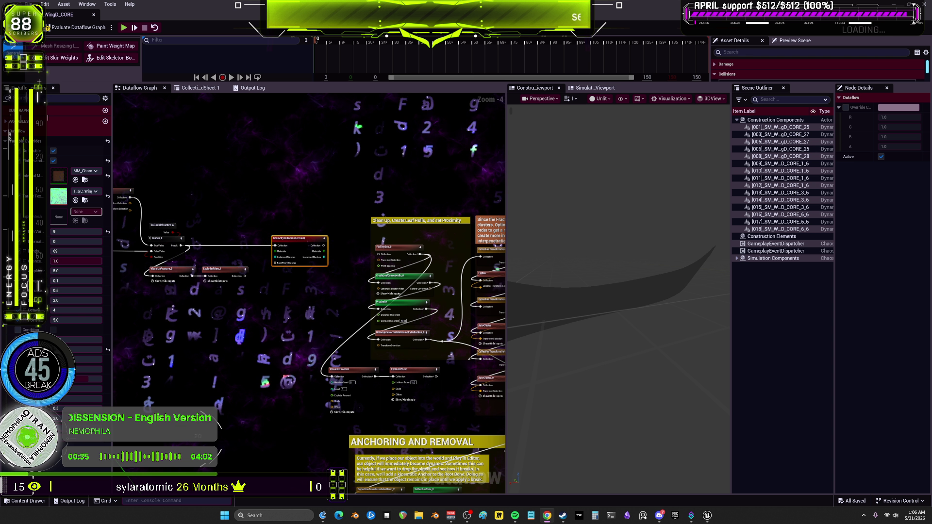
Step: Restore the maximized WingD core Dataflow editor to a smaller window
{"action": "right_click", "coordinate": [764, 178]}
{"action": "key", "text": "super+Down"}
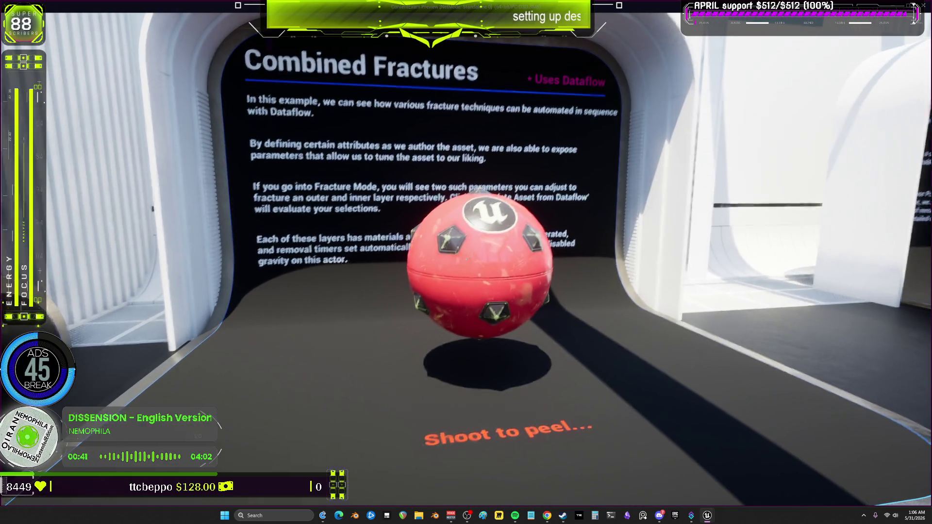
Step: Shoot the red Combined Fractures sphere until its shell peels to the blue core, then stop playing
{"action": "left_click", "coordinate": [466, 262]}
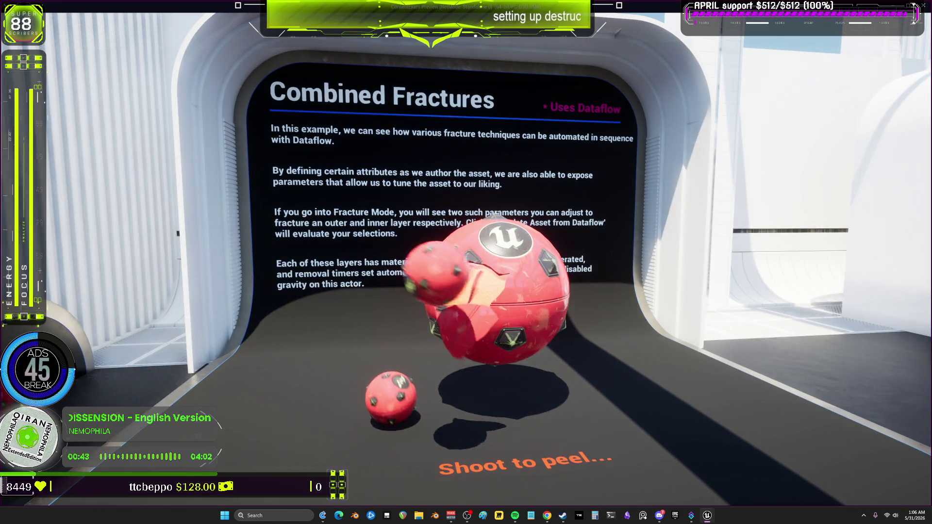
{"action": "left_click", "coordinate": [466, 262]}
{"action": "left_click", "coordinate": [466, 262]}
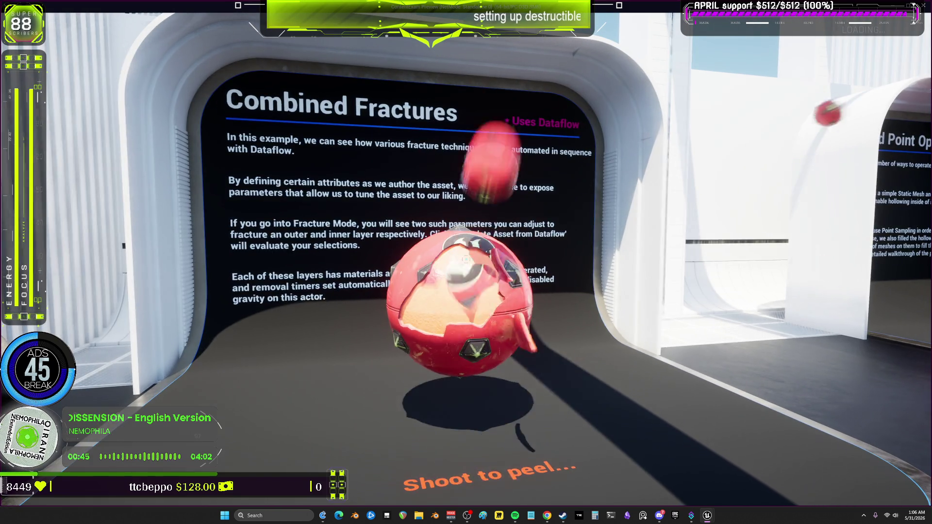
{"action": "key", "text": "w"}
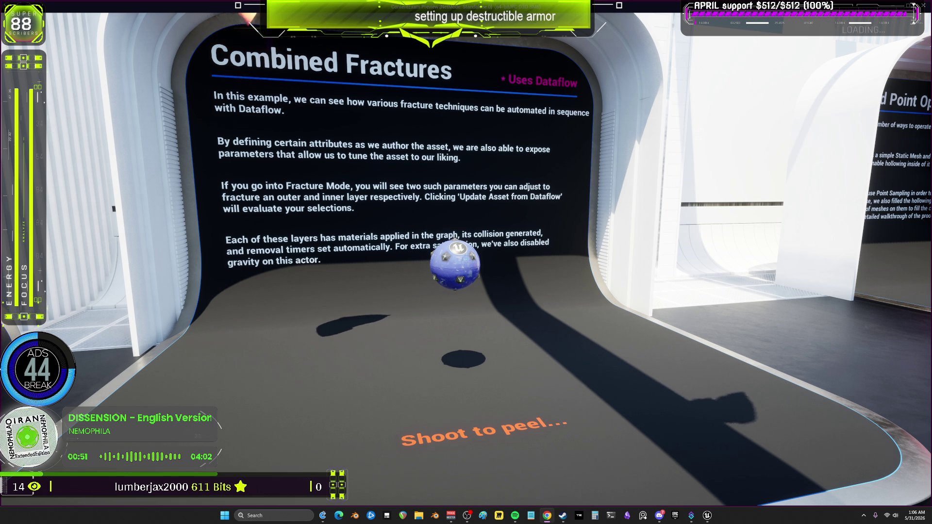
{"action": "left_click", "coordinate": [466, 261]}
{"action": "left_click", "coordinate": [465, 262]}
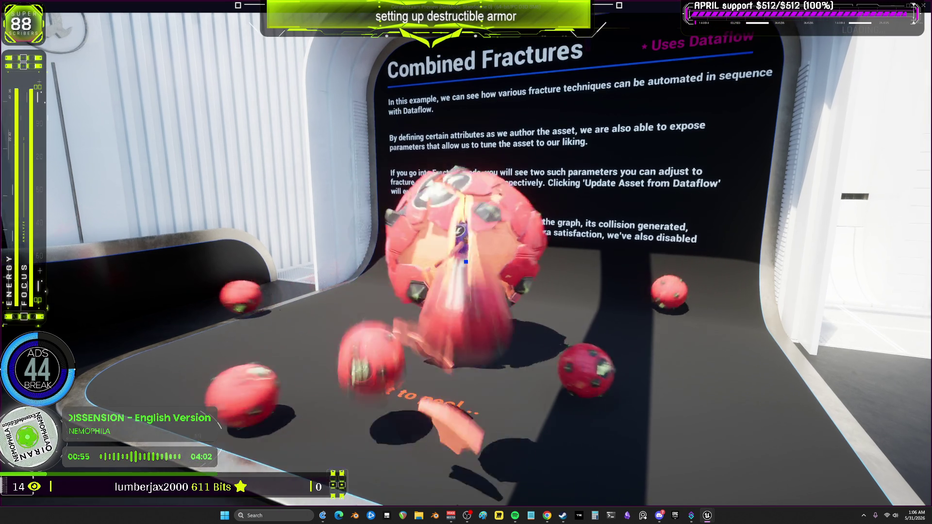
{"action": "key", "text": "s"}
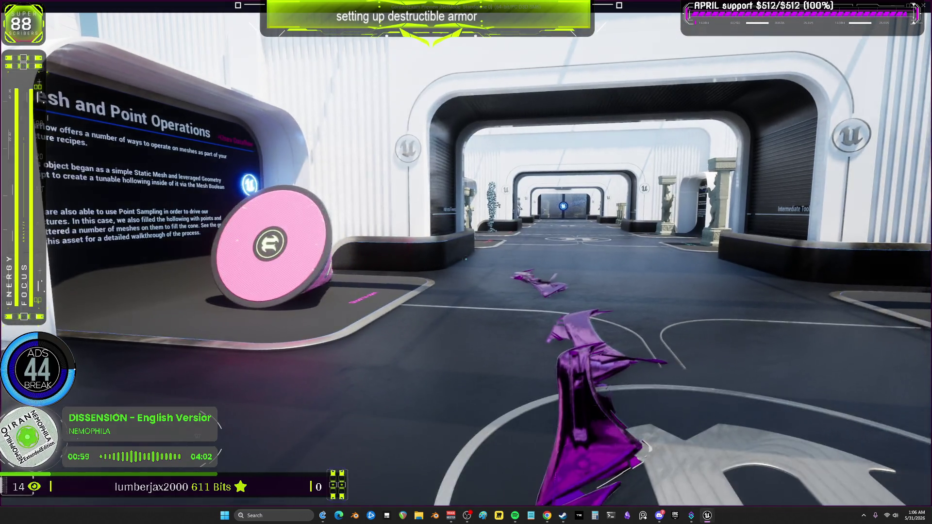
{"action": "key", "text": "Escape"}
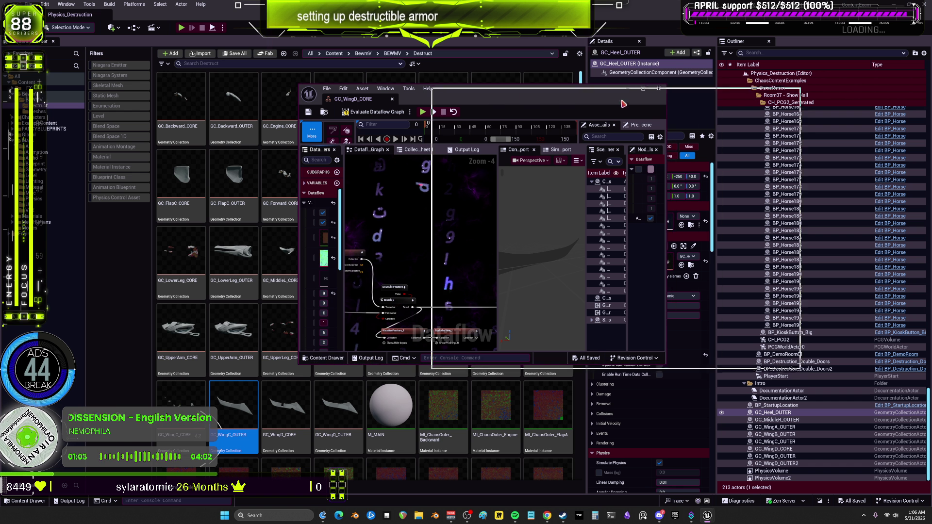
Step: Save the GC_WingD_CORE geometry collection asset
{"action": "left_click_drag", "start_coordinate": [490, 99], "coordinate": [623, 139]}
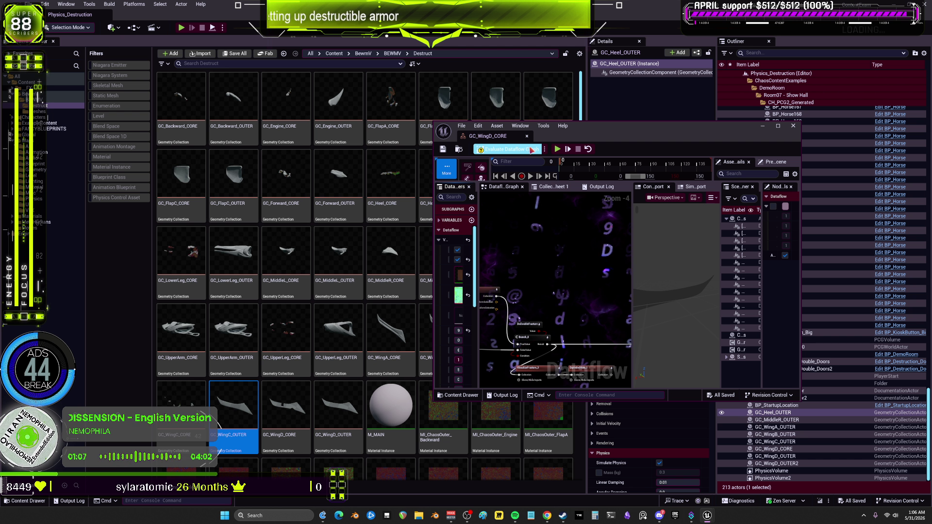
{"action": "left_click", "coordinate": [443, 149]}
{"action": "left_click_drag", "start_coordinate": [560, 136], "coordinate": [593, 145]}
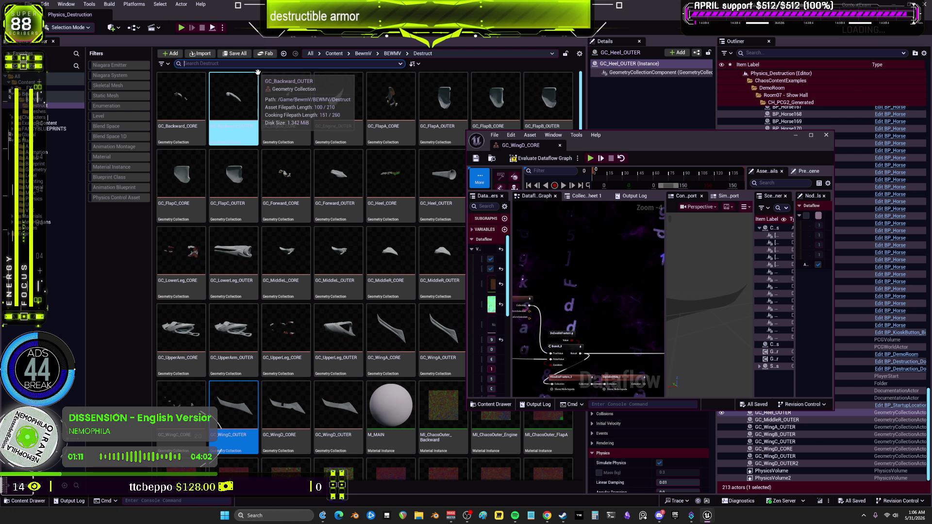
Step: Search the Content Browser and open GC_WingC_CORE and GC_WingB_CORE, then select GC_WingA_CORE
{"action": "type", "text": "core"}
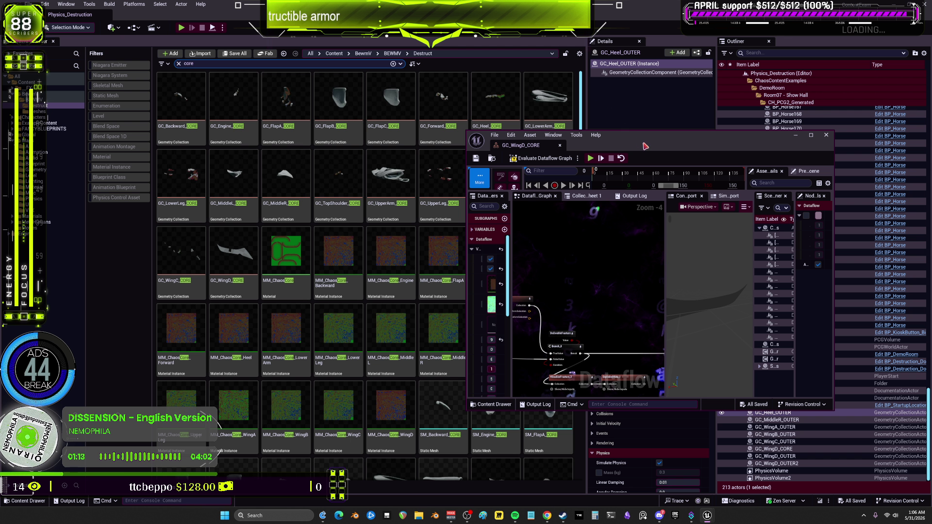
{"action": "left_click_drag", "start_coordinate": [649, 144], "coordinate": [594, 270]}
{"action": "left_click", "coordinate": [184, 256]}
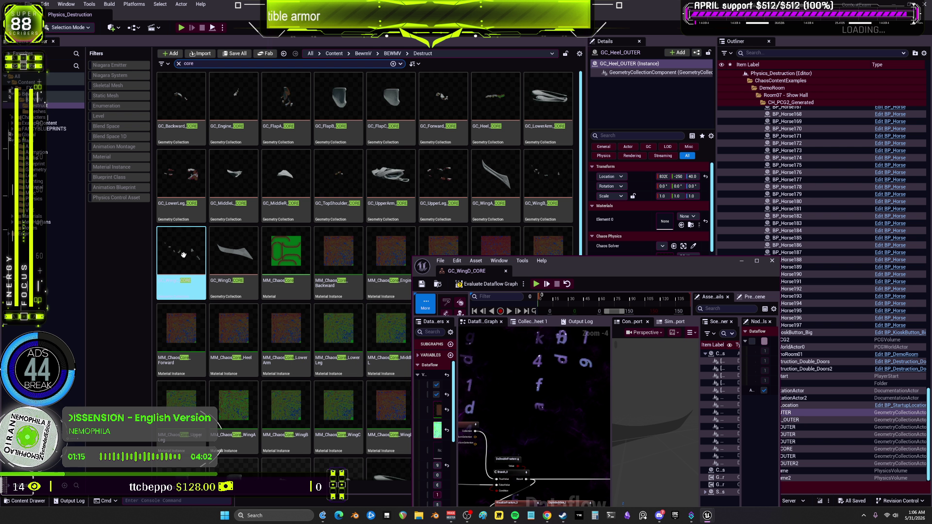
{"action": "left_click", "coordinate": [559, 174]}
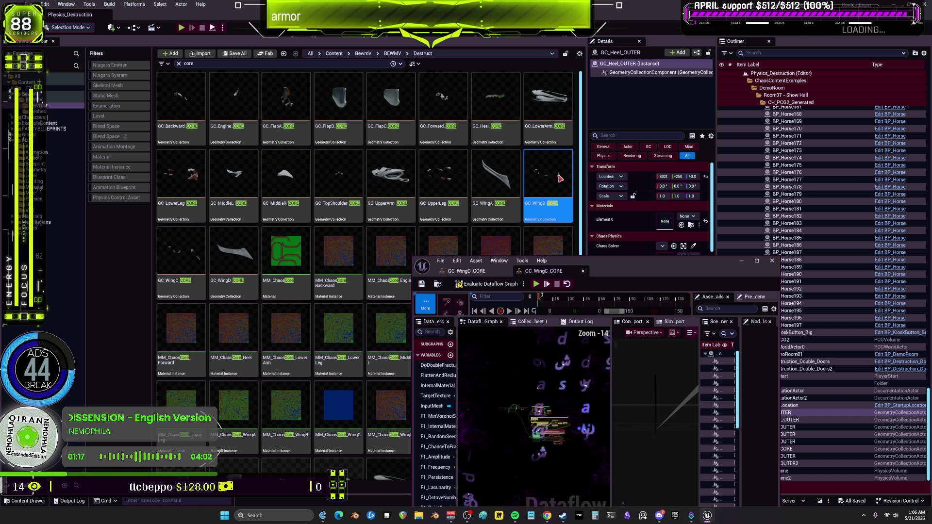
{"action": "left_click", "coordinate": [507, 173], "text": "ctrl"}
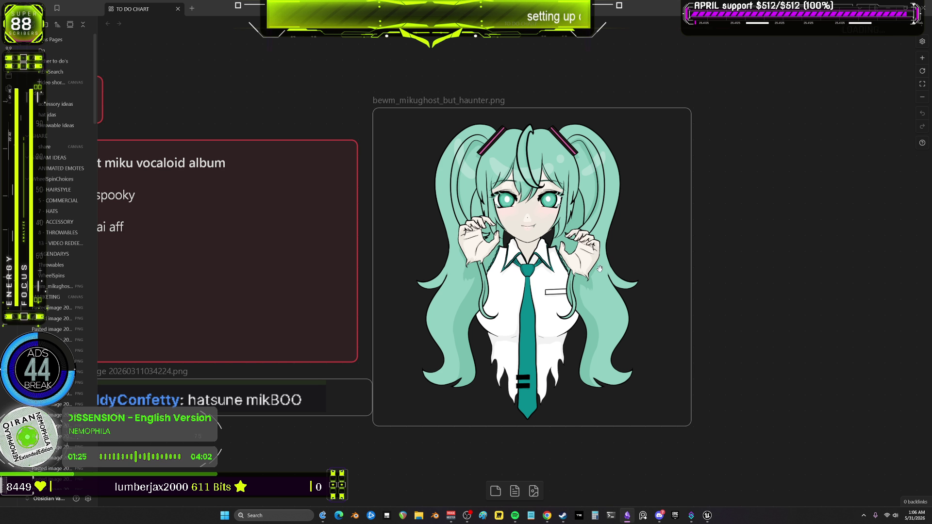
Step: Paste the newest chat screenshot and place it below the last chat card
{"action": "scroll", "coordinate": [587, 277], "scroll_direction": "down", "scroll_amount": 10}
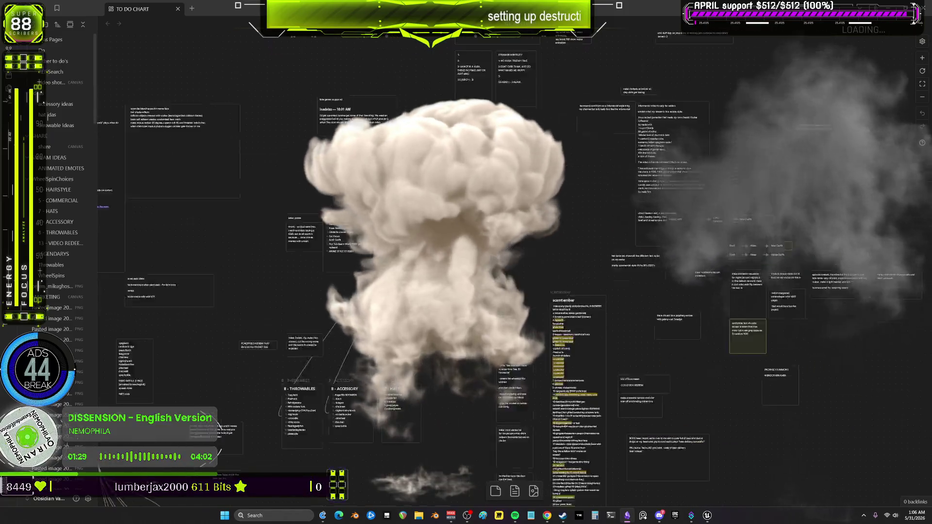
{"action": "scroll", "coordinate": [617, 231], "scroll_direction": "up", "scroll_amount": 8}
{"action": "scroll", "coordinate": [576, 269], "scroll_direction": "right", "scroll_amount": 15}
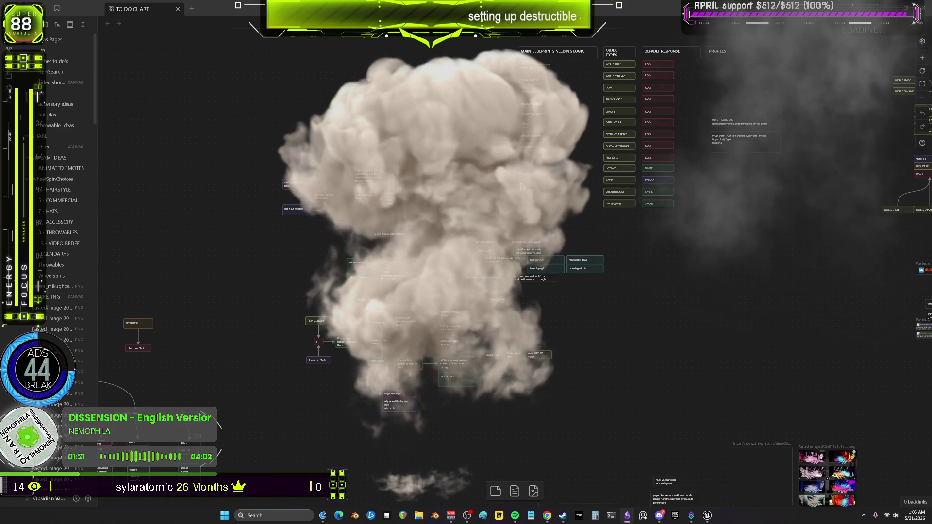
{"action": "scroll", "coordinate": [577, 269], "scroll_direction": "up", "scroll_amount": 10}
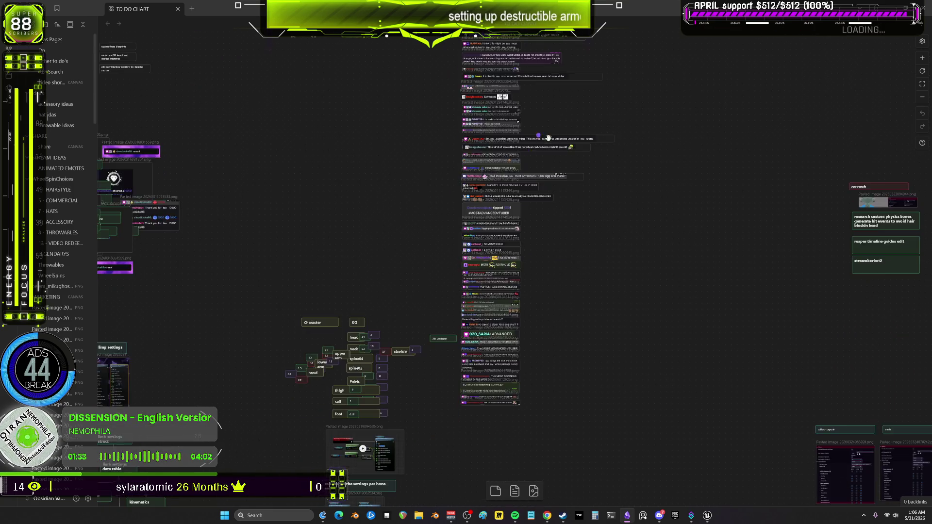
{"action": "scroll", "coordinate": [492, 310], "scroll_direction": "down", "scroll_amount": 1}
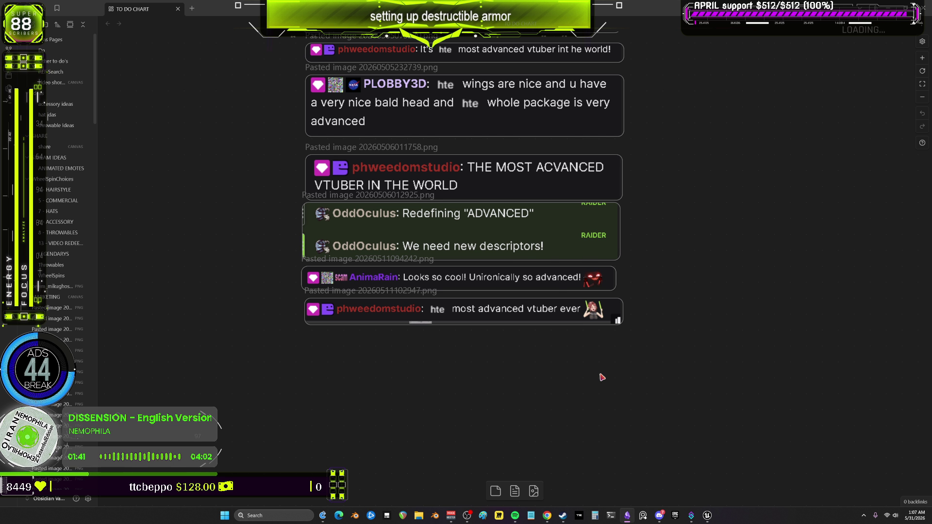
{"action": "key", "text": "ctrl+v"}
{"action": "mouse_move", "coordinate": [684, 296]}
{"action": "left_mouse_down"}
{"action": "mouse_move", "coordinate": [538, 341]}
{"action": "mouse_move", "coordinate": [483, 342]}
{"action": "left_mouse_up"}
Step: Deselect the new card and bring the Unreal Editor back to the front
{"action": "left_click", "coordinate": [701, 298]}
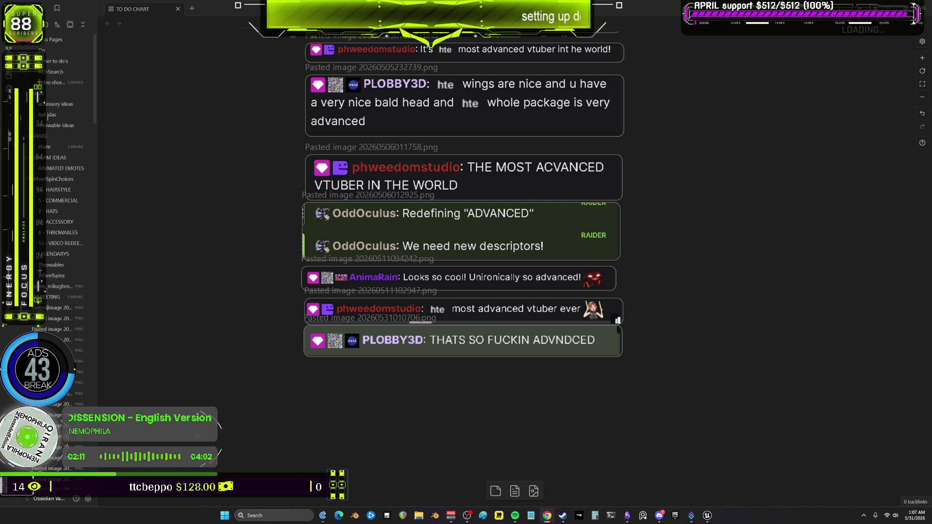
{"action": "mouse_move", "coordinate": [708, 519]}
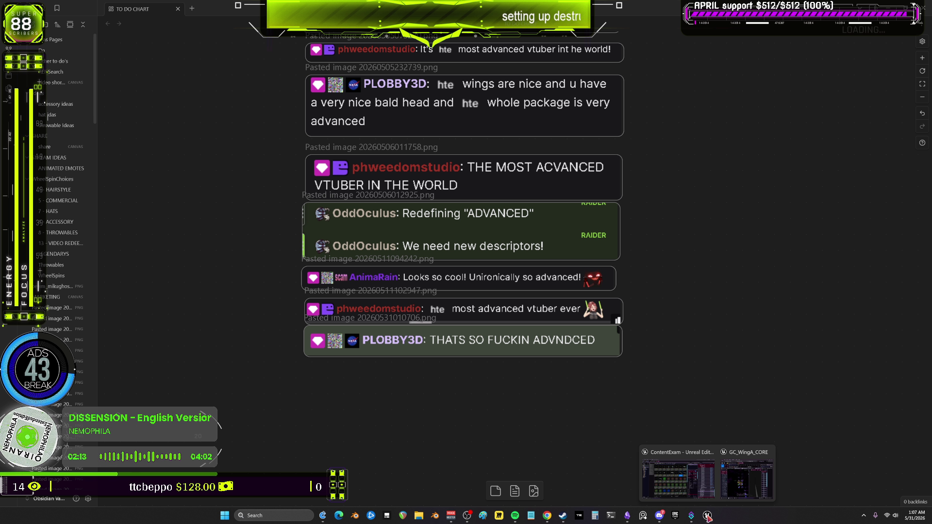
{"action": "left_click", "coordinate": [747, 478]}
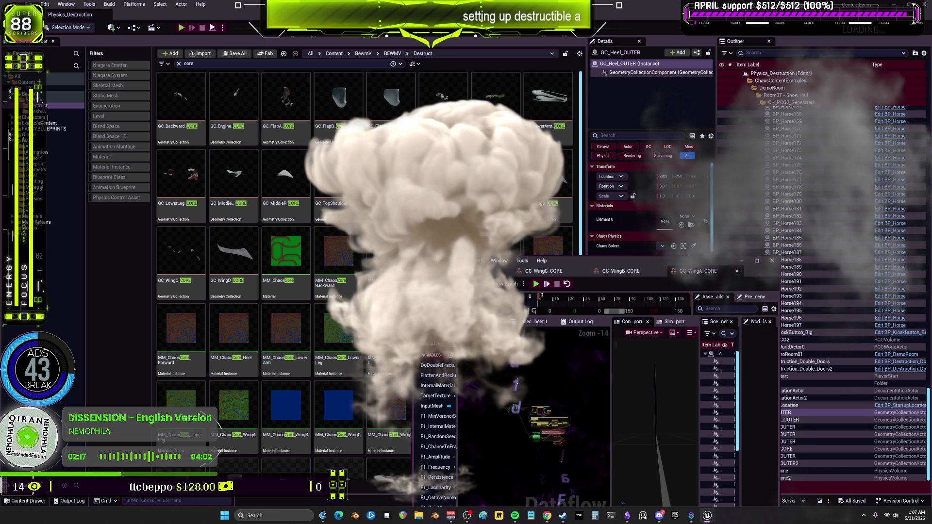
Step: Open GC_UpperArm_CORE and GC_LowerArm_CORE from the Content Browser in the Dataflow editor
{"action": "double_click", "coordinate": [395, 188]}
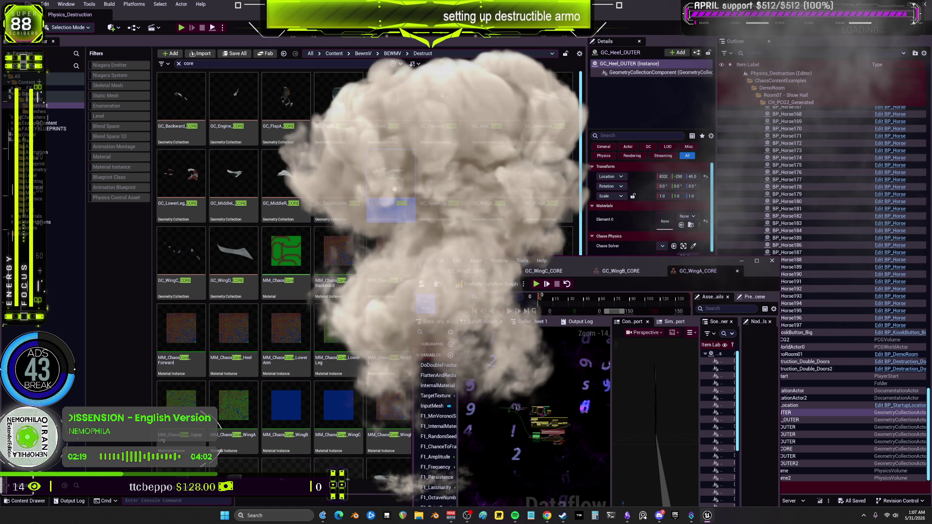
{"action": "left_click", "coordinate": [556, 140]}
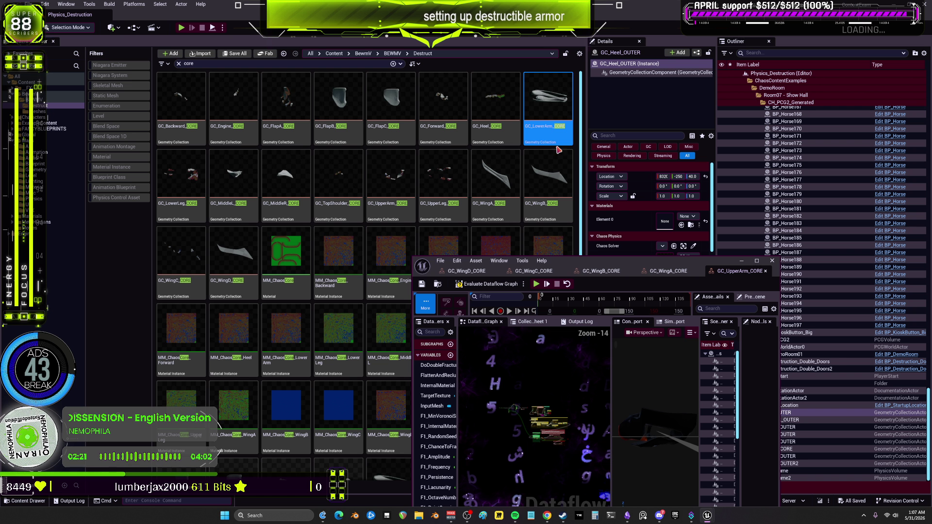
{"action": "double_click", "coordinate": [557, 141]}
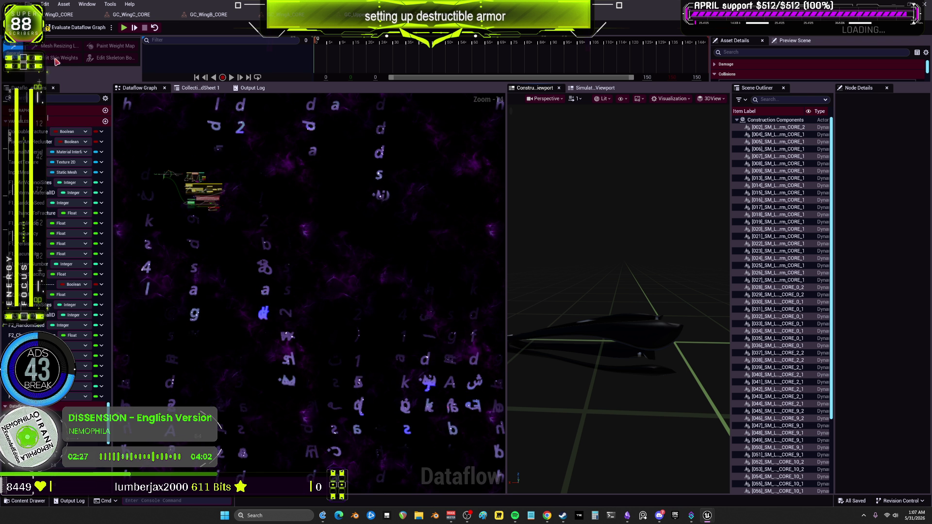
Step: Bring the GC_WingD_CORE graph to the front of the Dataflow editor
{"action": "left_click", "coordinate": [60, 14]}
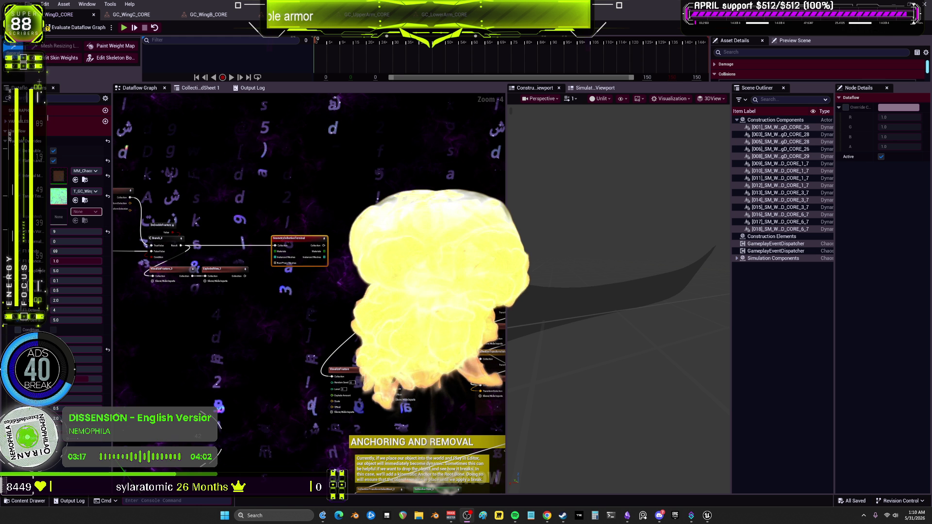
{"action": "scroll", "coordinate": [218, 252], "scroll_direction": "up", "scroll_amount": 2}
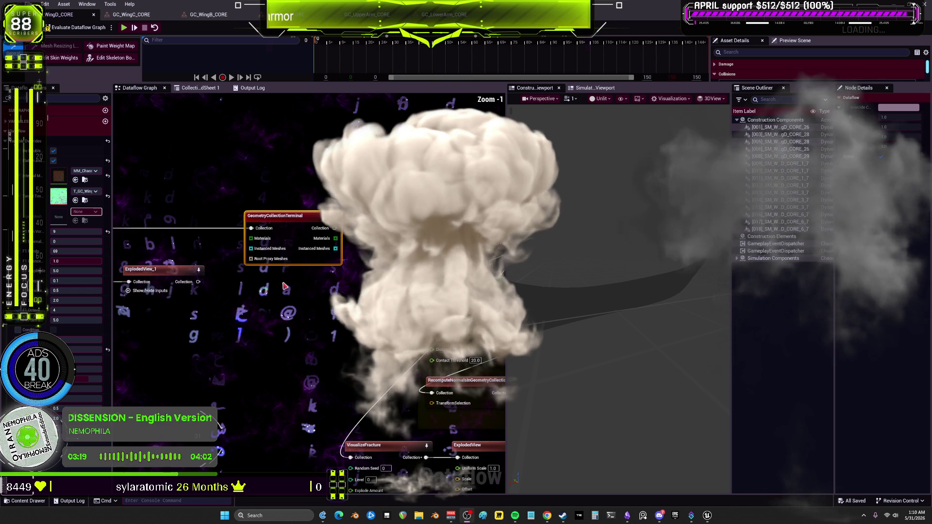
Step: Select ExplodedView_1, then check variable overrides in the GC_WingC_CORE, GC_WingB_CORE and next graphs
{"action": "left_click", "coordinate": [360, 286]}
{"action": "scroll", "coordinate": [362, 286], "scroll_direction": "up", "scroll_amount": 1}
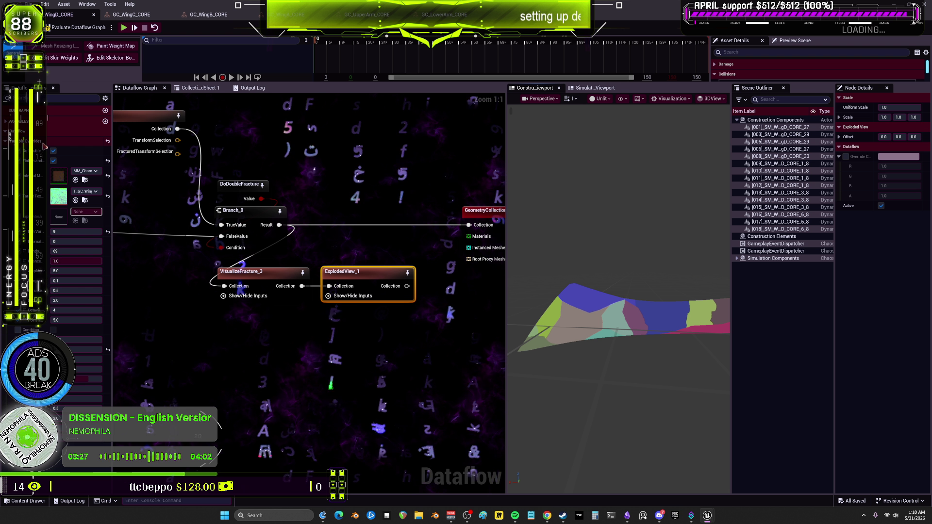
{"action": "left_click", "coordinate": [145, 18]}
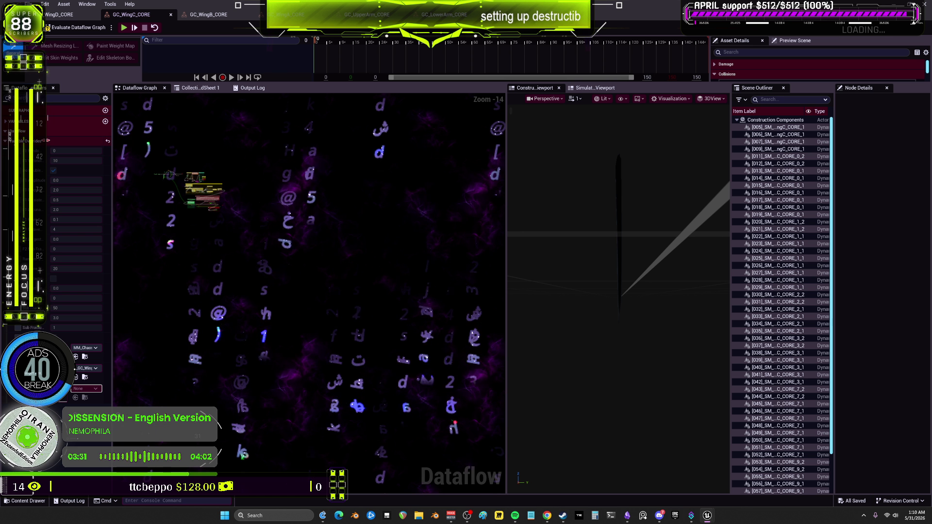
{"action": "left_click", "coordinate": [65, 142]}
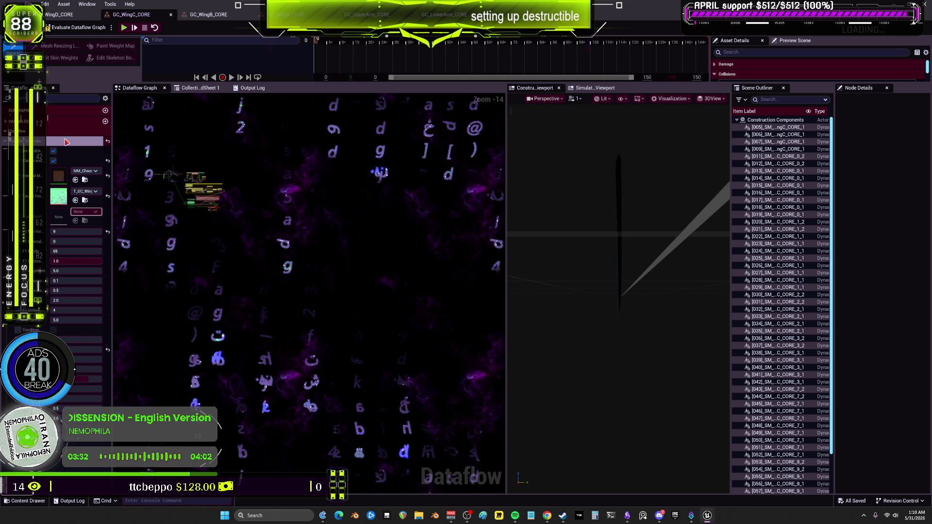
{"action": "left_click", "coordinate": [203, 15]}
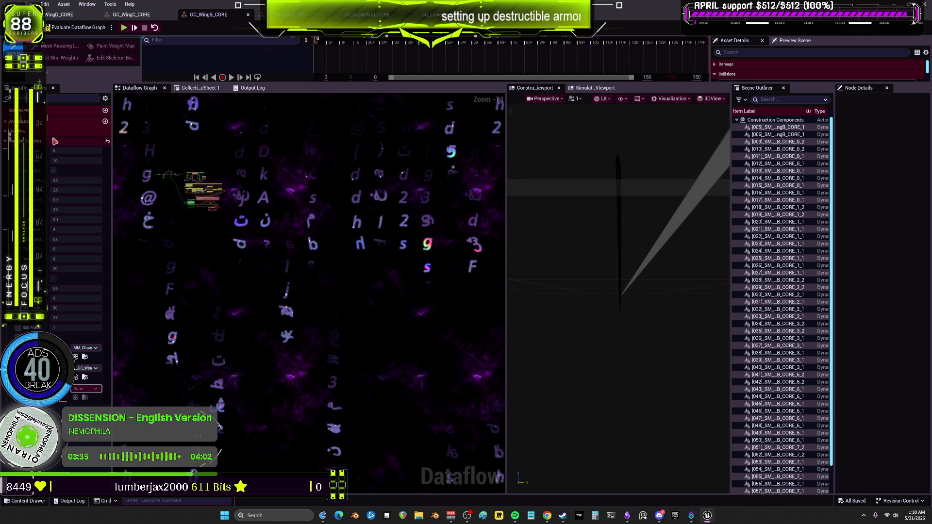
{"action": "left_click", "coordinate": [55, 142]}
{"action": "left_click", "coordinate": [286, 15]}
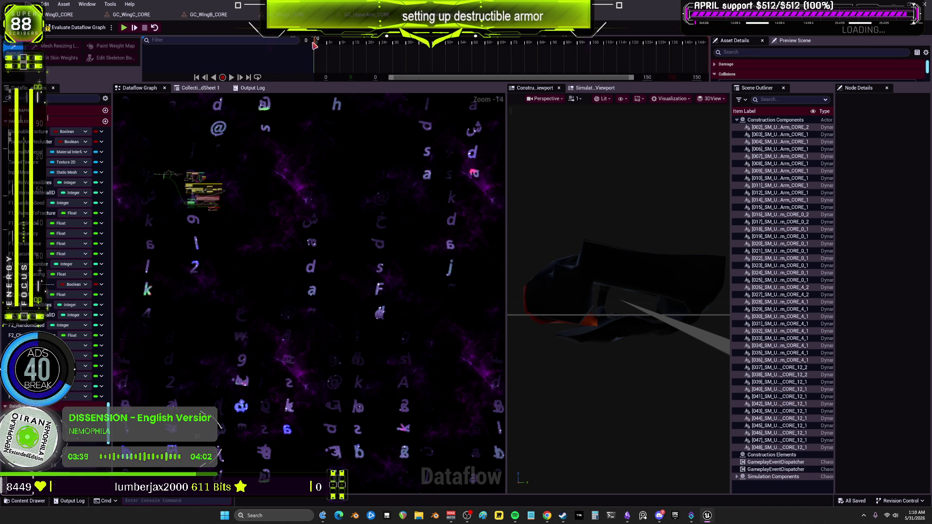
{"action": "left_click", "coordinate": [73, 141]}
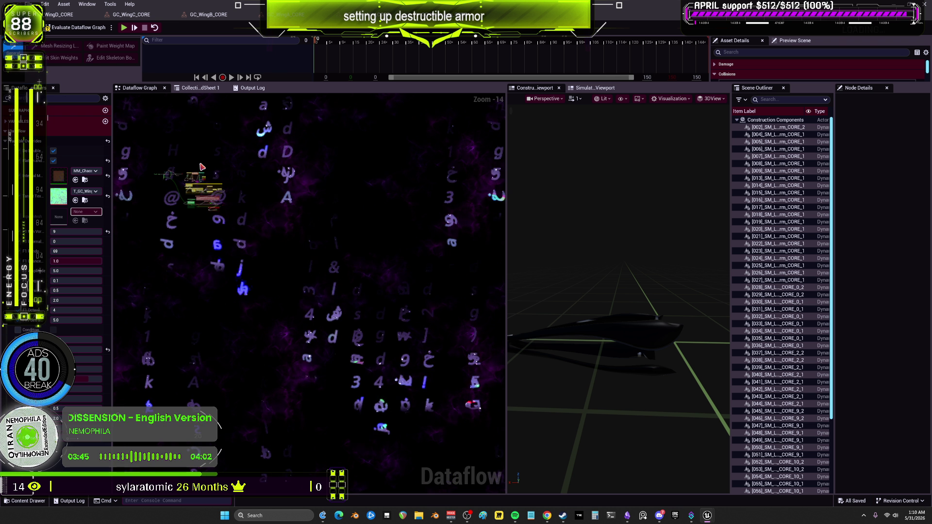
Step: Evaluate the arm graph from ExplodedView_1 and orbit the exploded arm preview
{"action": "scroll", "coordinate": [202, 167], "scroll_direction": "up", "scroll_amount": 11}
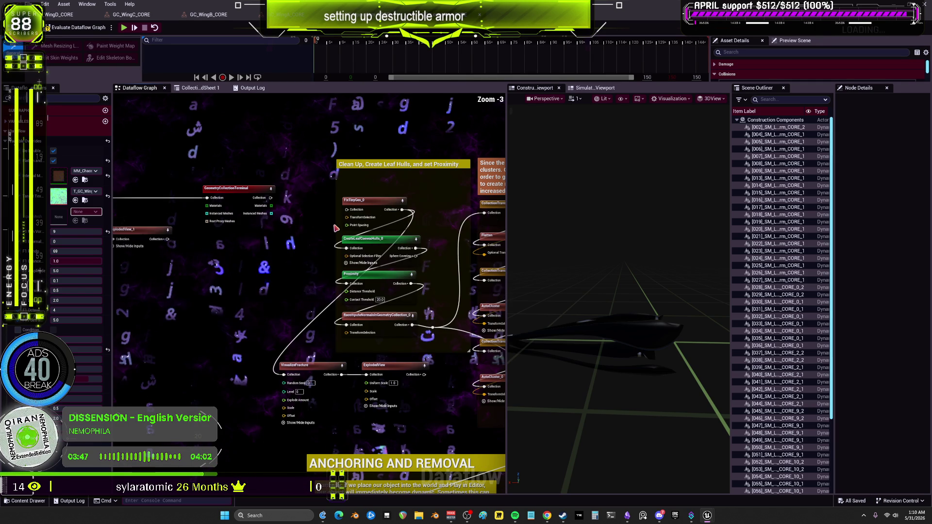
{"action": "left_click_drag", "start_coordinate": [232, 206], "coordinate": [320, 219]}
{"action": "left_click", "coordinate": [295, 238]}
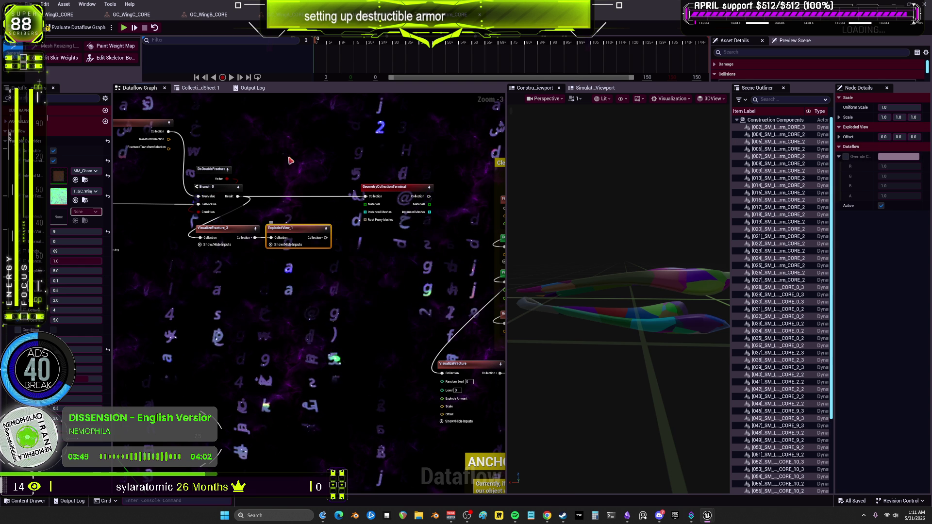
{"action": "left_click", "coordinate": [66, 29]}
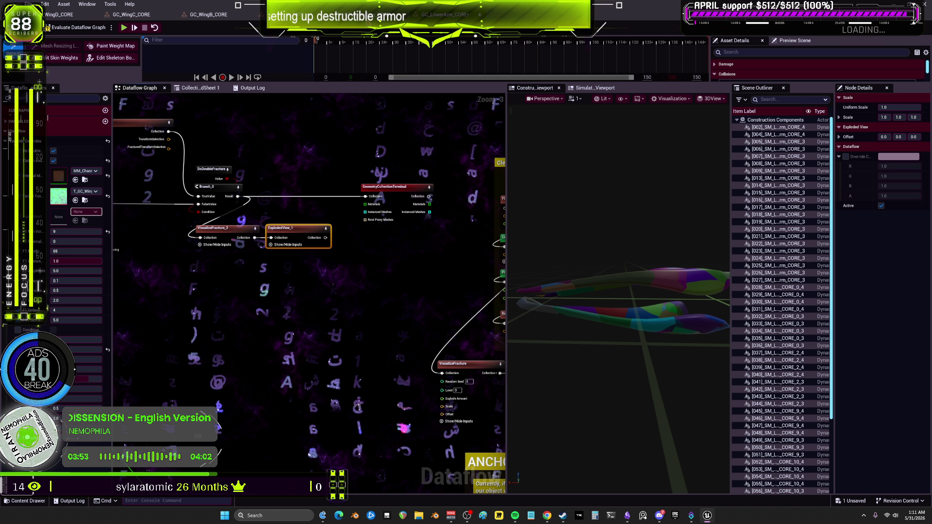
{"action": "left_click", "coordinate": [189, 187]}
{"action": "scroll", "coordinate": [190, 187], "scroll_direction": "down", "scroll_amount": 7}
{"action": "scroll", "coordinate": [264, 210], "scroll_direction": "up", "scroll_amount": 5}
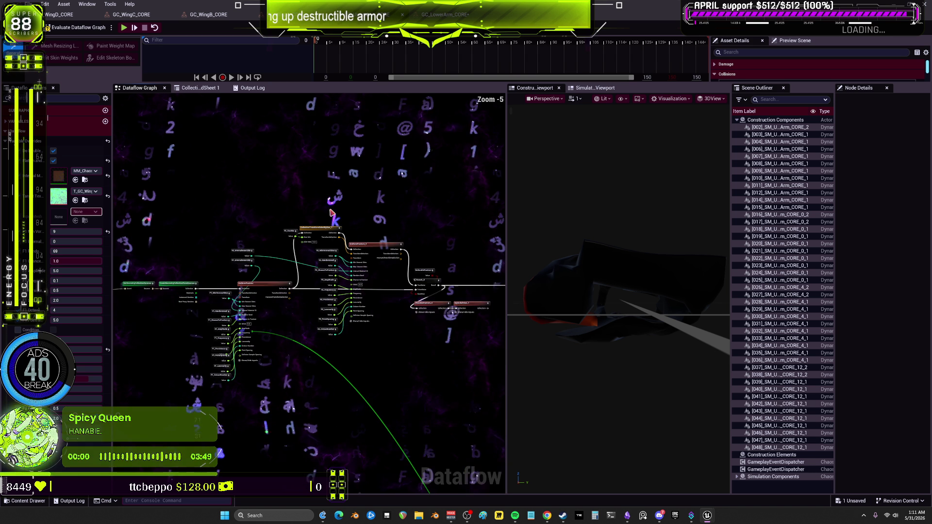
{"action": "scroll", "coordinate": [318, 291], "scroll_direction": "up", "scroll_amount": 4}
{"action": "left_click", "coordinate": [302, 342]}
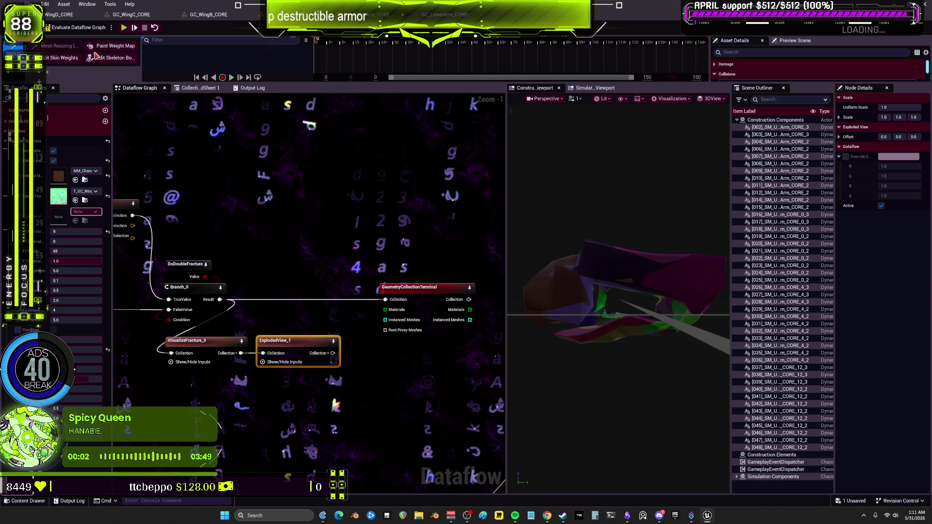
{"action": "left_click", "coordinate": [85, 32]}
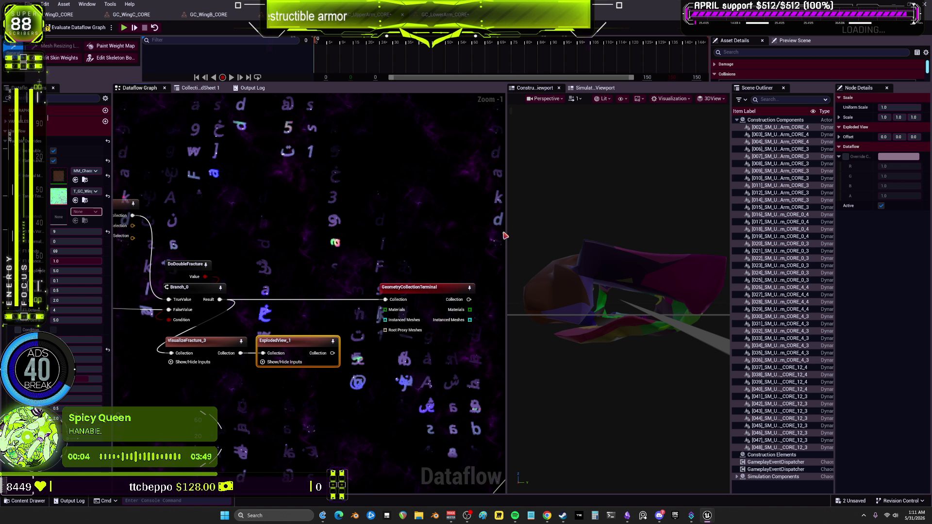
{"action": "left_click_drag", "start_coordinate": [515, 236], "coordinate": [670, 218]}
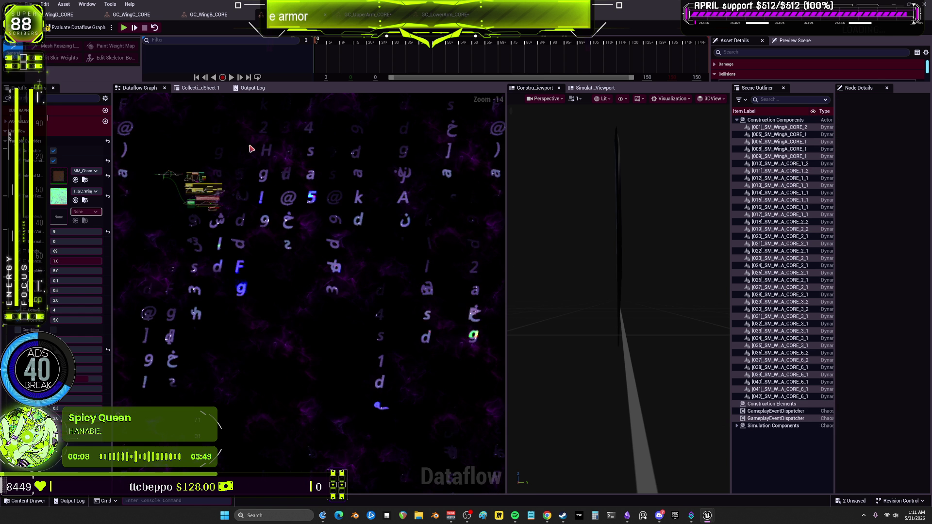
Step: Select ExplodedView_1 and evaluate the graph to explode the wing pieces
{"action": "scroll", "coordinate": [257, 223], "scroll_direction": "down", "scroll_amount": 4}
{"action": "scroll", "coordinate": [422, 242], "scroll_direction": "up", "scroll_amount": 3}
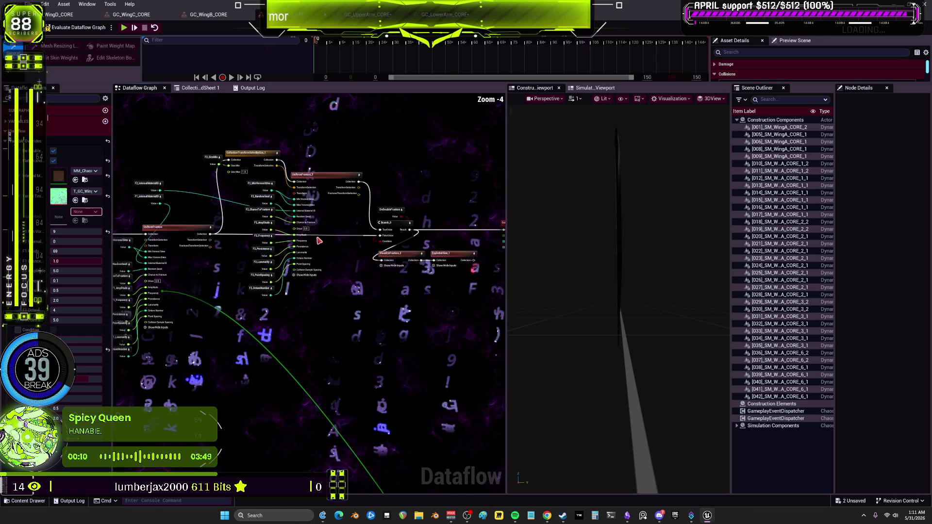
{"action": "scroll", "coordinate": [190, 192], "scroll_direction": "down", "scroll_amount": 3}
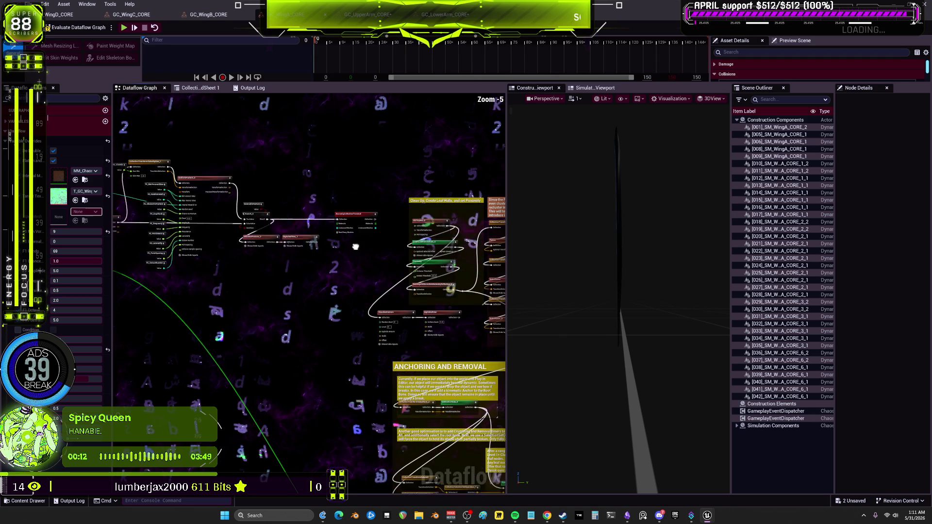
{"action": "scroll", "coordinate": [301, 218], "scroll_direction": "up", "scroll_amount": 5}
{"action": "left_click", "coordinate": [218, 231]}
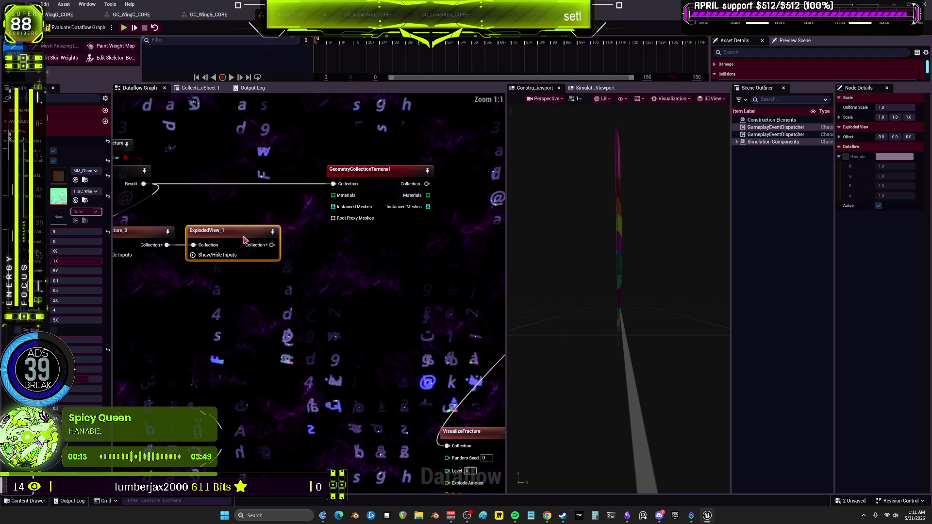
{"action": "left_click", "coordinate": [75, 27]}
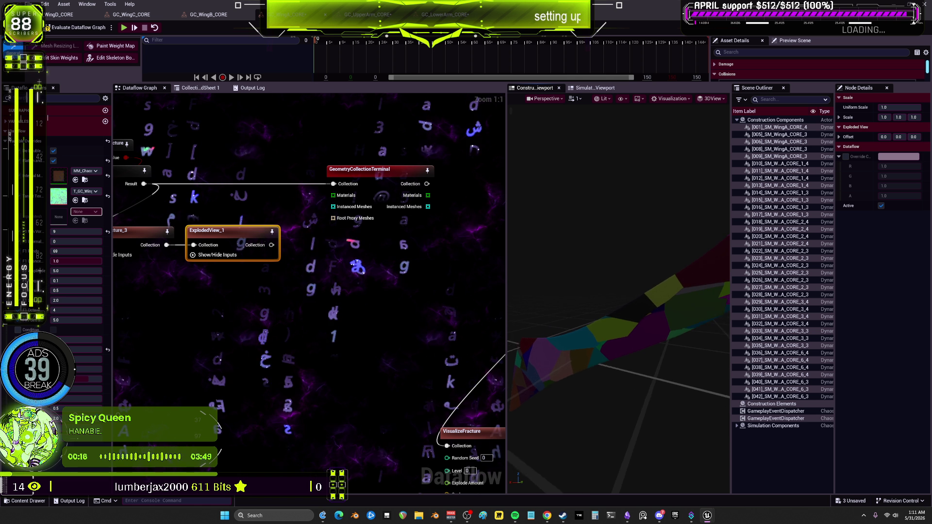
{"action": "left_click_drag", "start_coordinate": [543, 174], "coordinate": [544, 174]}
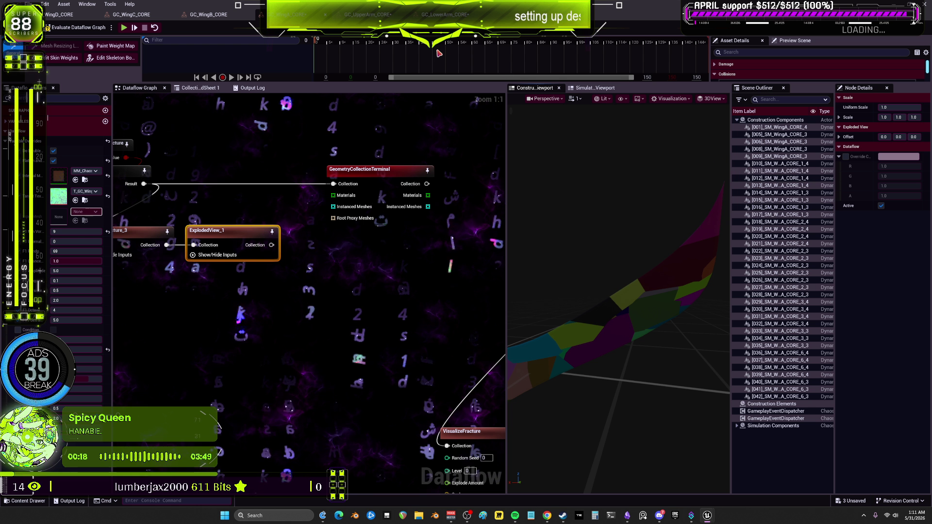
Step: Re-evaluate GC_WingB_CORE and preview GC_WingC_CORE through ExplodedView_1
{"action": "left_click", "coordinate": [221, 20]}
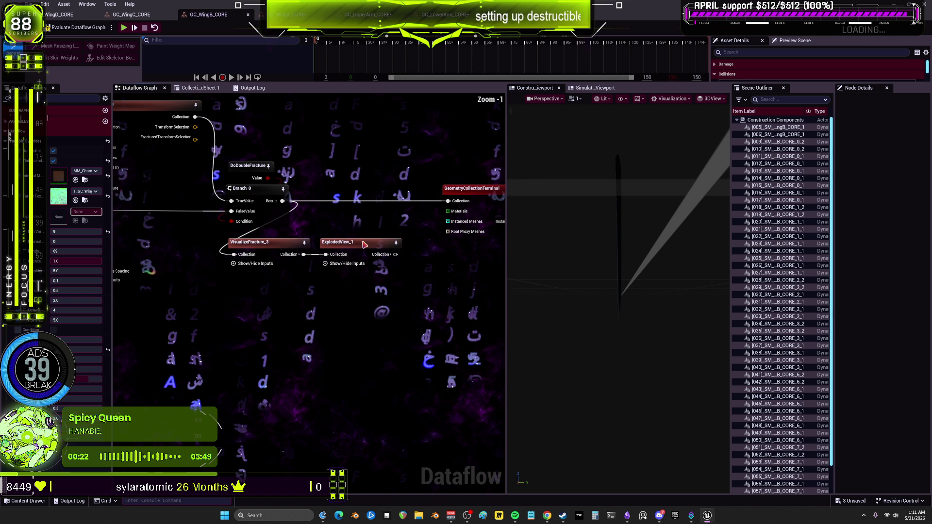
{"action": "left_click", "coordinate": [62, 29]}
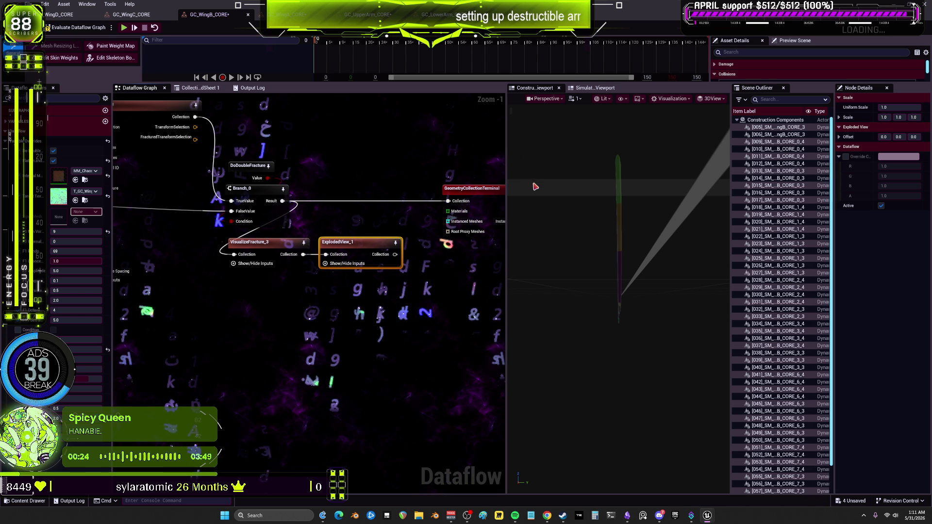
{"action": "left_click_drag", "start_coordinate": [532, 185], "coordinate": [566, 194]}
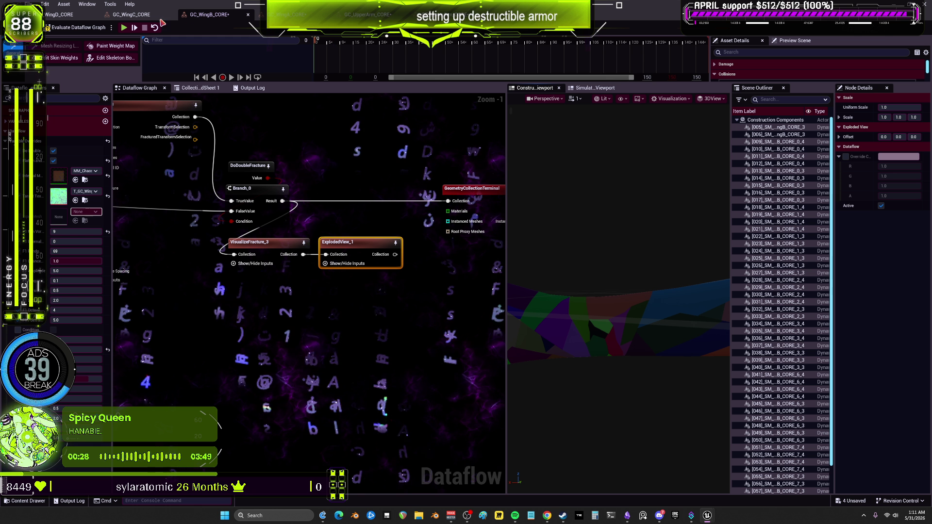
{"action": "left_click", "coordinate": [130, 15]}
{"action": "scroll", "coordinate": [183, 180], "scroll_direction": "up", "scroll_amount": 13}
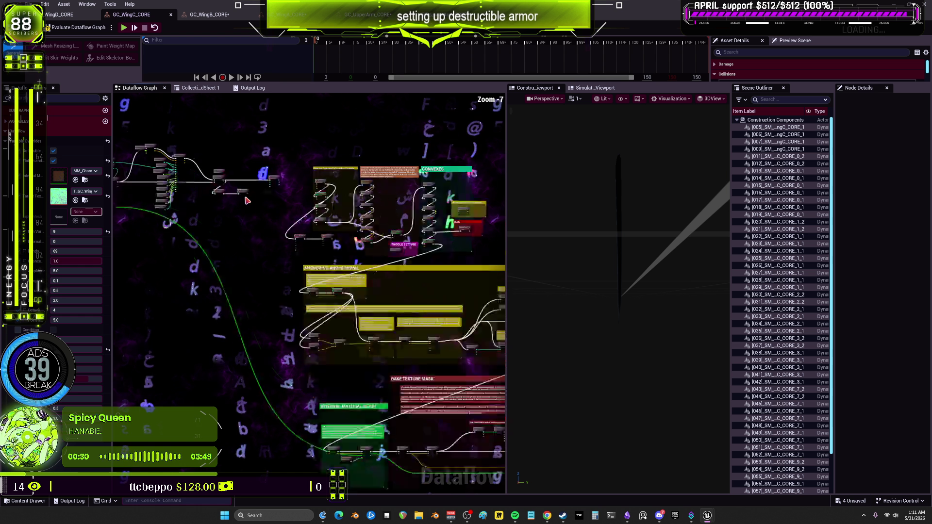
{"action": "left_click", "coordinate": [348, 224]}
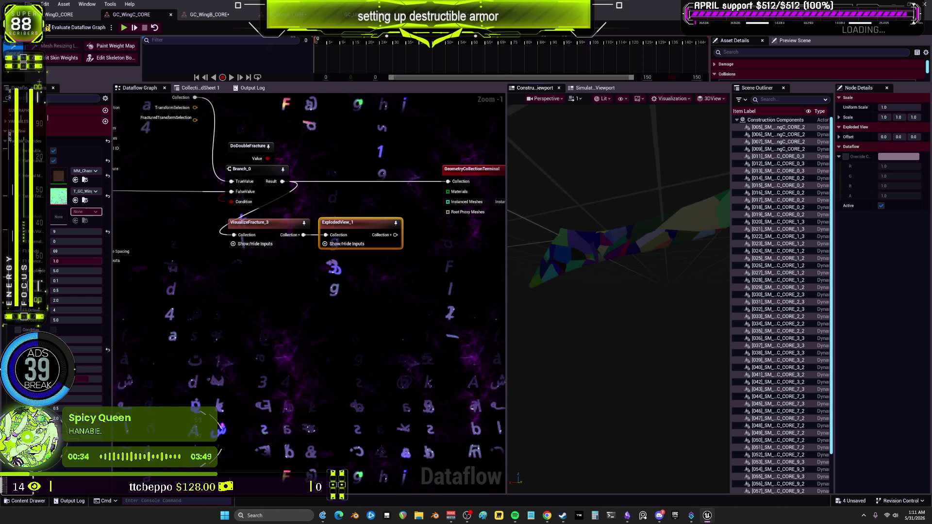
Step: Compare the WingD, WingC and WingB previews, ending on the WingD graph
{"action": "left_click", "coordinate": [60, 14]}
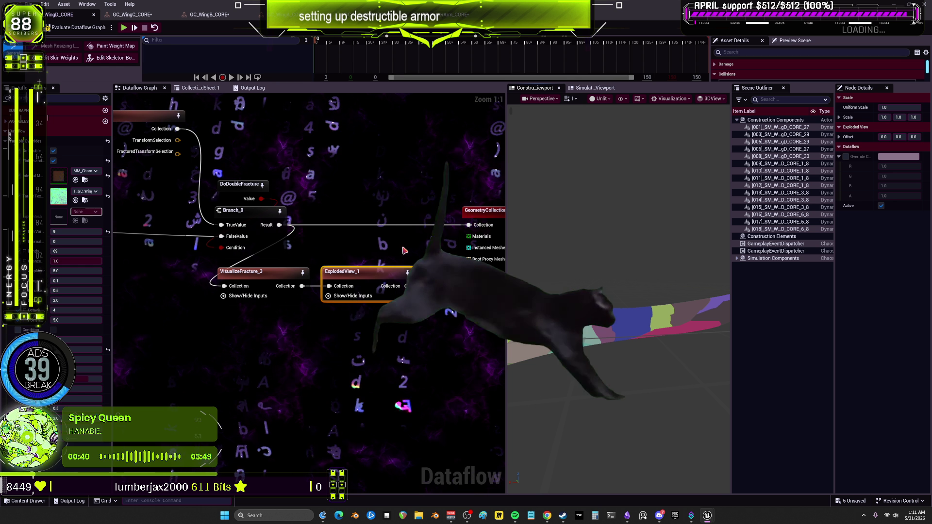
{"action": "left_click", "coordinate": [141, 15]}
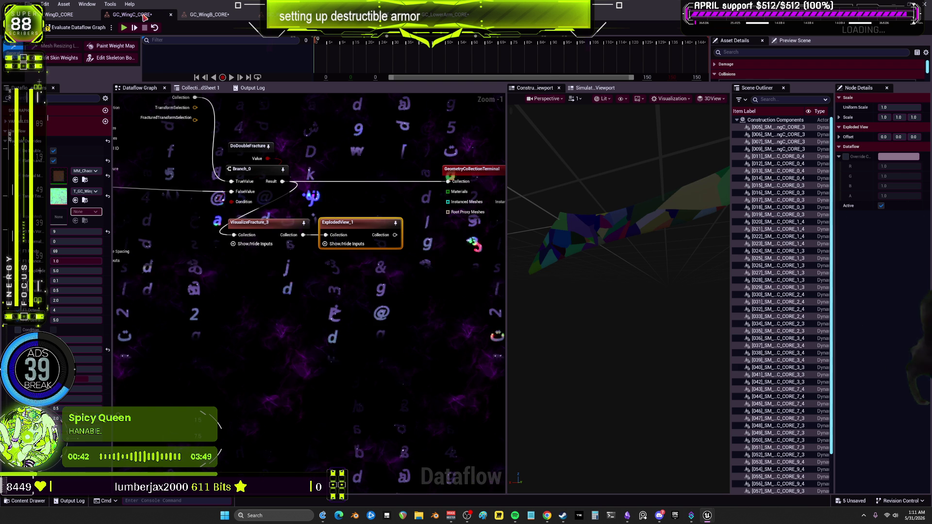
{"action": "left_click", "coordinate": [206, 15]}
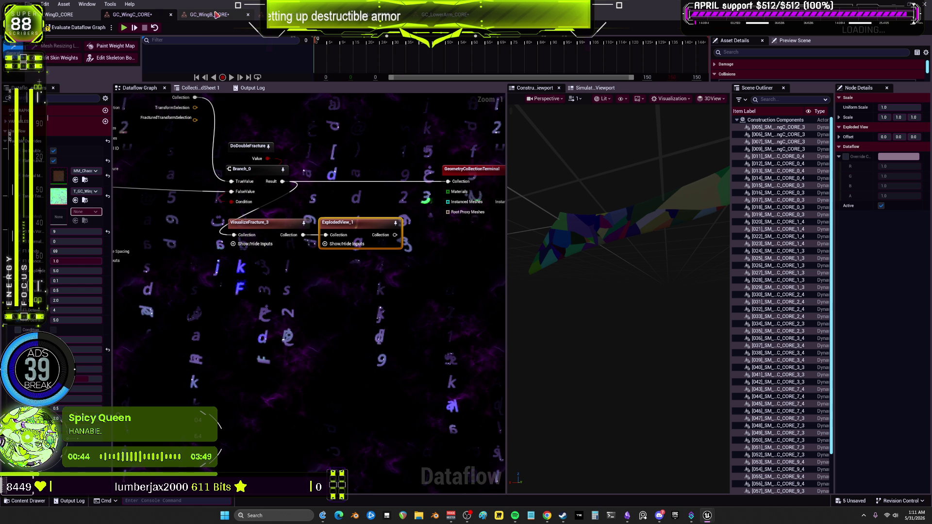
{"action": "left_click", "coordinate": [58, 15]}
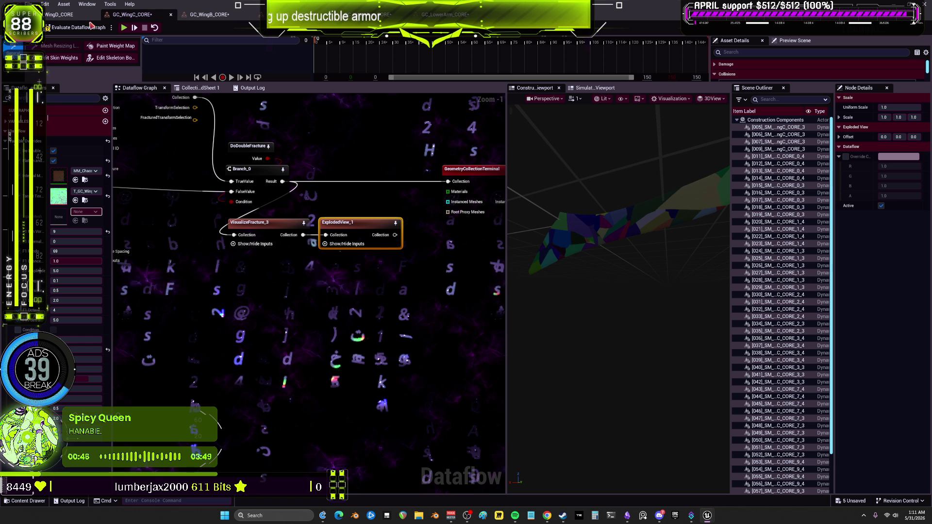
{"action": "scroll", "coordinate": [206, 245], "scroll_direction": "down", "scroll_amount": 5}
{"action": "scroll", "coordinate": [207, 245], "scroll_direction": "up", "scroll_amount": 5}
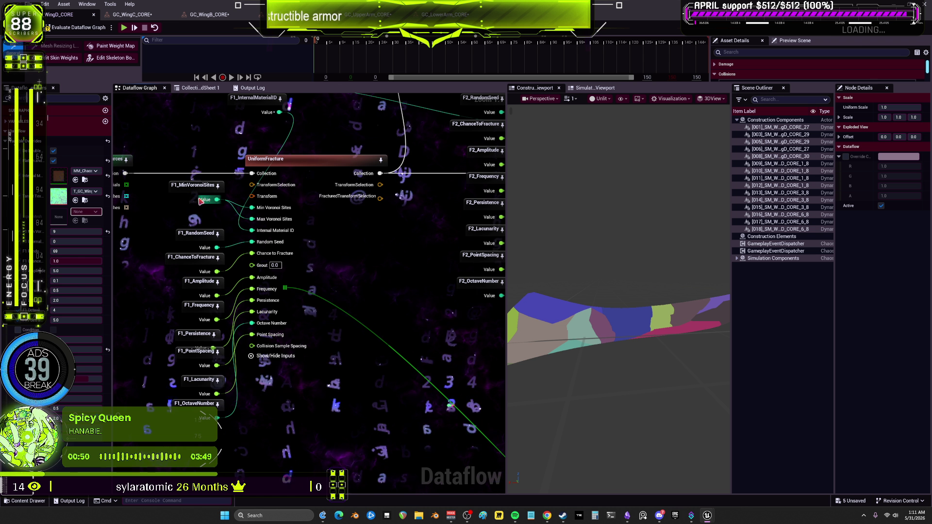
Step: Inspect WingD's F1_MinVoronoiSites, UniformFracture, UniformFracture_3 and exploded-view nodes
{"action": "left_click", "coordinate": [188, 190]}
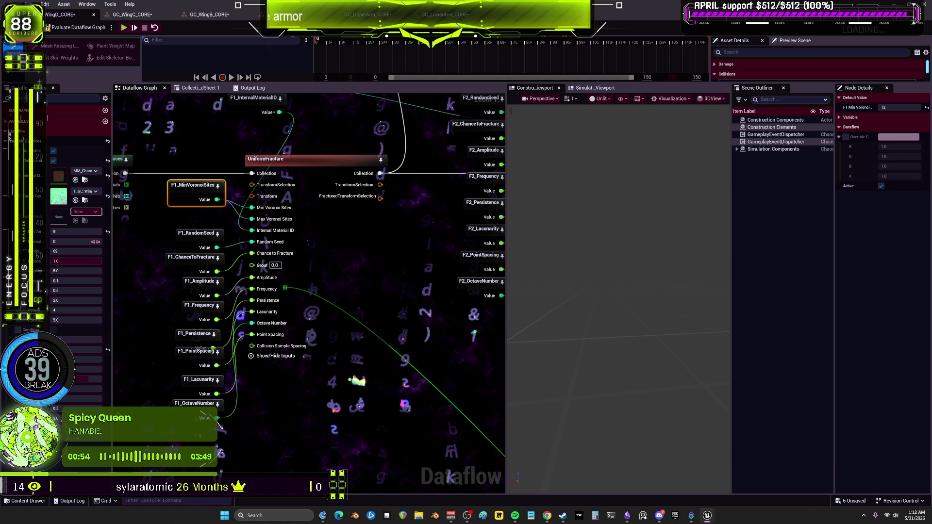
{"action": "left_click", "coordinate": [284, 163]}
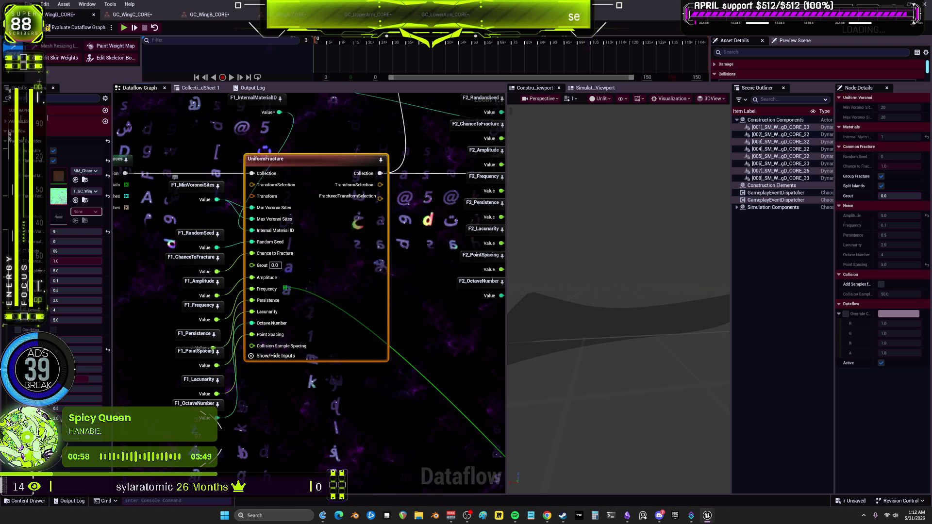
{"action": "left_click_drag", "start_coordinate": [78, 221], "coordinate": [172, 226]}
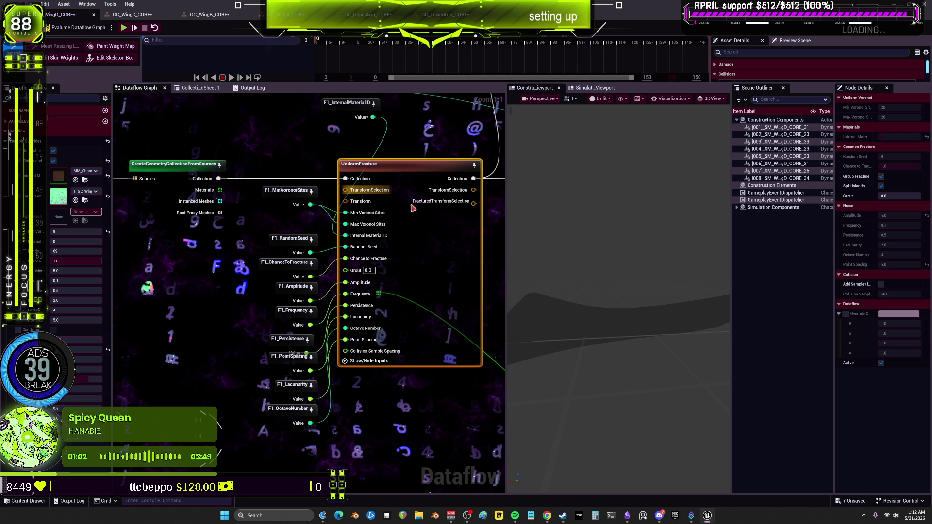
{"action": "left_click_drag", "start_coordinate": [466, 224], "coordinate": [243, 224]}
{"action": "scroll", "coordinate": [398, 221], "scroll_direction": "down", "scroll_amount": 2}
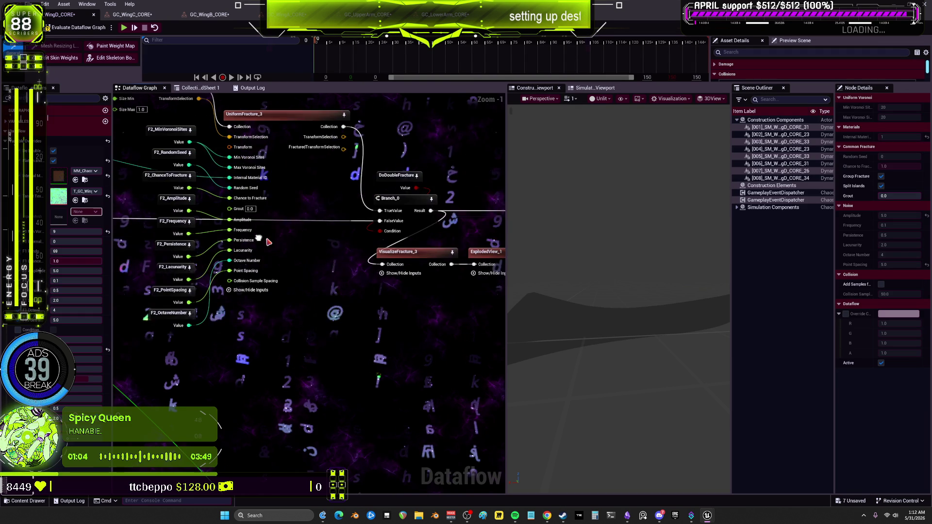
{"action": "left_click", "coordinate": [427, 247]}
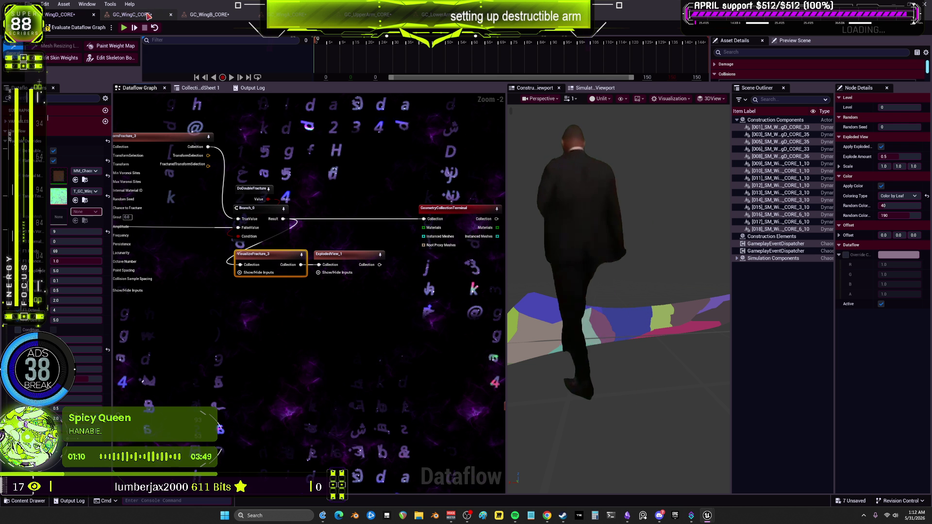
{"action": "left_click", "coordinate": [347, 254]}
{"action": "scroll", "coordinate": [327, 225], "scroll_direction": "up", "scroll_amount": 1}
Step: In GC_WingC_CORE, inspect F1_MinVoronoiSites, UniformFracture and UniformFracture_3
{"action": "left_click", "coordinate": [328, 225]}
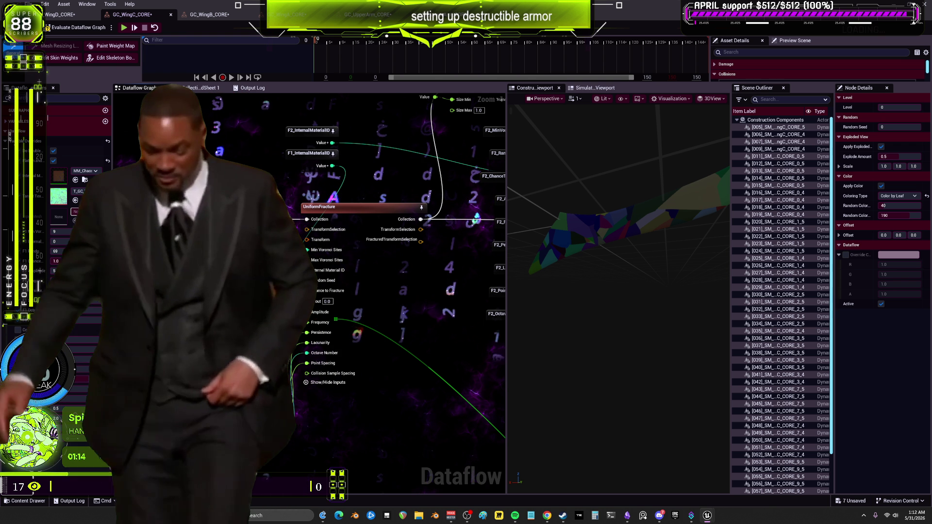
{"action": "left_click", "coordinate": [256, 242]}
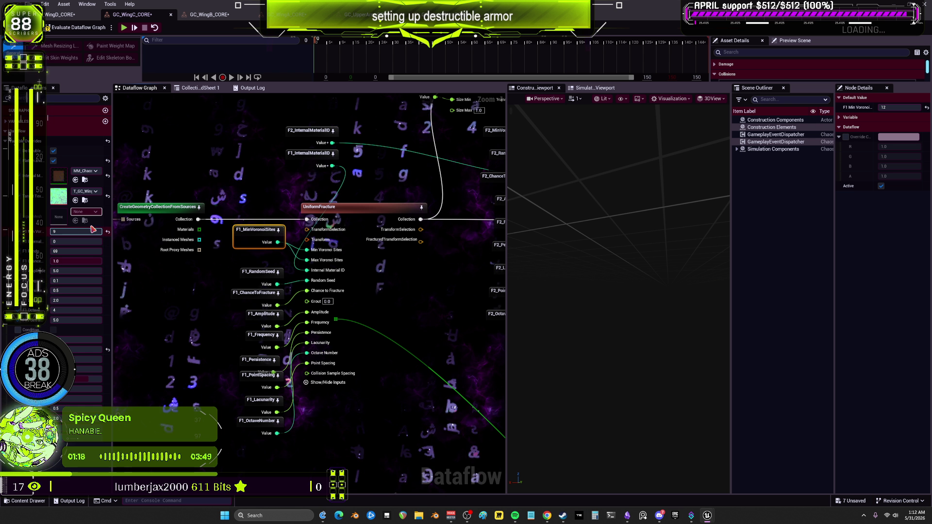
{"action": "left_click", "coordinate": [349, 212]}
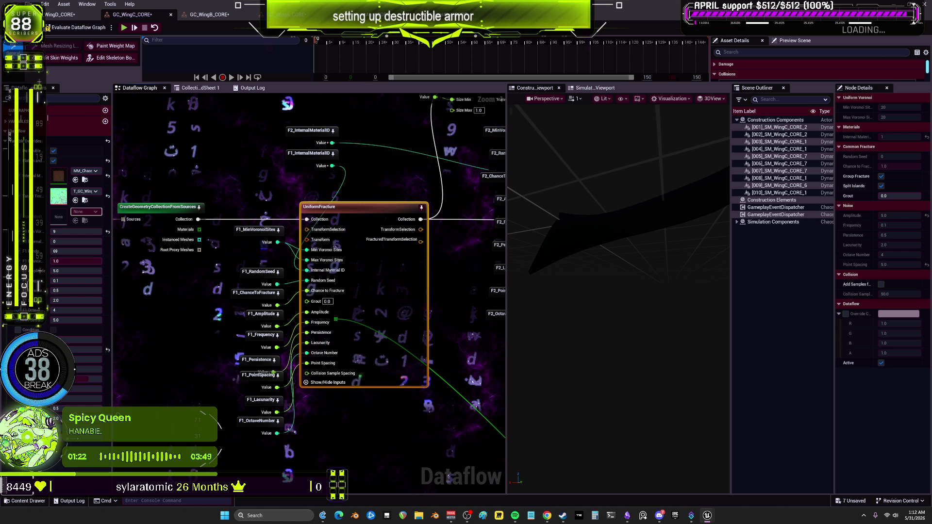
{"action": "left_click", "coordinate": [360, 161]}
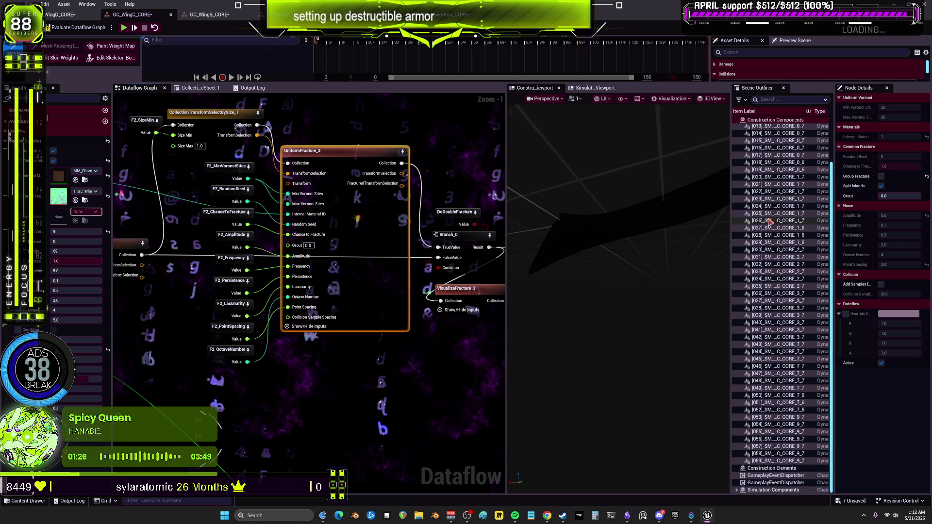
Step: Confirm WingC's F2_SizeMin is 0.75 and F2_MinVoronoiSites is 10
{"action": "scroll", "coordinate": [262, 184], "scroll_direction": "up", "scroll_amount": 2}
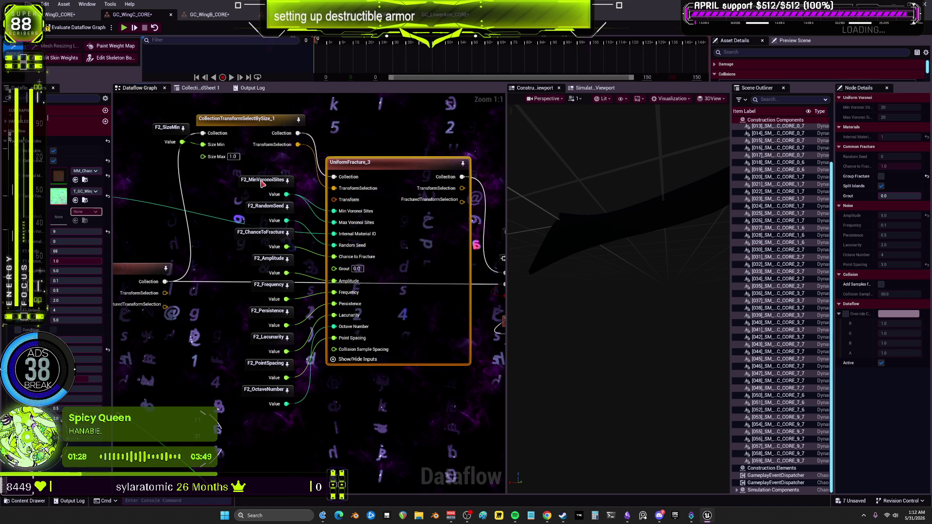
{"action": "left_click", "coordinate": [262, 181]}
{"action": "left_click", "coordinate": [168, 127]}
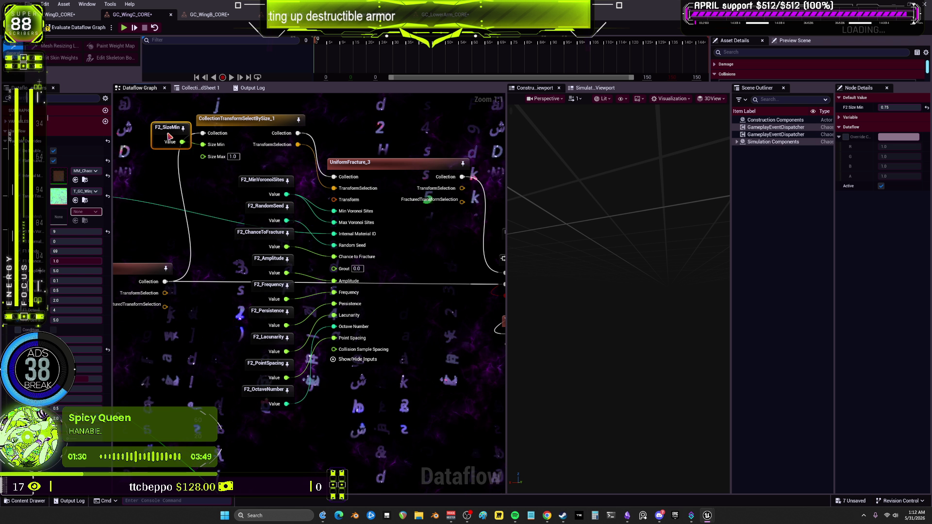
{"action": "left_click", "coordinate": [262, 182]}
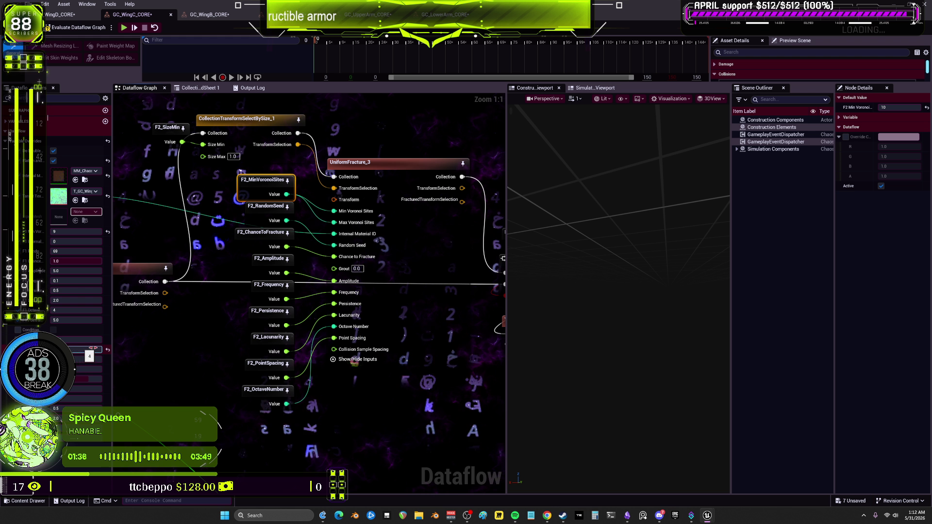
{"action": "mouse_move", "coordinate": [113, 343]}
{"action": "left_mouse_down"}
{"action": "mouse_move", "coordinate": [161, 345]}
{"action": "mouse_move", "coordinate": [120, 347]}
{"action": "left_mouse_up"}
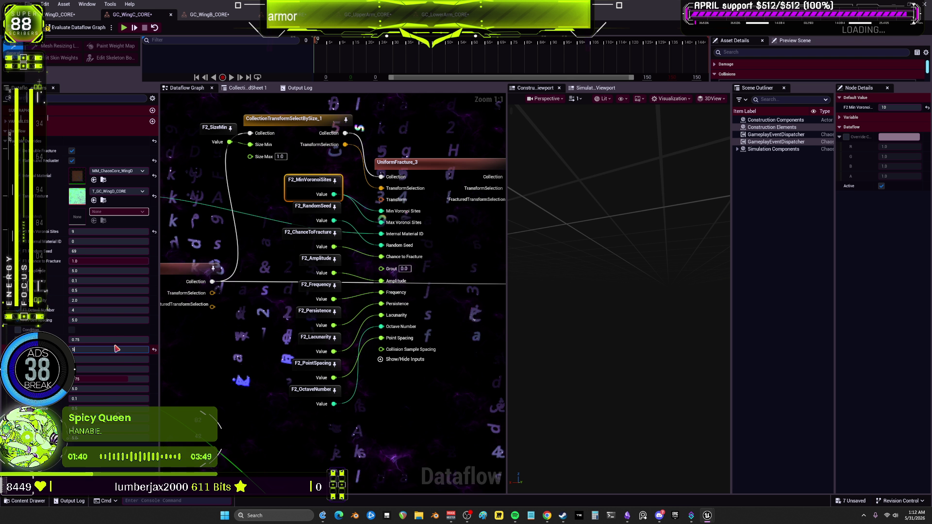
Step: Re-evaluate the WingC graph and orbit the exploded, colour-coded ExplodedView_1 preview
{"action": "left_click", "coordinate": [397, 163]}
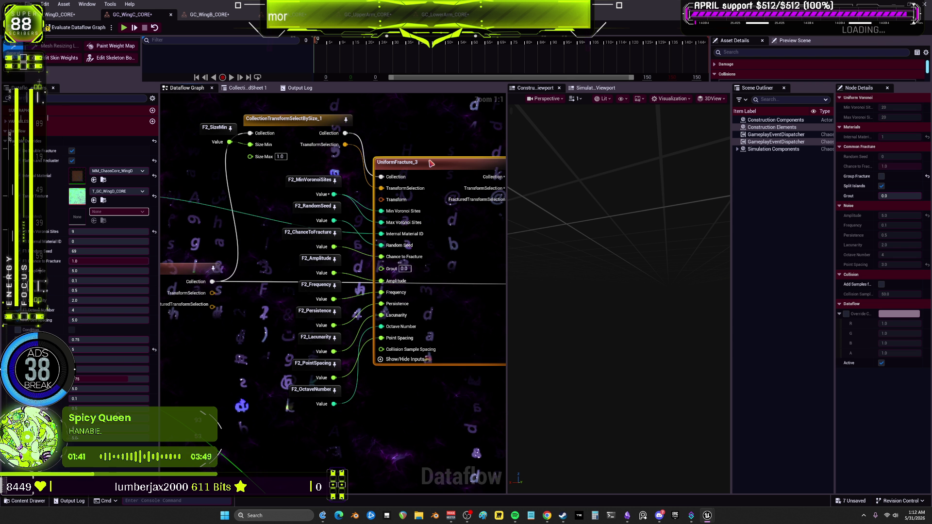
{"action": "left_click", "coordinate": [82, 28]}
{"action": "scroll", "coordinate": [361, 267], "scroll_direction": "down", "scroll_amount": 2}
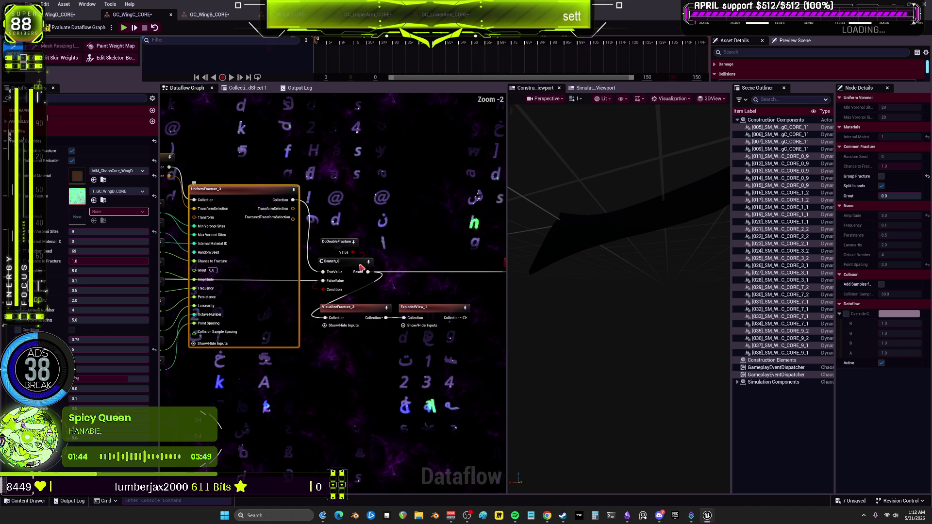
{"action": "left_click", "coordinate": [418, 307]}
{"action": "mouse_move", "coordinate": [618, 289]}
{"action": "left_mouse_down"}
{"action": "mouse_move", "coordinate": [588, 279]}
{"action": "mouse_move", "coordinate": [599, 291]}
{"action": "left_mouse_up"}
{"action": "left_click_drag", "start_coordinate": [245, 237], "coordinate": [369, 236]}
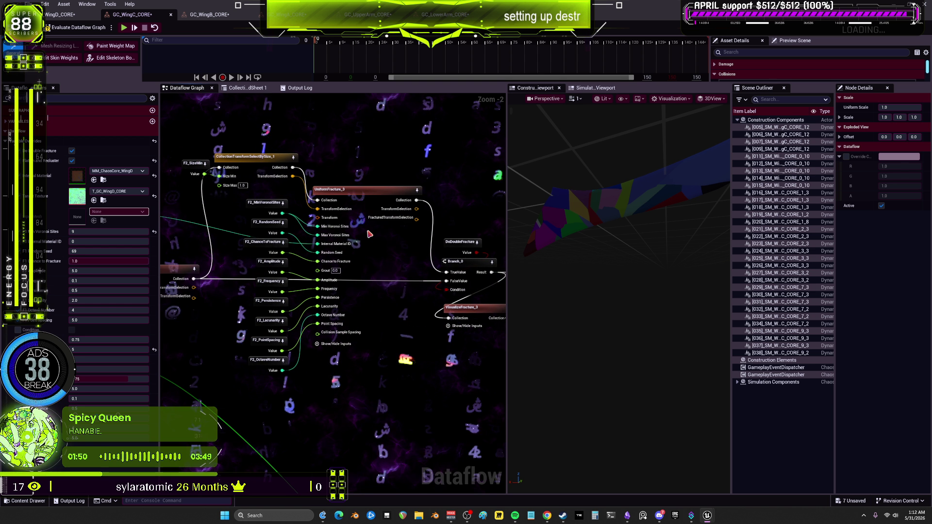
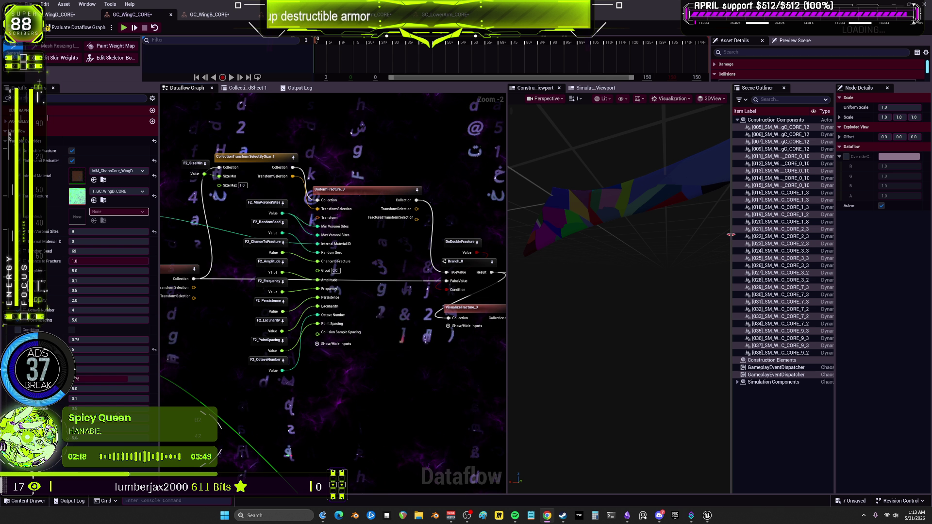
Step: Set a WingC fracture parameter to 8, adjust its Voronoi site count, and re-evaluate the graph
{"action": "left_click", "coordinate": [106, 350]}
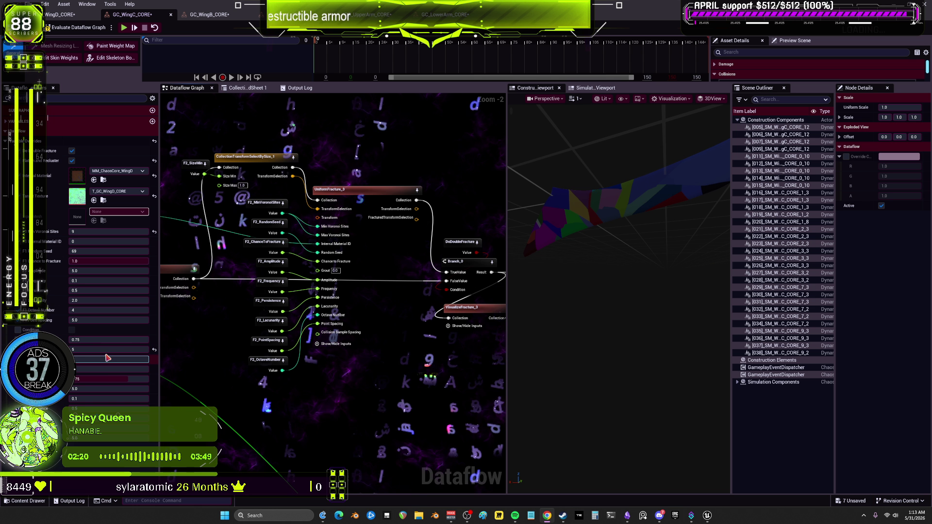
{"action": "type", "text": "8"}
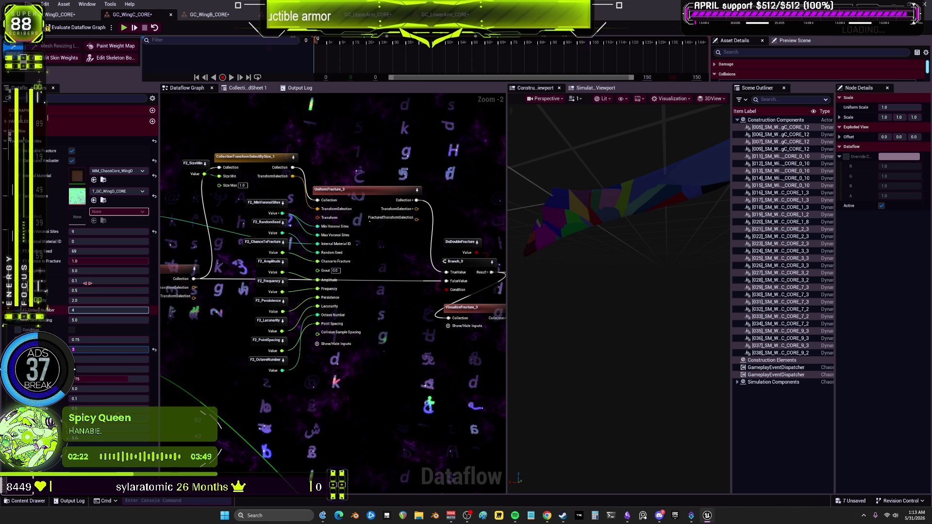
{"action": "left_click", "coordinate": [104, 232]}
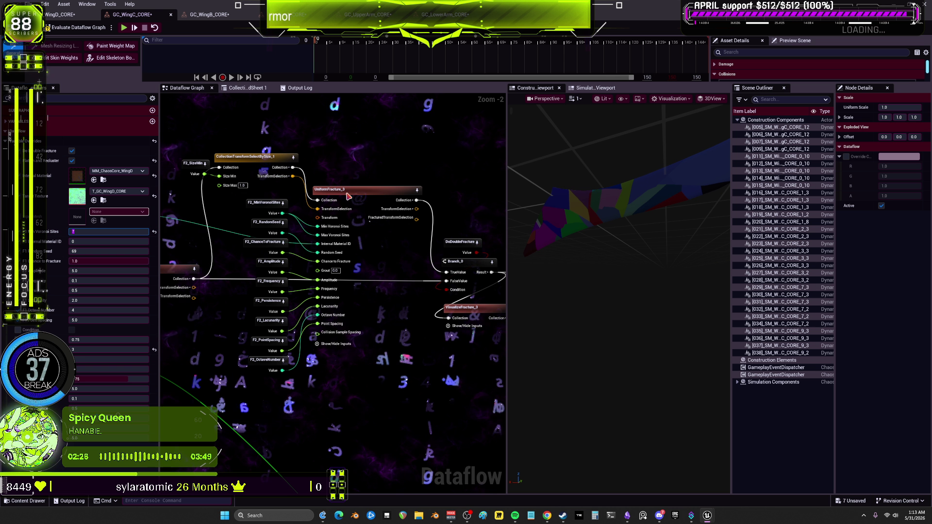
{"action": "left_click_drag", "start_coordinate": [348, 196], "coordinate": [242, 188]}
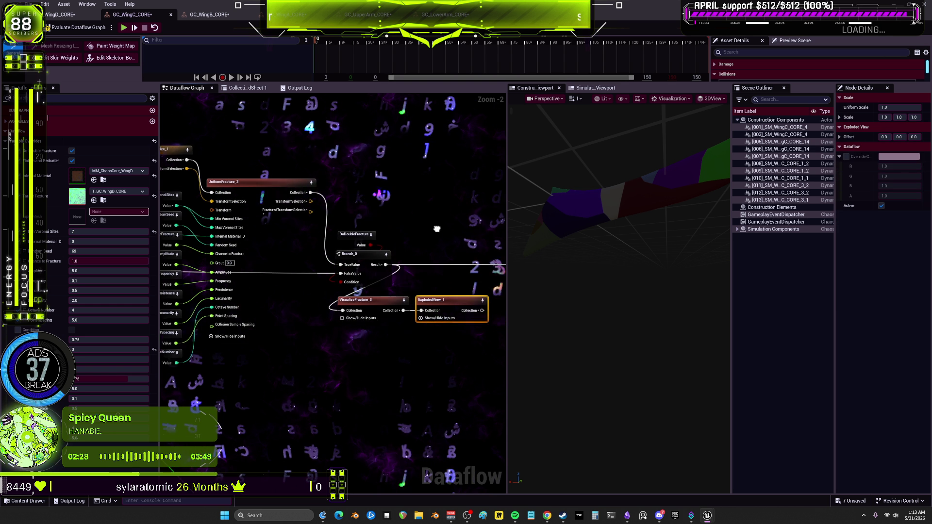
{"action": "left_click_drag", "start_coordinate": [437, 229], "coordinate": [404, 229]}
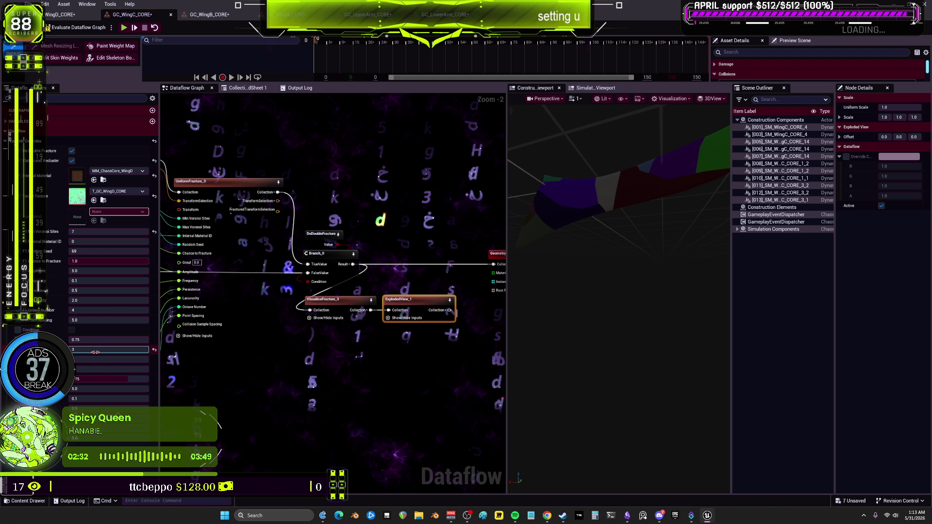
{"action": "left_click", "coordinate": [97, 232]}
{"action": "key", "text": "Return"}
{"action": "left_click_drag", "start_coordinate": [372, 229], "coordinate": [354, 237]}
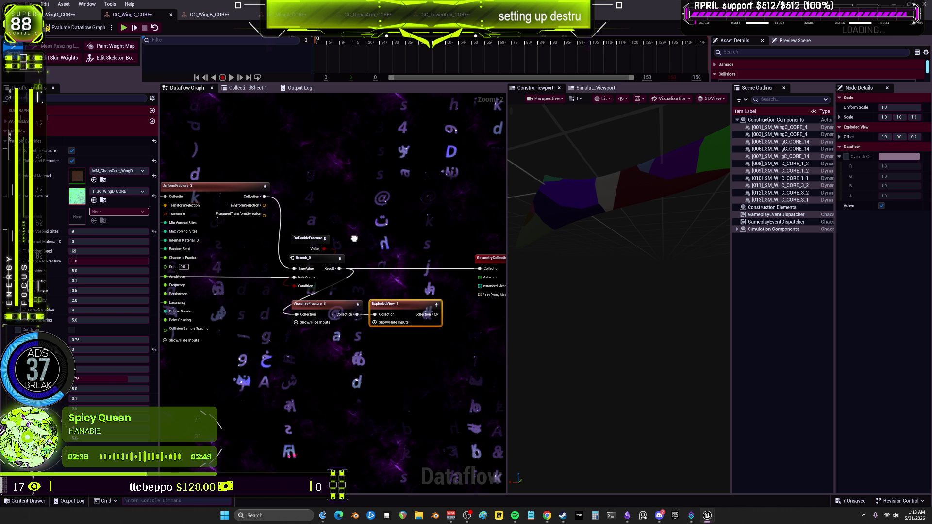
{"action": "left_click", "coordinate": [64, 29]}
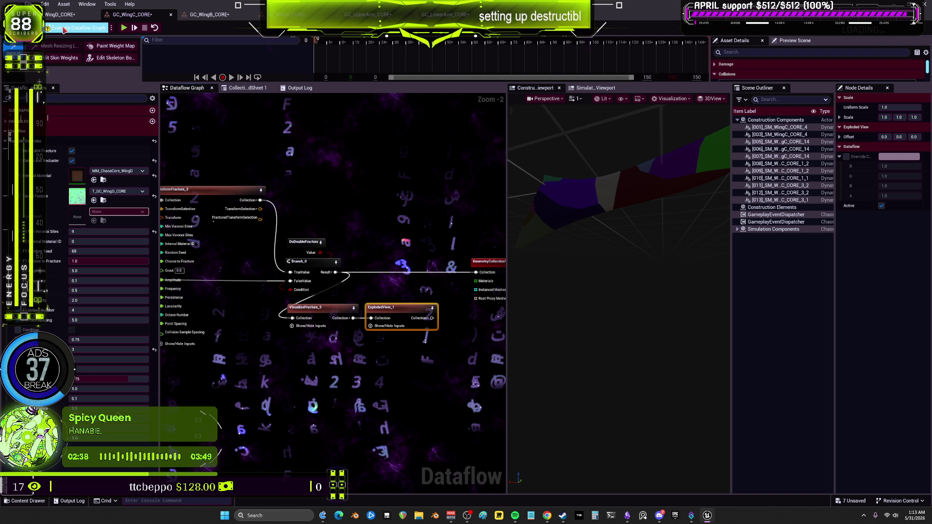
{"action": "left_click_drag", "start_coordinate": [523, 188], "coordinate": [552, 174]}
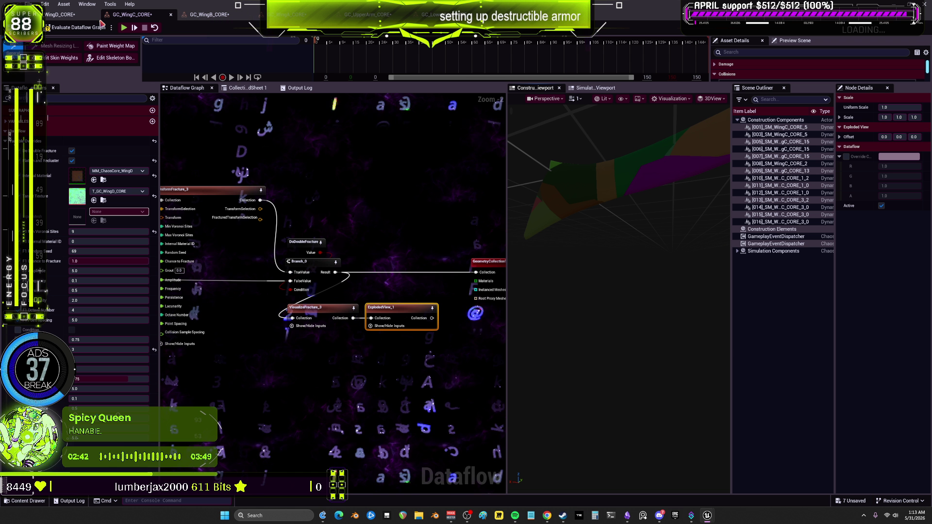
Step: On GC_WingB_CORE, change the Voronoi site count from 9 and regenerate the fracture
{"action": "left_click", "coordinate": [63, 17]}
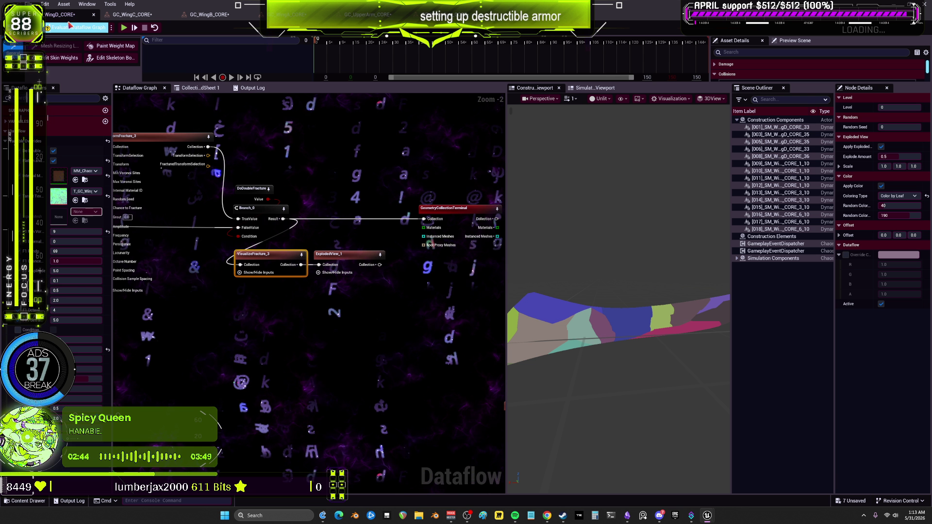
{"action": "left_click", "coordinate": [208, 14]}
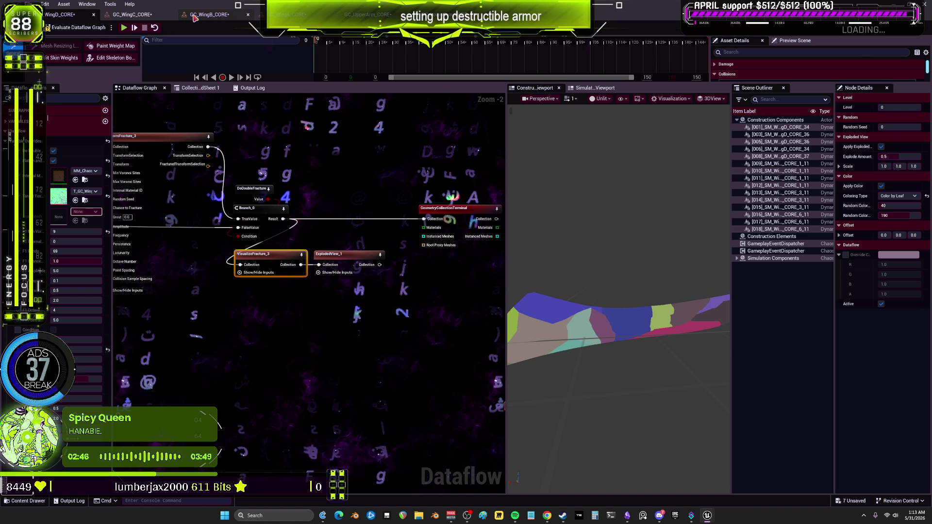
{"action": "left_click_drag", "start_coordinate": [129, 143], "coordinate": [302, 248]}
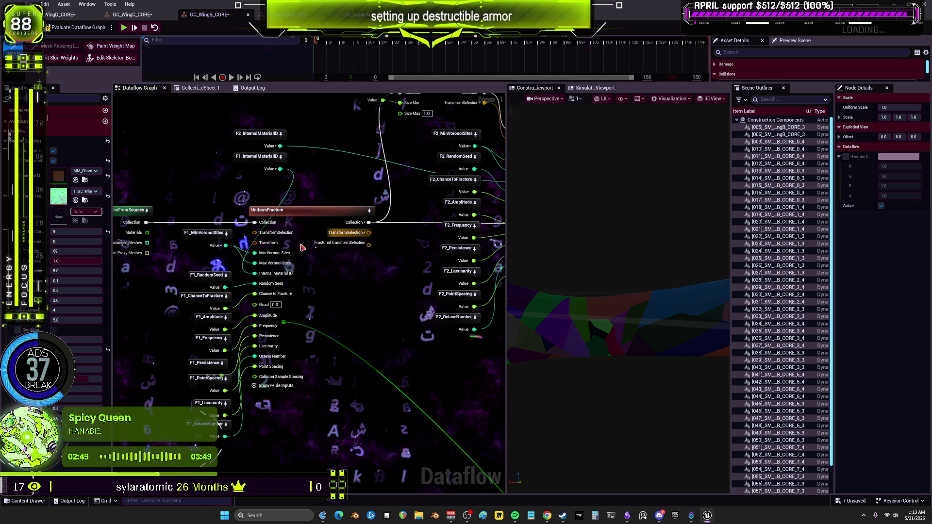
{"action": "left_click", "coordinate": [77, 232]}
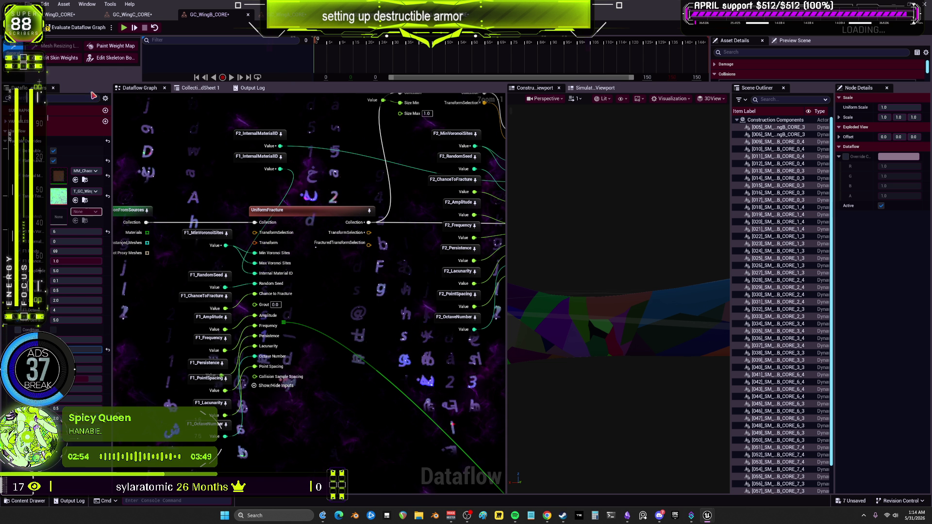
{"action": "left_click", "coordinate": [81, 31]}
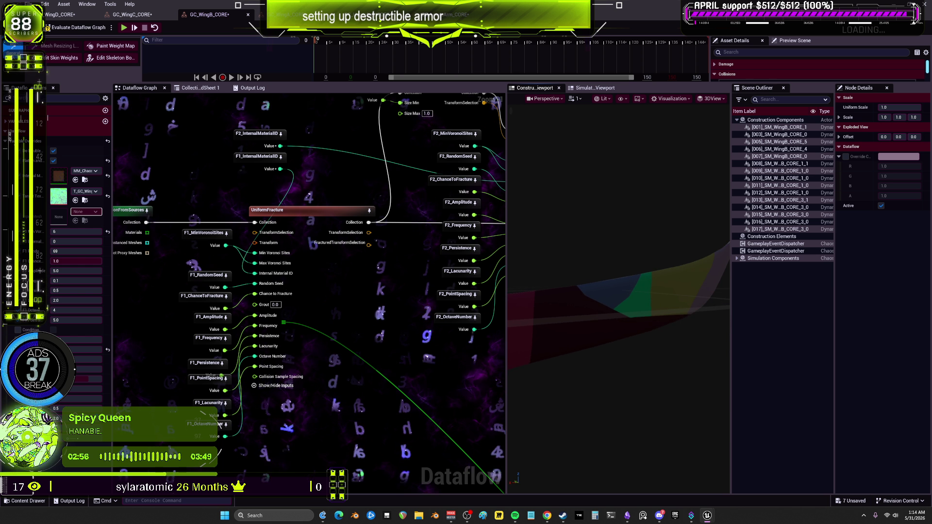
{"action": "mouse_move", "coordinate": [572, 182]}
{"action": "left_mouse_down"}
{"action": "mouse_move", "coordinate": [563, 184]}
{"action": "mouse_move", "coordinate": [572, 182]}
{"action": "left_mouse_up"}
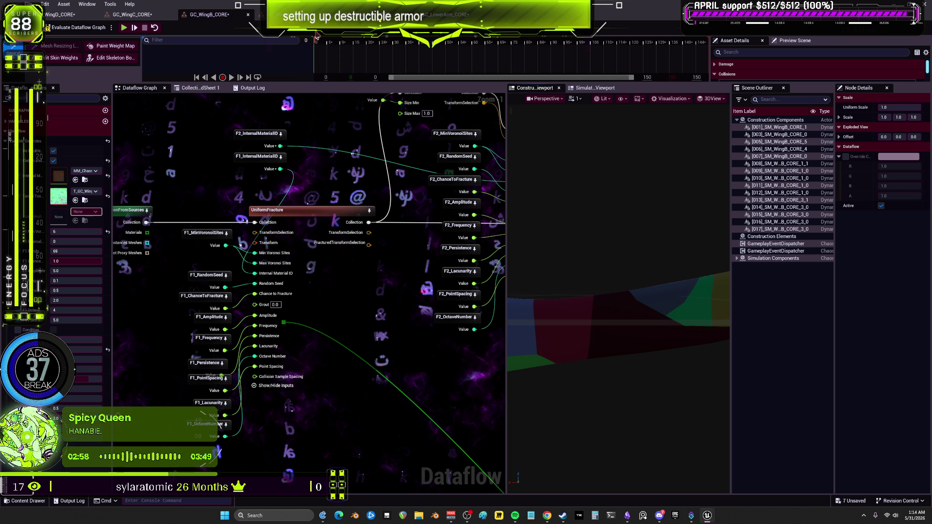
{"action": "left_click", "coordinate": [265, 14]}
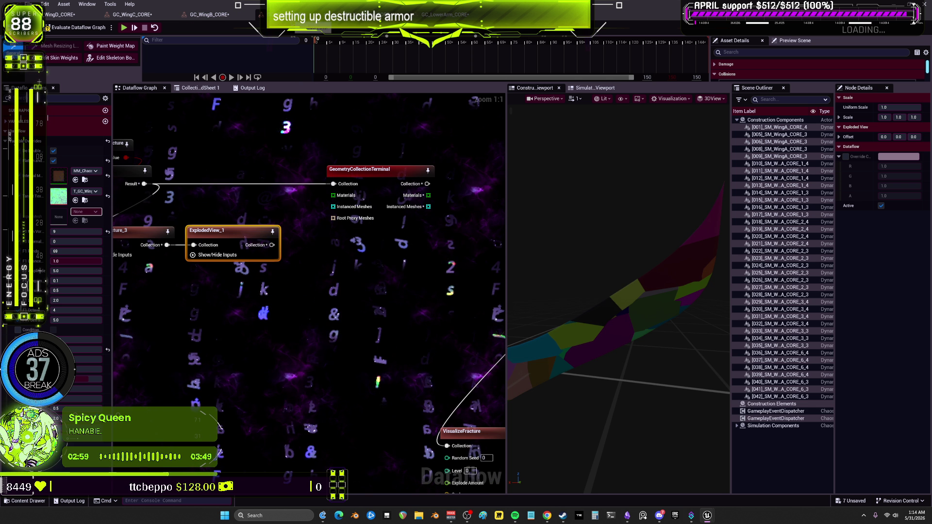
Step: Give WingA 6 Voronoi sites and change the seed from 69 to 50, then open UpperArm
{"action": "left_click", "coordinate": [67, 232]}
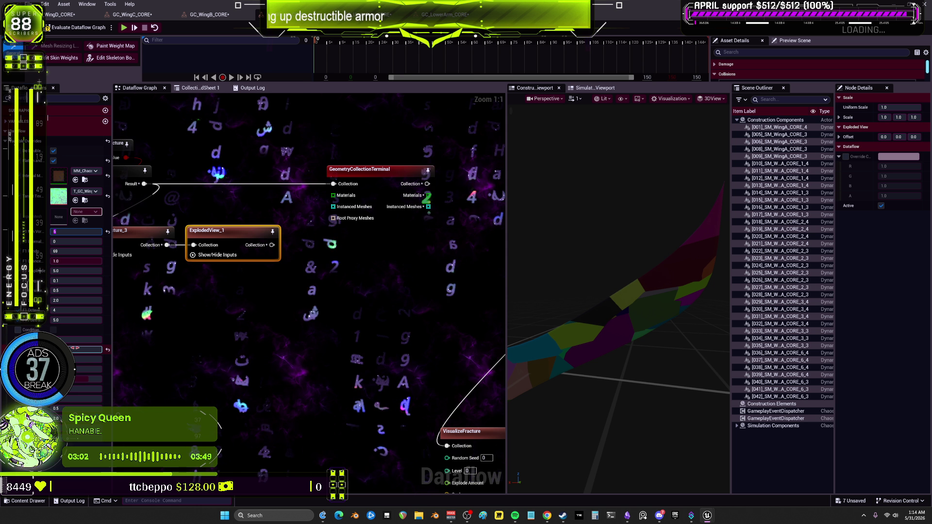
{"action": "left_click", "coordinate": [75, 348]}
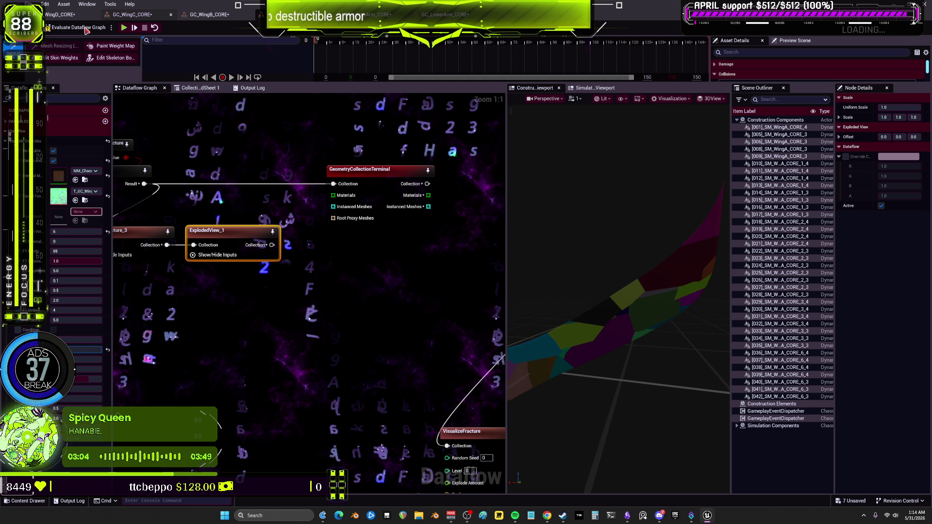
{"action": "key", "text": "Return"}
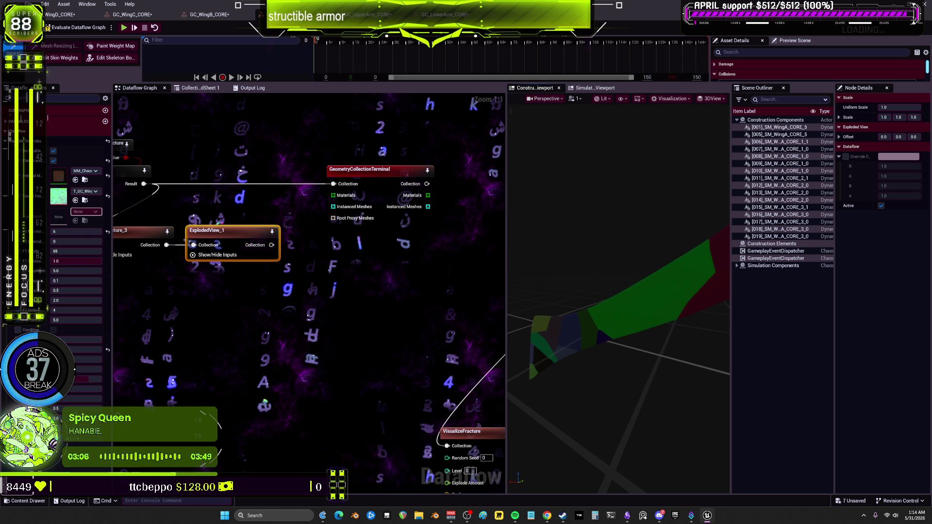
{"action": "left_click", "coordinate": [74, 251]}
{"action": "type", "text": "50"}
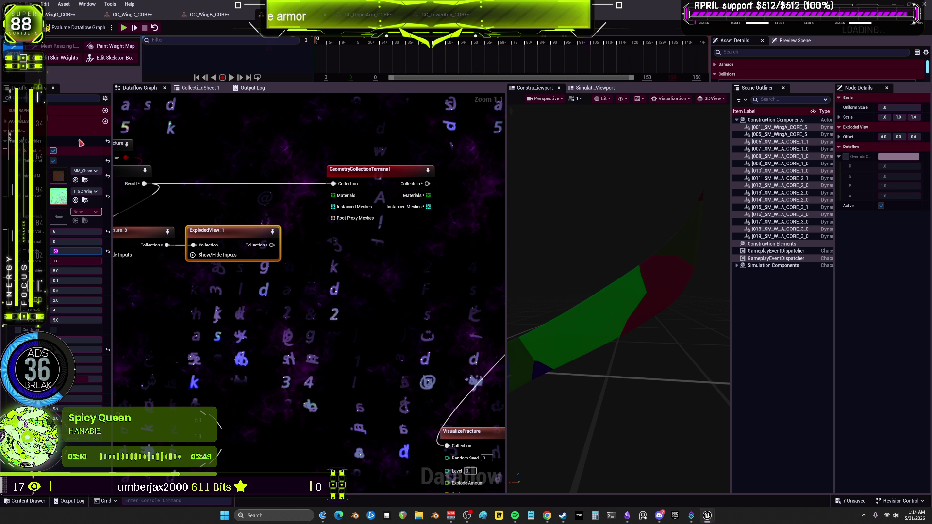
{"action": "key", "text": "Return"}
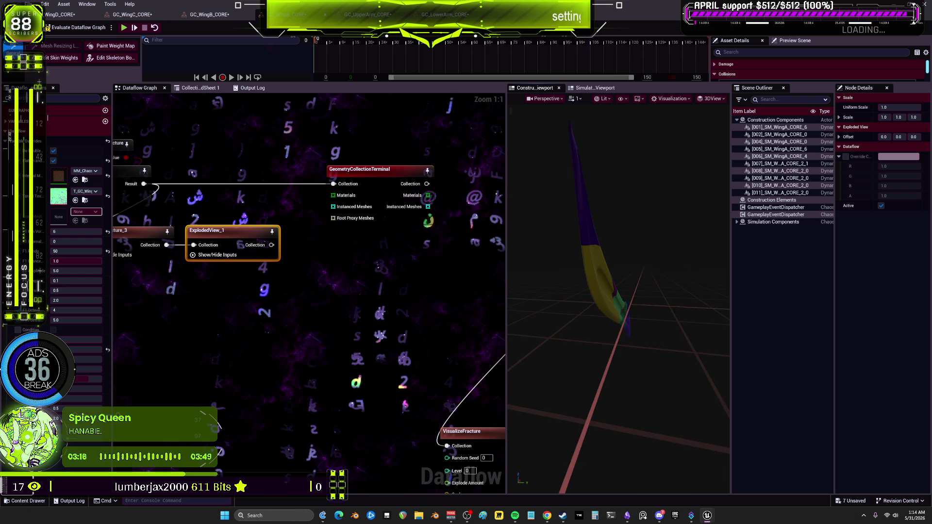
{"action": "left_click_drag", "start_coordinate": [584, 199], "coordinate": [583, 199]}
{"action": "left_click", "coordinate": [365, 15]}
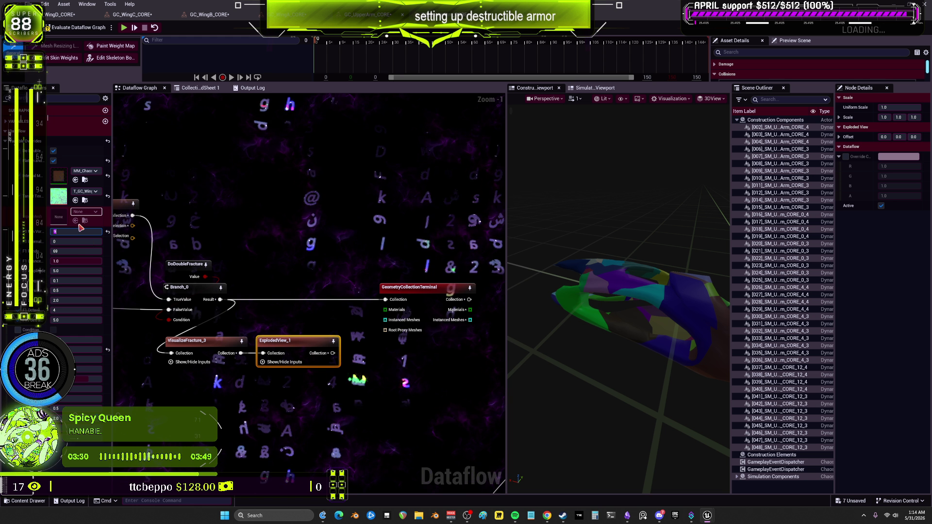
Step: Try Voronoi site counts of 5 and then 12 on the arm collection and re-evaluate
{"action": "type", "text": "5"}
{"action": "key", "text": "Return"}
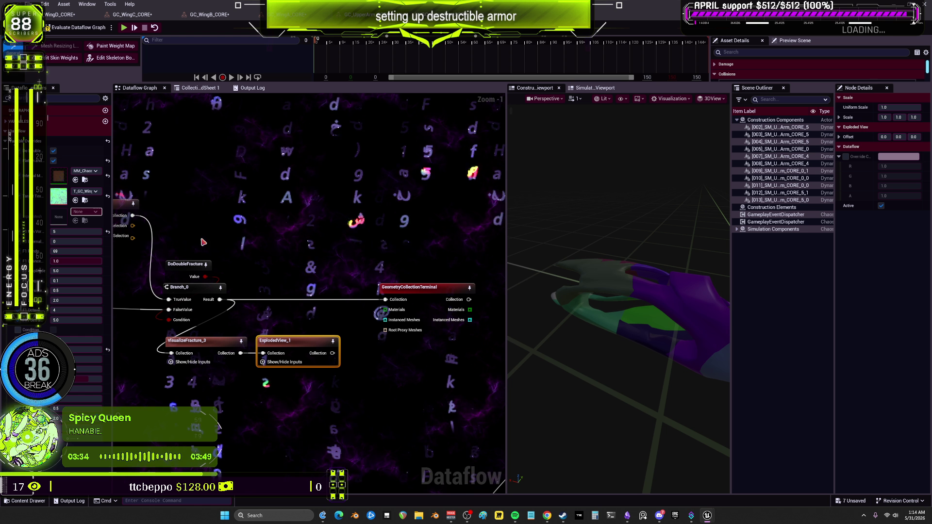
{"action": "left_click", "coordinate": [70, 231]}
{"action": "type", "text": "12"}
{"action": "key", "text": "Return"}
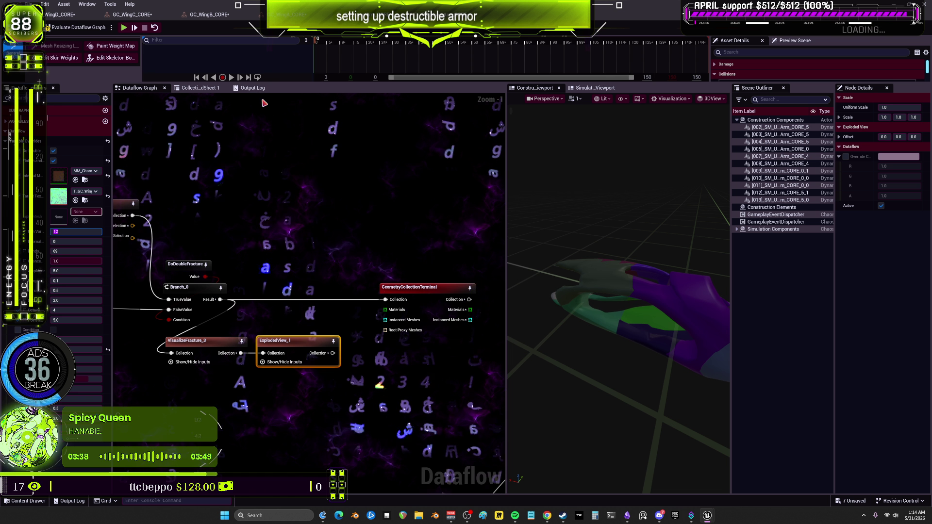
{"action": "left_click", "coordinate": [80, 28]}
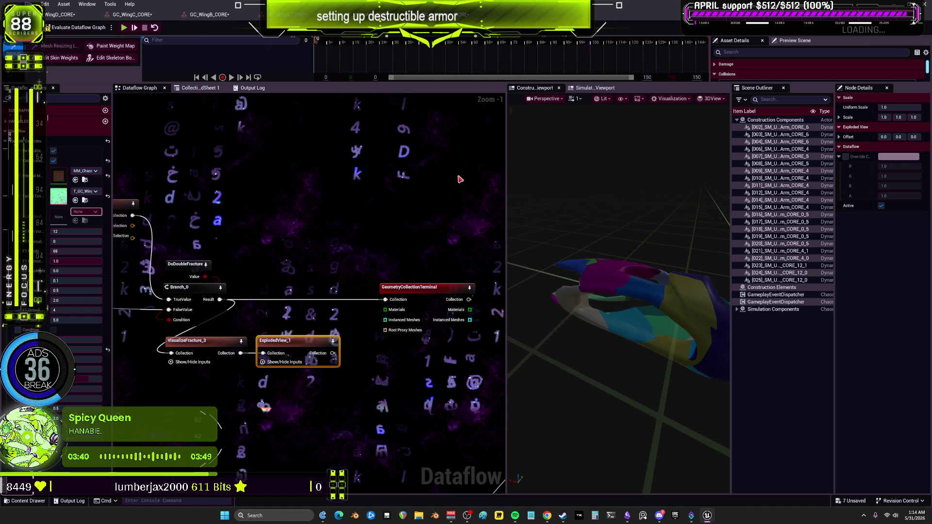
{"action": "left_click_drag", "start_coordinate": [649, 206], "coordinate": [623, 204]}
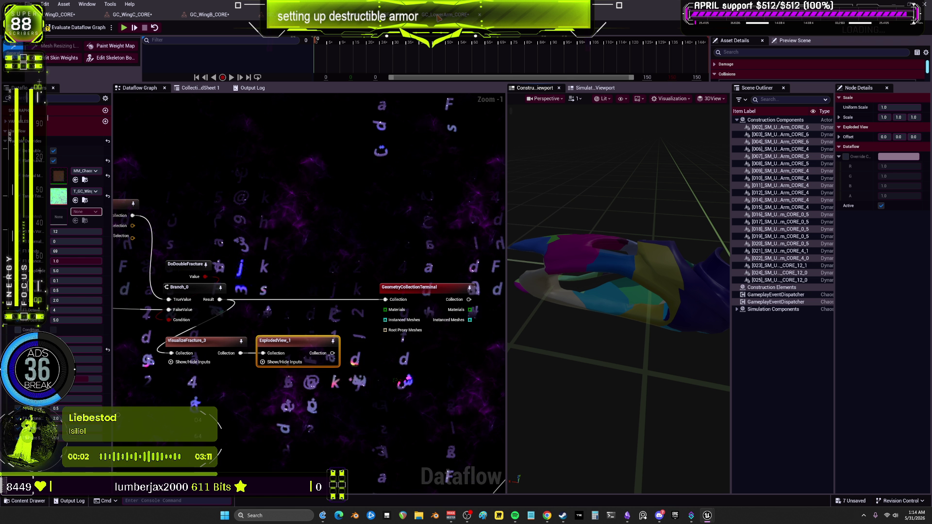
{"action": "scroll", "coordinate": [311, 219], "scroll_direction": "down", "scroll_amount": 2}
Step: Preview ExplodedView_1, set the fracture value to 6, re-evaluate, and save with Ctrl+S
{"action": "left_click", "coordinate": [92, 231]}
{"action": "type", "text": "9"}
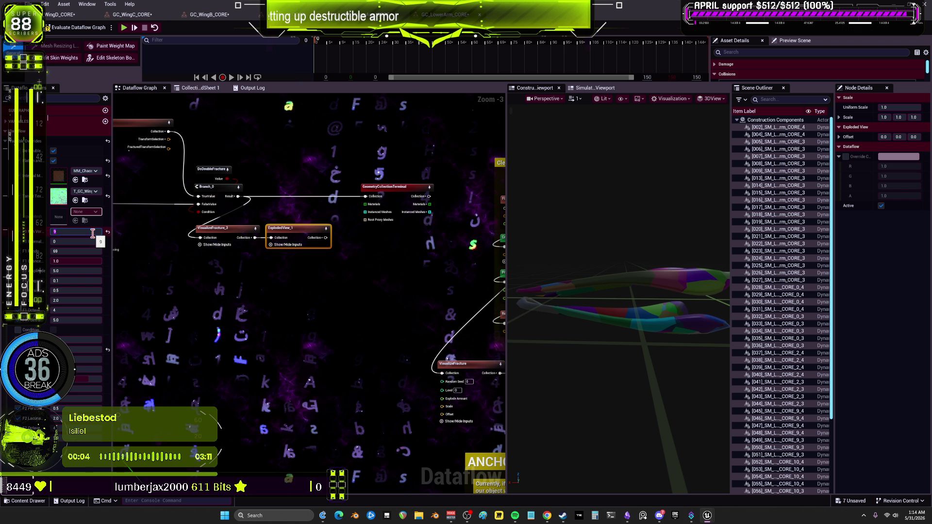
{"action": "key", "text": "Escape"}
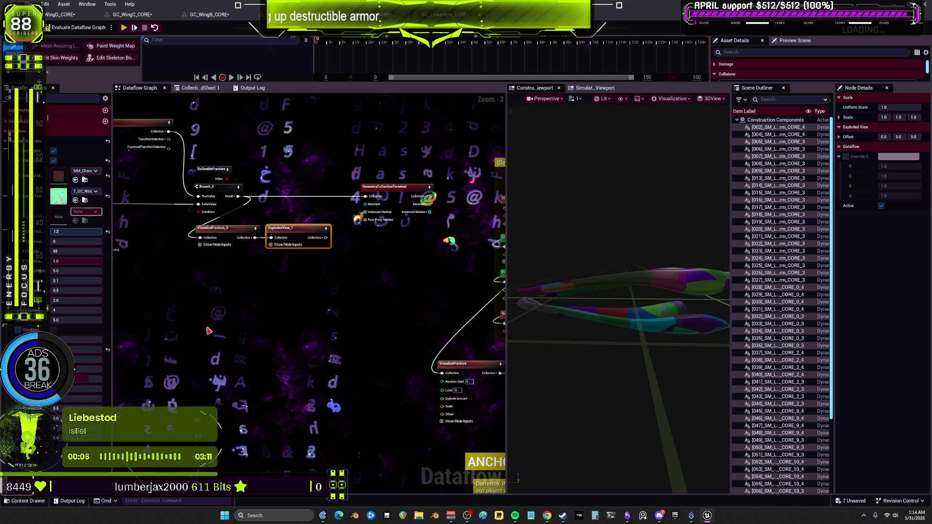
{"action": "left_click", "coordinate": [297, 228]}
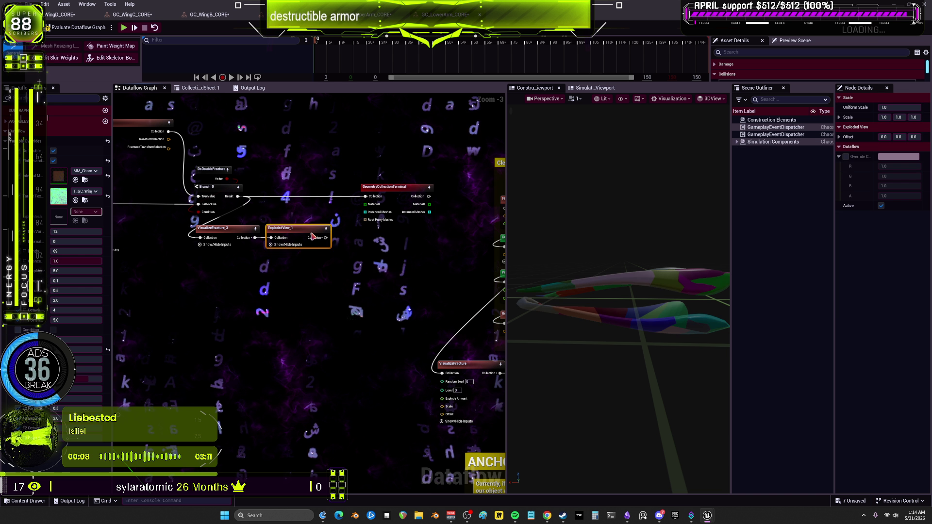
{"action": "mouse_move", "coordinate": [641, 275]}
{"action": "left_mouse_down"}
{"action": "mouse_move", "coordinate": [629, 233]}
{"action": "mouse_move", "coordinate": [604, 243]}
{"action": "left_mouse_up"}
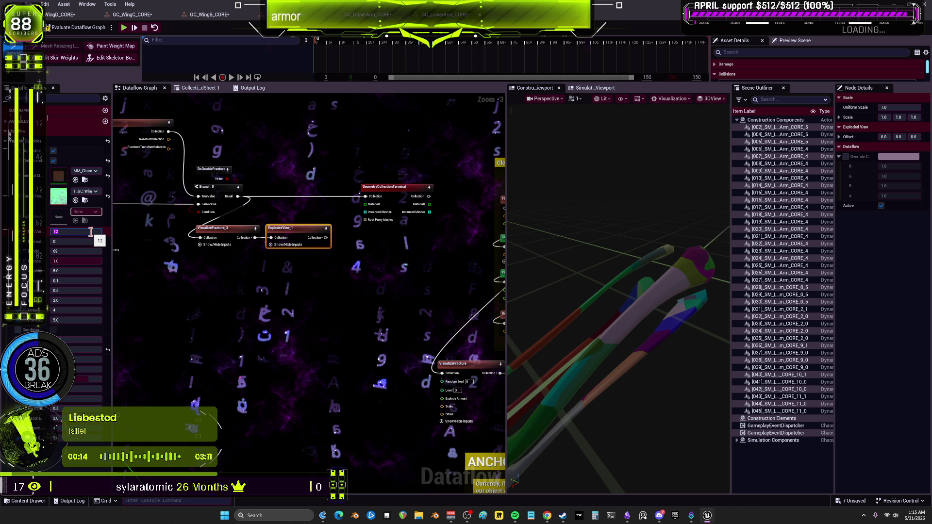
{"action": "type", "text": "9"}
{"action": "key", "text": "Return"}
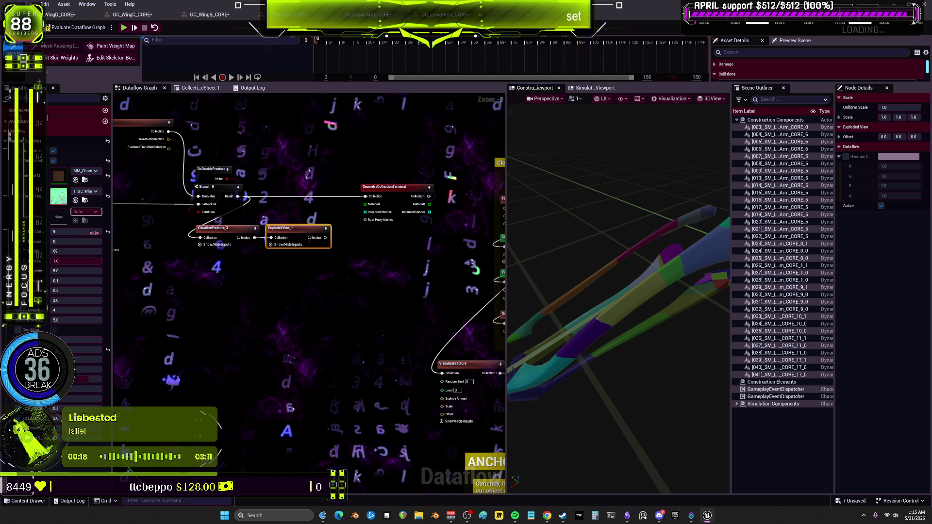
{"action": "type", "text": "6"}
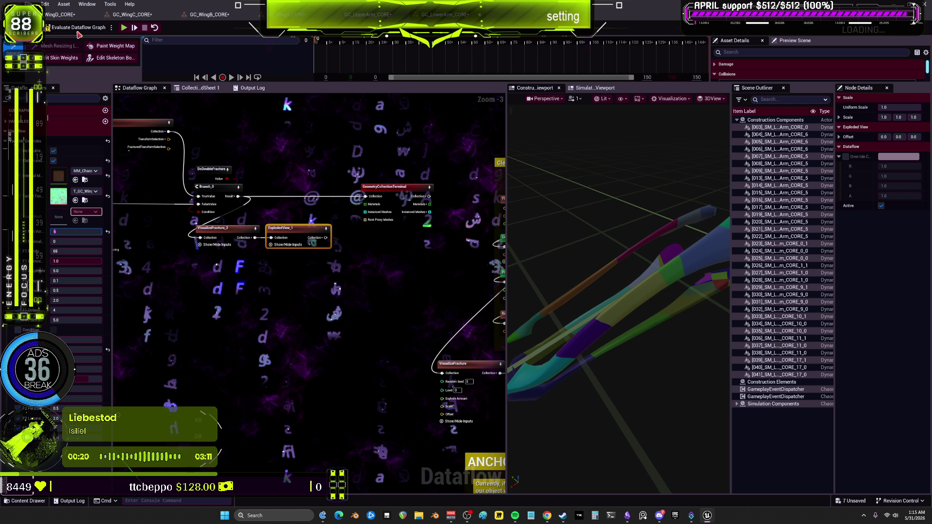
{"action": "left_click", "coordinate": [78, 28]}
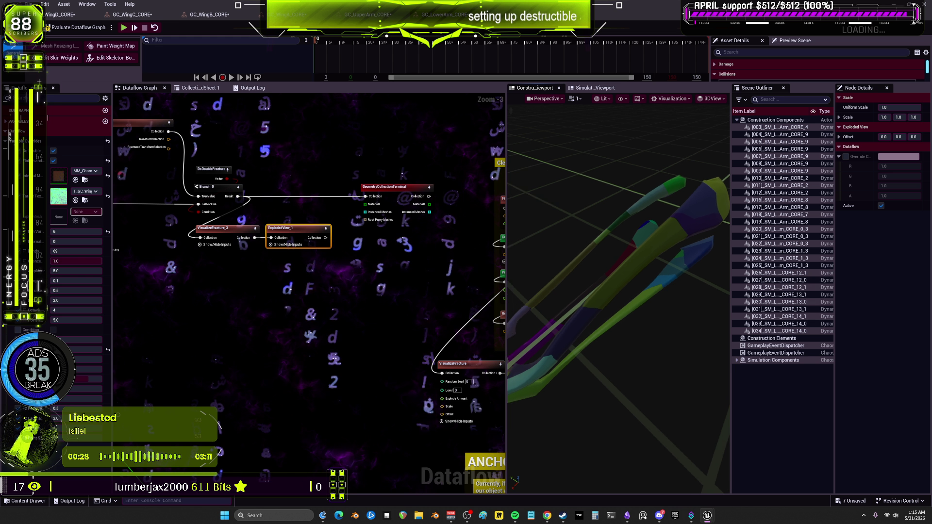
{"action": "key", "text": "ctrl+s"}
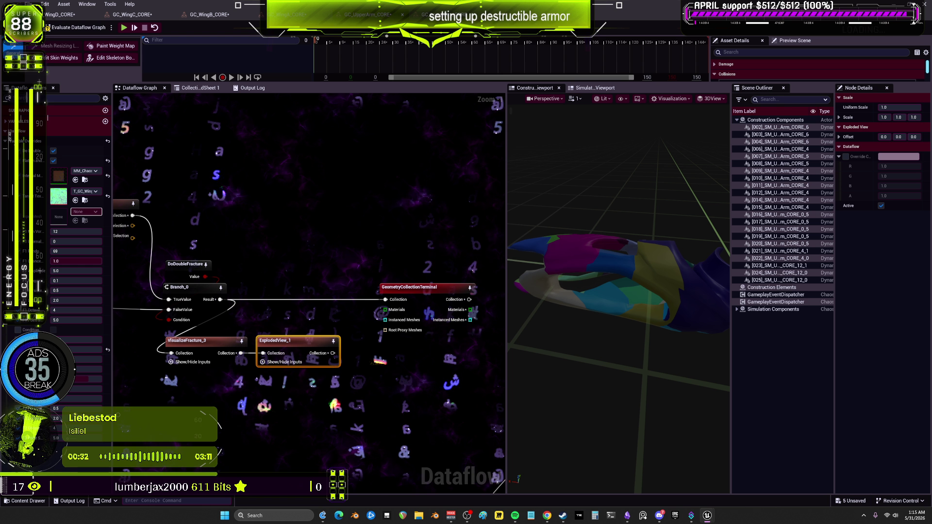
{"action": "scroll", "coordinate": [424, 222], "scroll_direction": "up", "scroll_amount": 3}
{"action": "key", "text": "ctrl+s"}
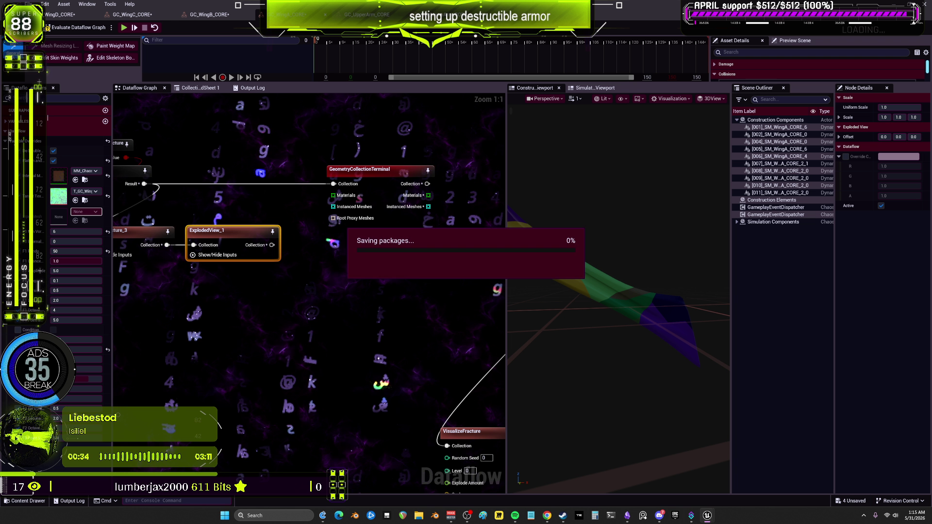
Step: Save the WingB and WingD core collections and close the Dataflow editor
{"action": "left_click", "coordinate": [209, 15]}
{"action": "key", "text": "ctrl+s"}
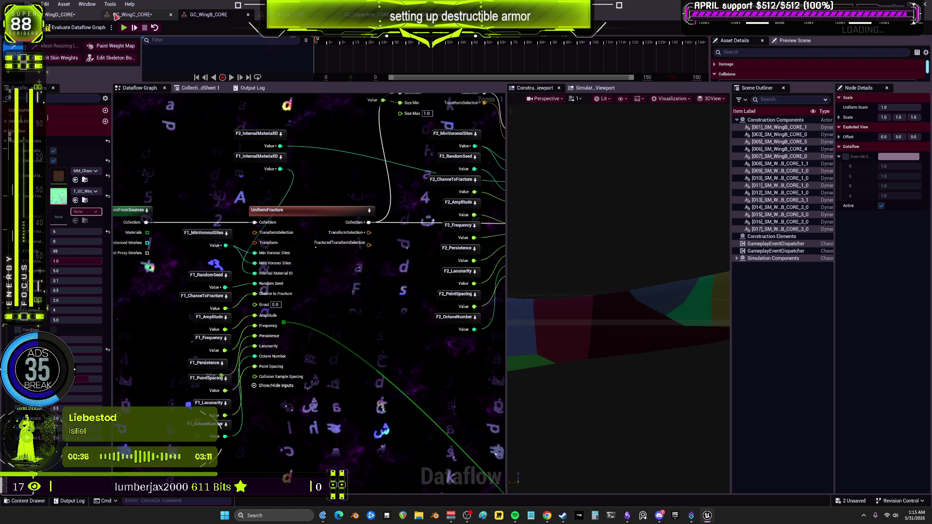
{"action": "left_click", "coordinate": [132, 15]}
{"action": "left_click", "coordinate": [61, 14]}
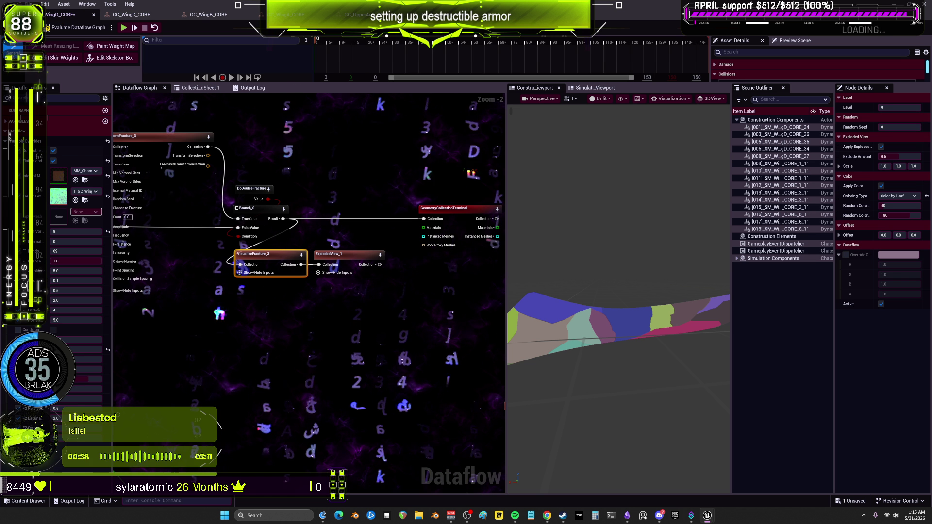
{"action": "key", "text": "ctrl+s"}
{"action": "left_click", "coordinate": [924, 3]}
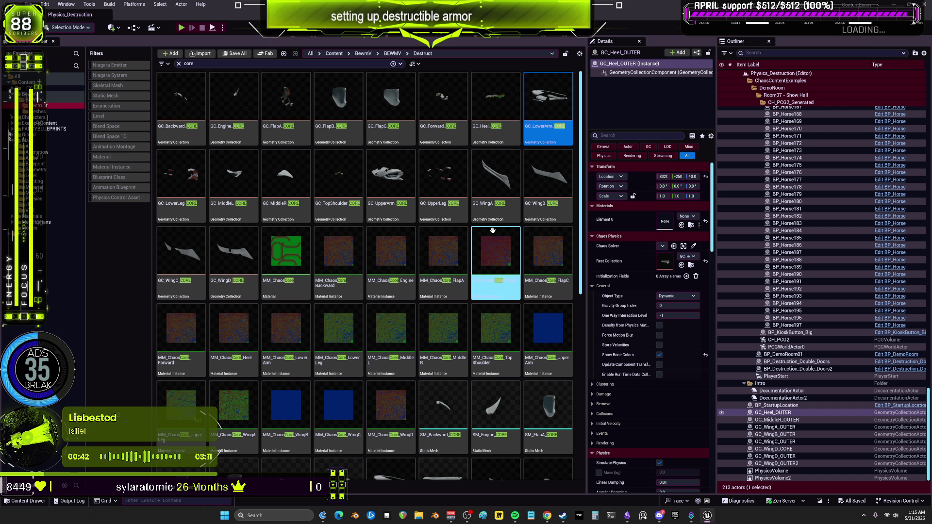
Step: Open the Backward, Engine, FlapA–C, Forward, Heel and LowerLeg CORE collections, then maximize the editor
{"action": "double_click", "coordinate": [184, 113]}
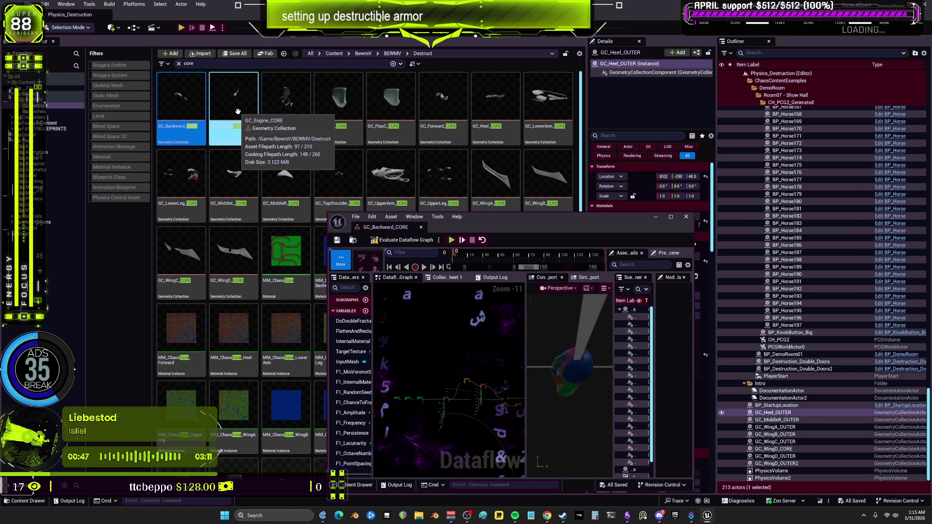
{"action": "double_click", "coordinate": [237, 112]}
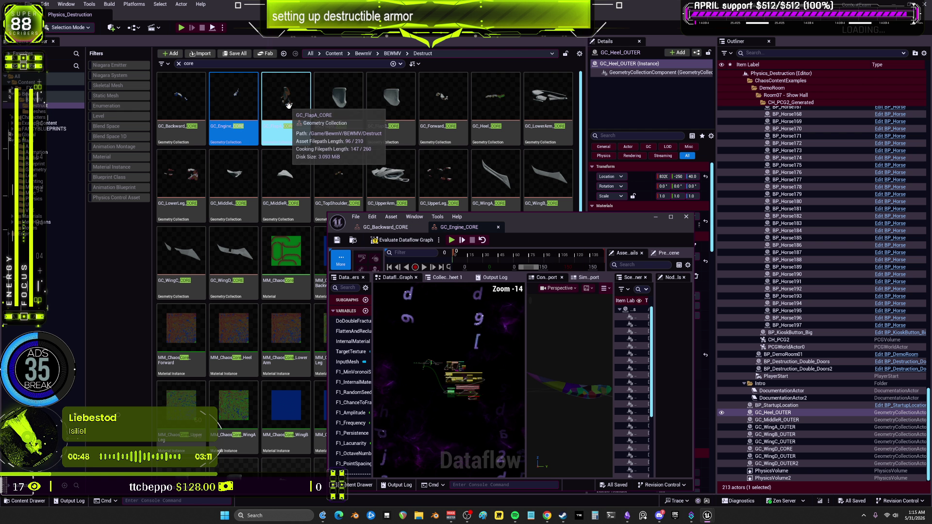
{"action": "double_click", "coordinate": [286, 99]}
{"action": "double_click", "coordinate": [342, 105]}
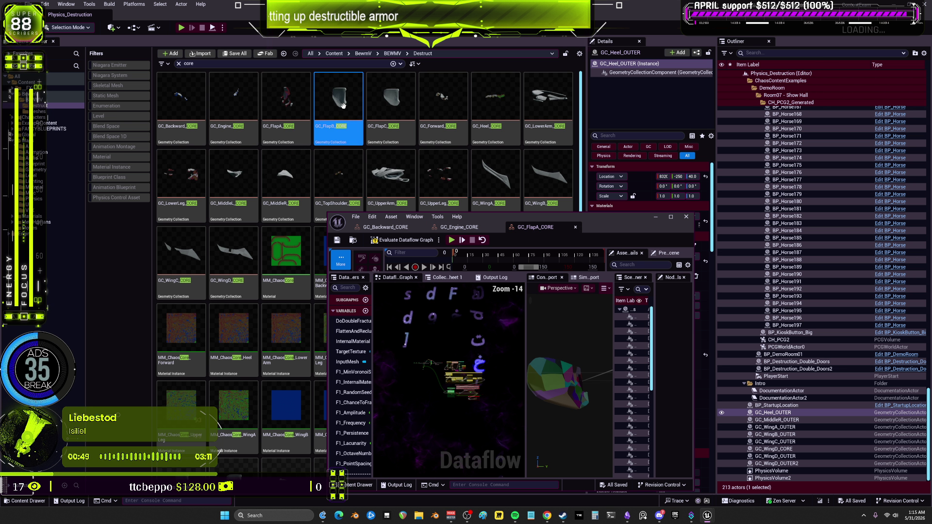
{"action": "double_click", "coordinate": [391, 102]}
{"action": "double_click", "coordinate": [448, 104]}
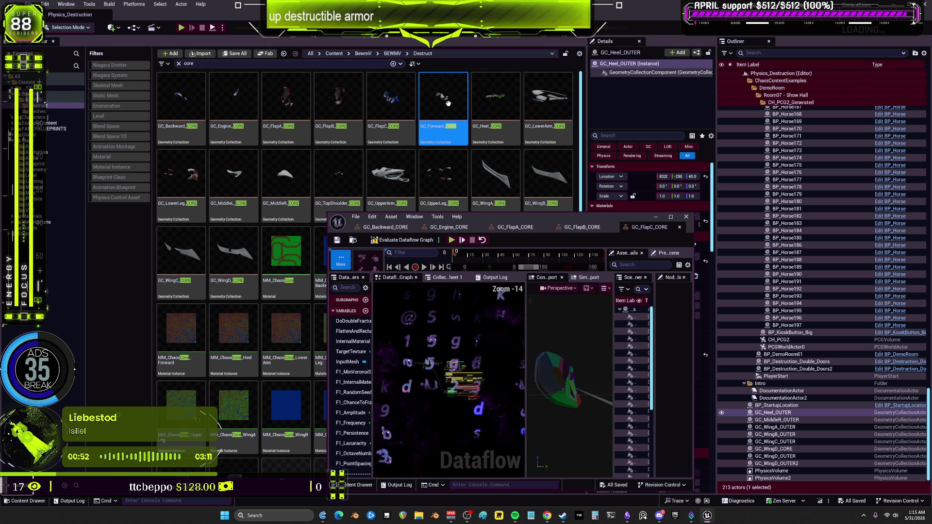
{"action": "double_click", "coordinate": [496, 101]}
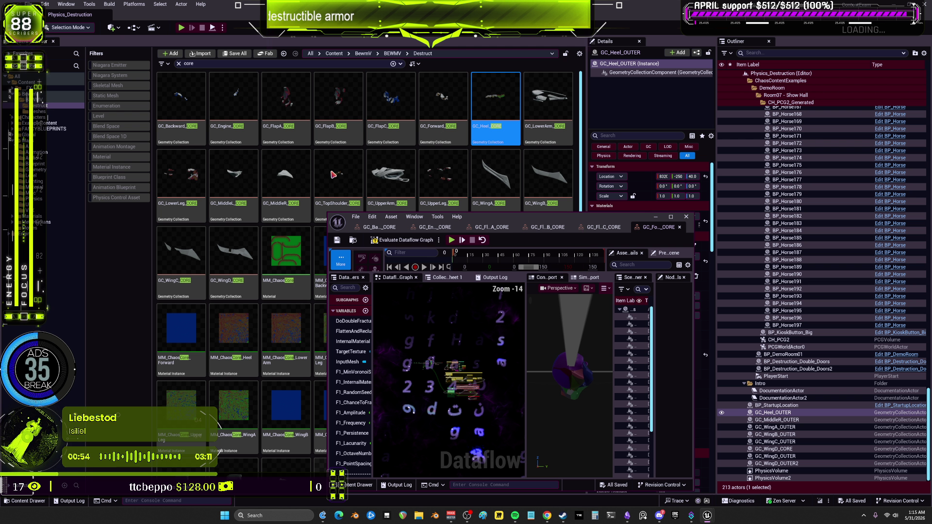
{"action": "left_click", "coordinate": [198, 173]}
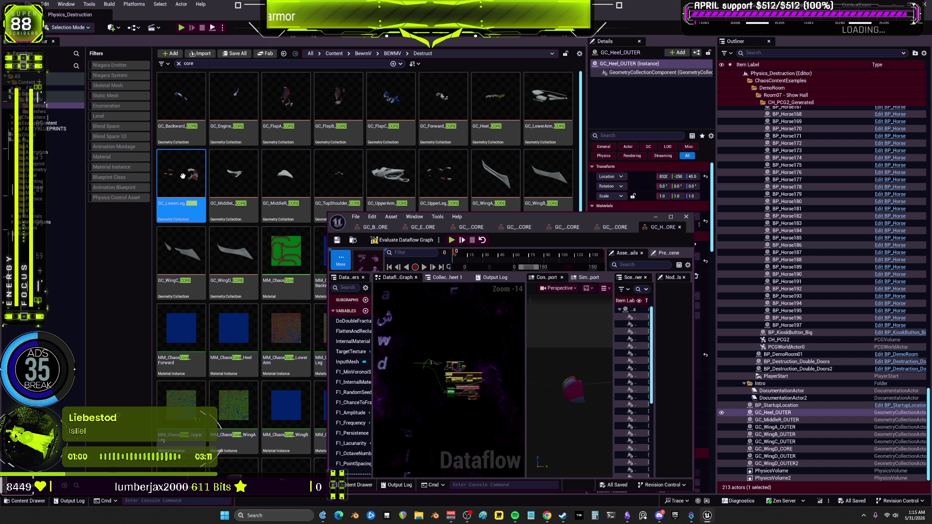
{"action": "double_click", "coordinate": [183, 176]}
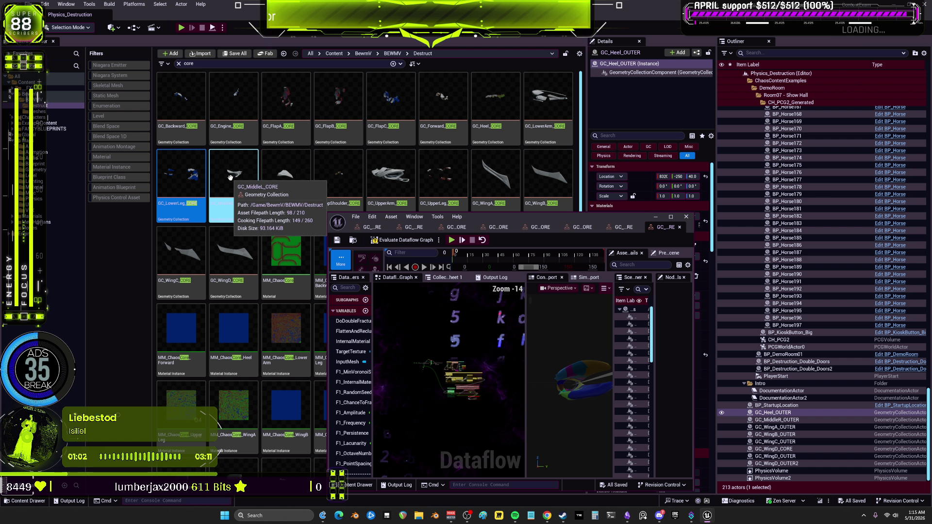
{"action": "double_click", "coordinate": [560, 221]}
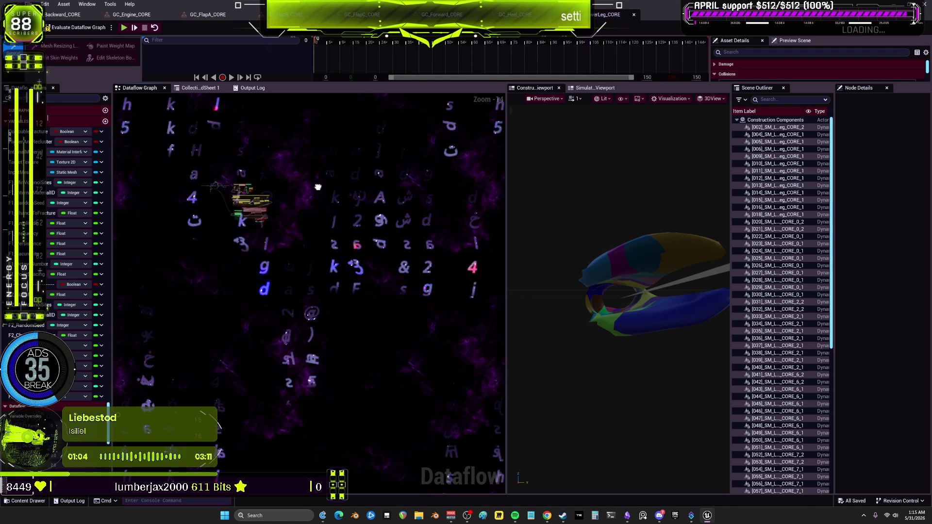
Step: Shrink the Dataflow editor, open GC_WingC_CORE from the Content Browser, and maximize again
{"action": "scroll", "coordinate": [416, 248], "scroll_direction": "up", "scroll_amount": 5}
{"action": "left_click_drag", "start_coordinate": [416, 248], "coordinate": [478, 243]}
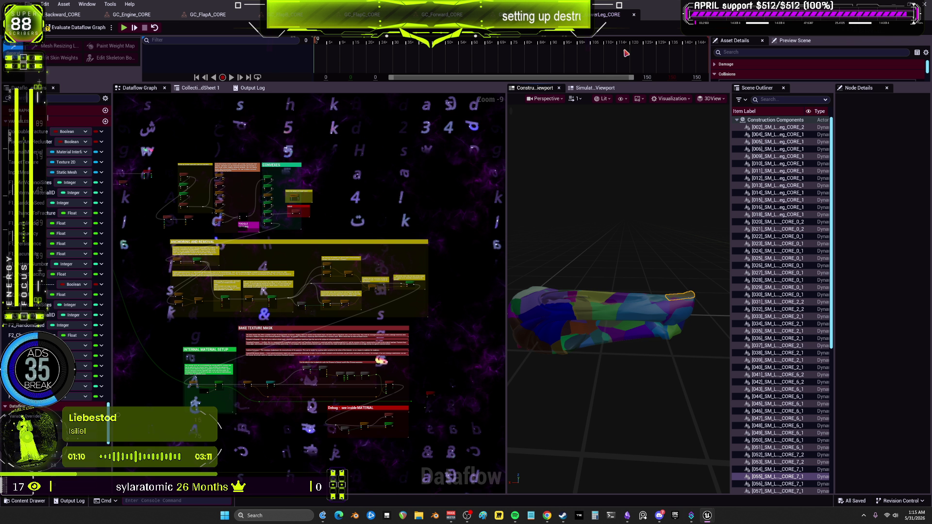
{"action": "left_click_drag", "start_coordinate": [640, 19], "coordinate": [651, 195]}
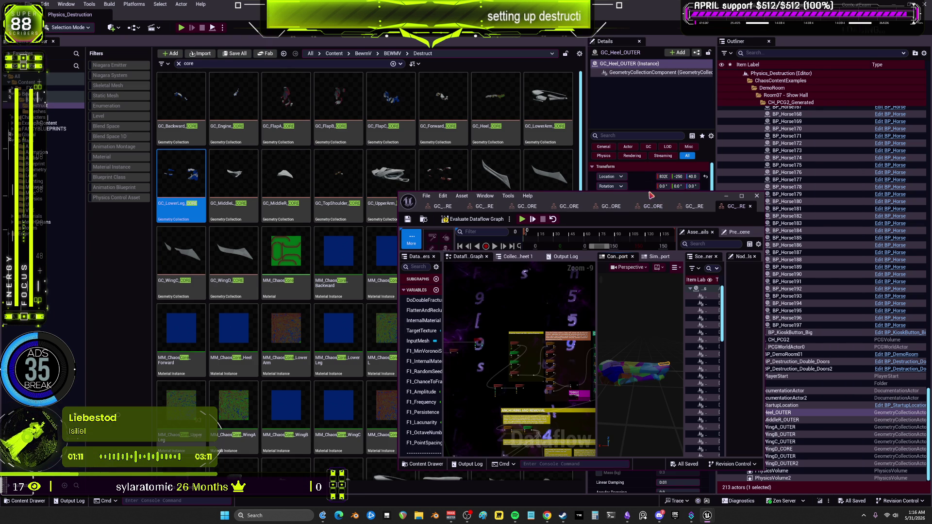
{"action": "right_click", "coordinate": [275, 235]}
{"action": "left_click", "coordinate": [189, 257]}
{"action": "double_click", "coordinate": [189, 257]}
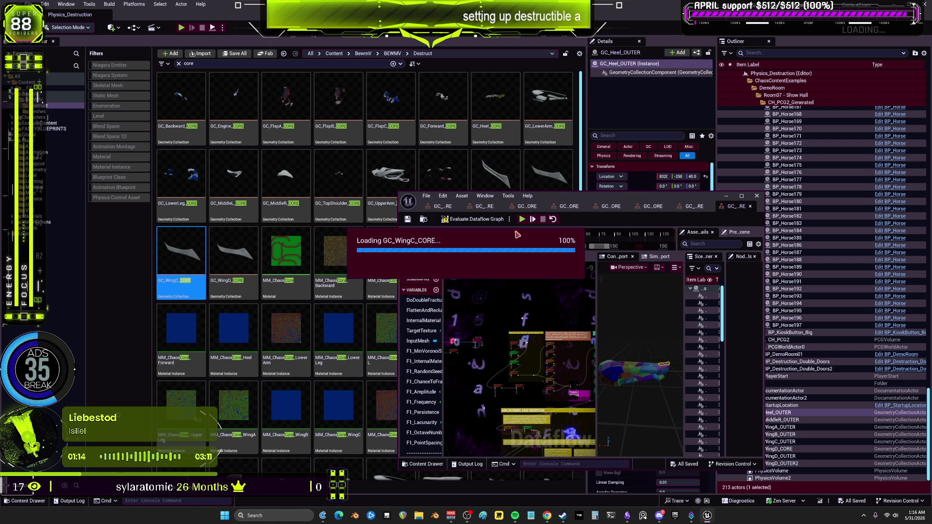
{"action": "left_click", "coordinate": [743, 196]}
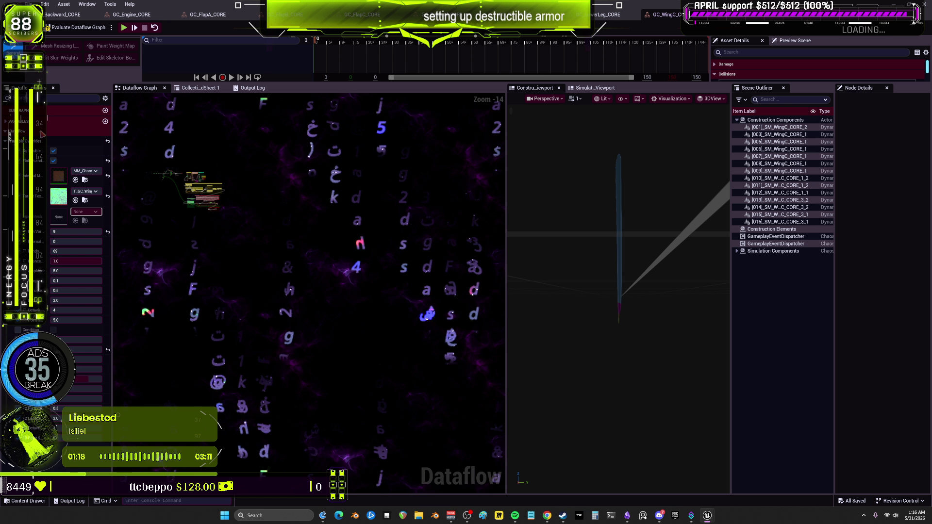
Step: On the LowerLeg collection, change the value 9 to 6 and re-evaluate the graph
{"action": "left_click", "coordinate": [607, 15]}
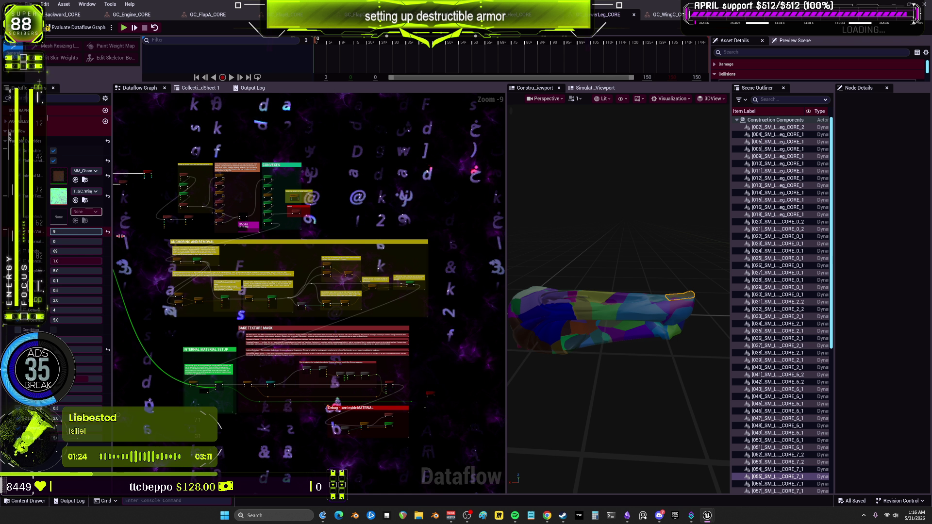
{"action": "left_click", "coordinate": [71, 233]}
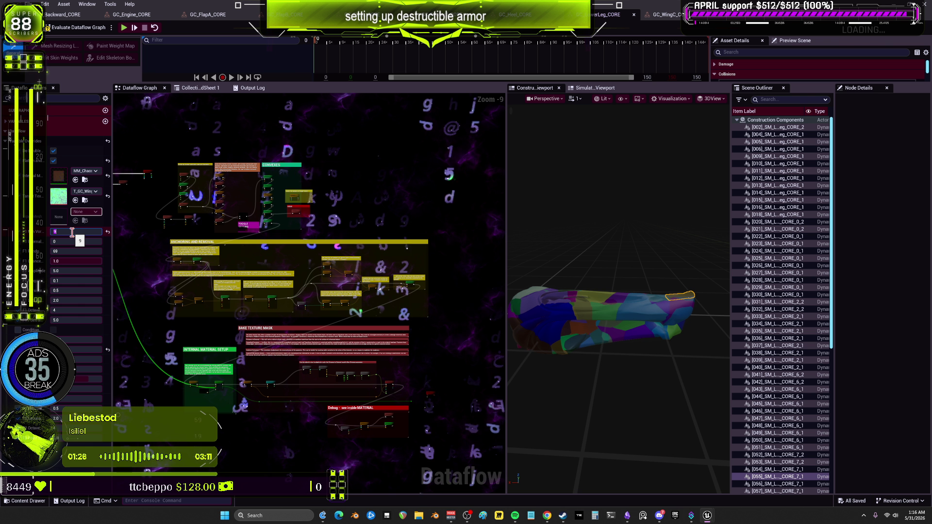
{"action": "type", "text": "5"}
{"action": "key", "text": "Return"}
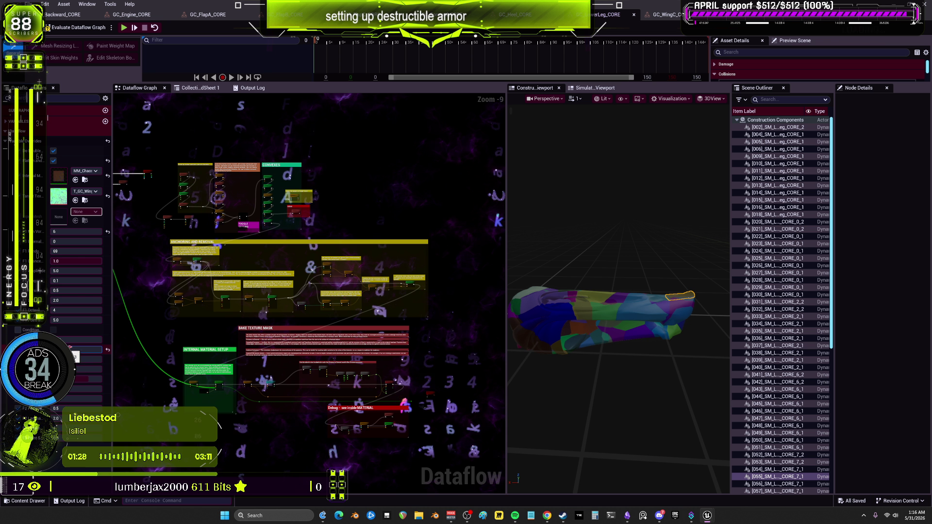
{"action": "left_click", "coordinate": [81, 30]}
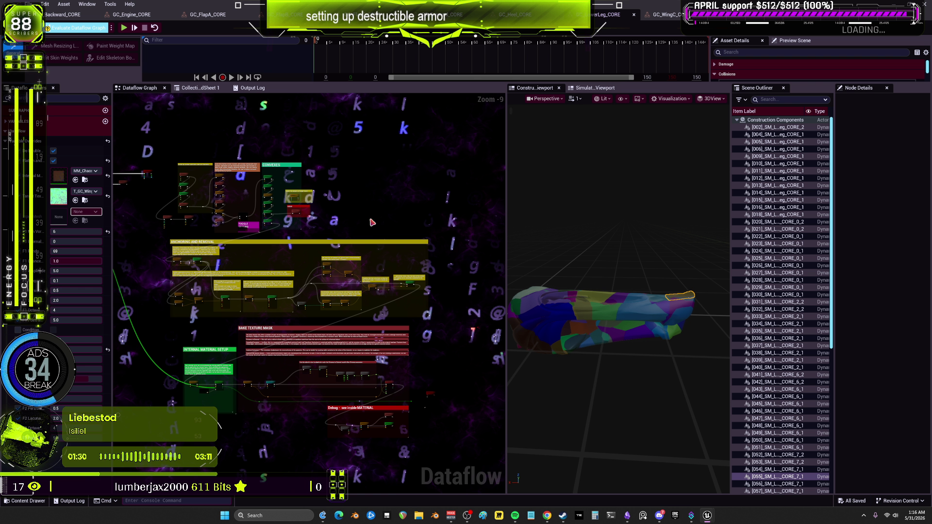
Step: Change the seed from 69 to 348, save, and restore the editor to a floating window
{"action": "scroll", "coordinate": [279, 191], "scroll_direction": "up", "scroll_amount": 1}
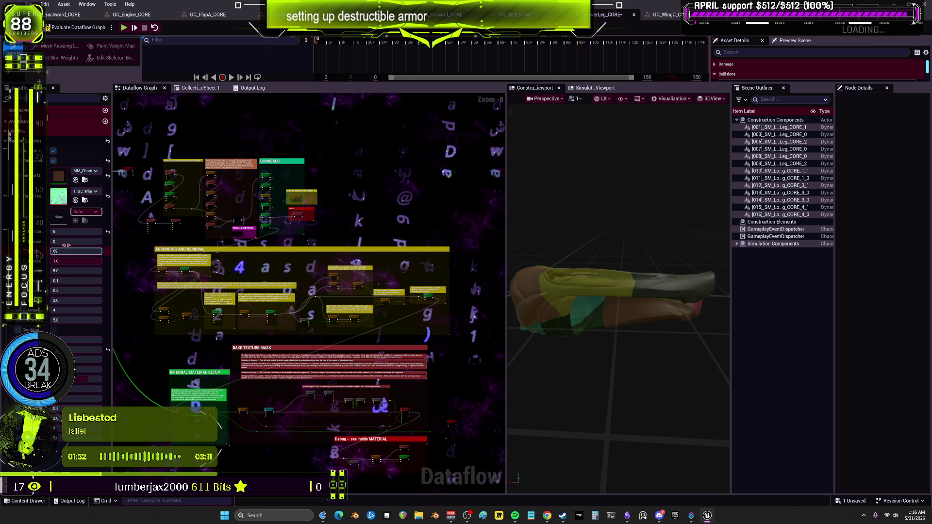
{"action": "key", "text": "Tab"}
{"action": "key", "text": "Tab"}
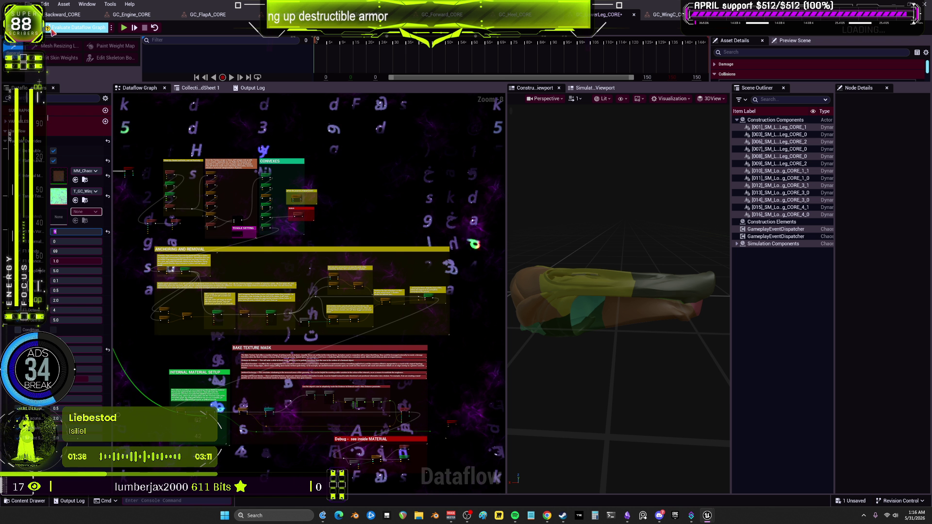
{"action": "key", "text": "Return"}
{"action": "mouse_move", "coordinate": [579, 239]}
{"action": "left_mouse_down"}
{"action": "mouse_move", "coordinate": [631, 262]}
{"action": "mouse_move", "coordinate": [719, 277]}
{"action": "left_mouse_up"}
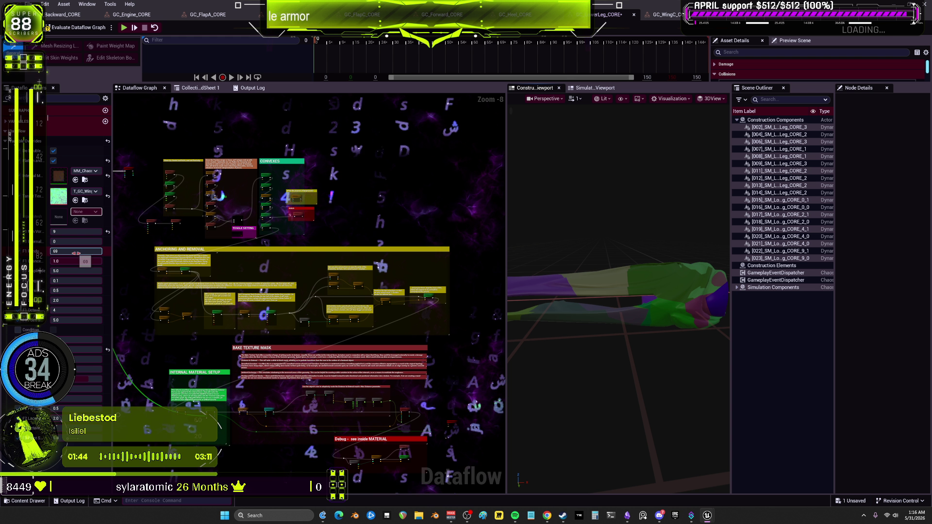
{"action": "left_click_drag", "start_coordinate": [75, 253], "coordinate": [52, 45]}
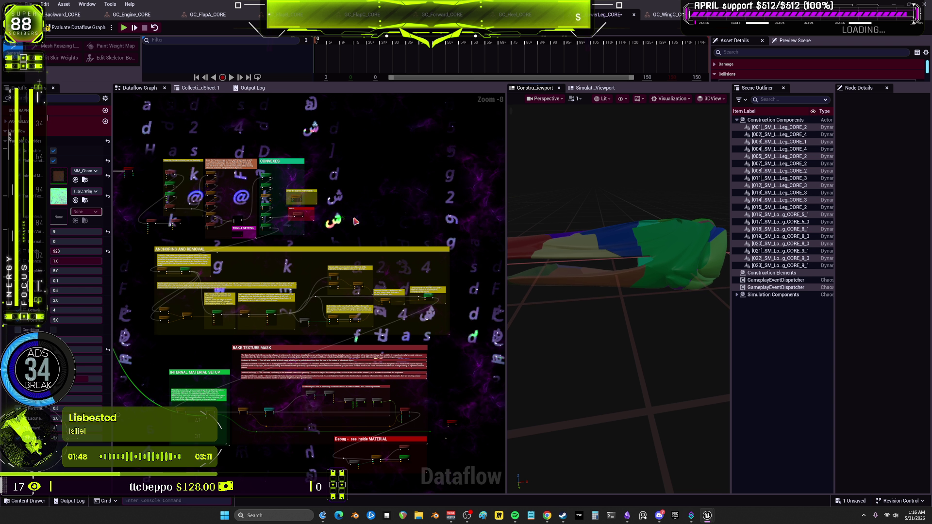
{"action": "left_click_drag", "start_coordinate": [78, 251], "coordinate": [82, 57]}
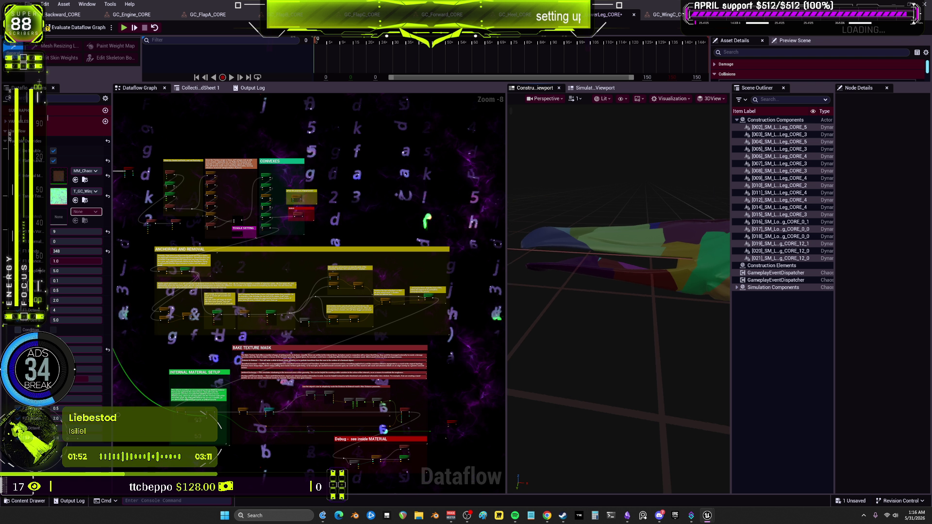
{"action": "key", "text": "ctrl+s"}
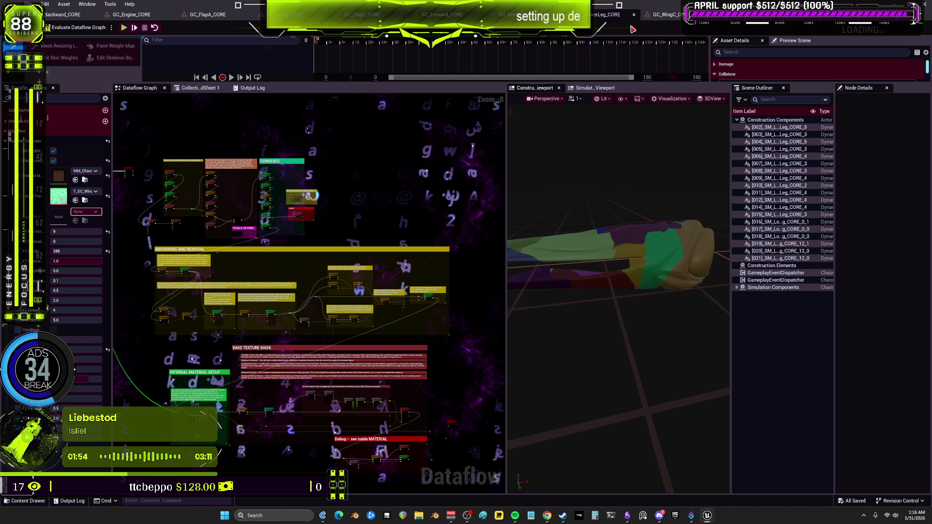
{"action": "left_click", "coordinate": [635, 17]}
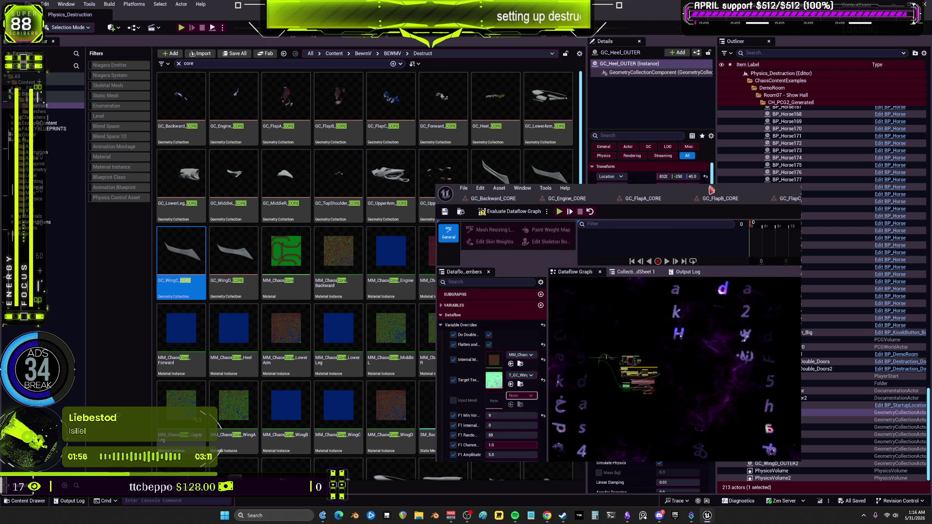
Step: Close the saved tab, open Backward, FlapC, Heel, MiddleR and other CORE collections, then maximize
{"action": "left_click", "coordinate": [786, 197]}
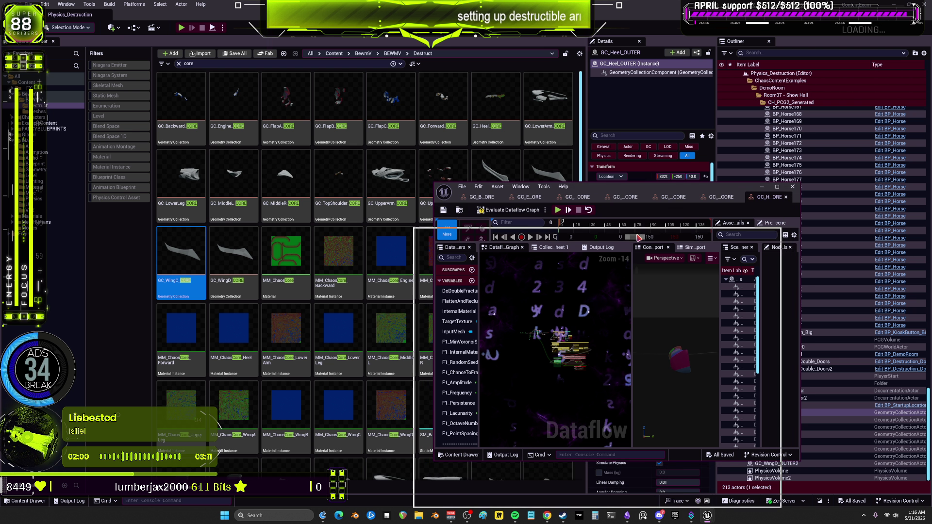
{"action": "left_click_drag", "start_coordinate": [449, 191], "coordinate": [429, 236]}
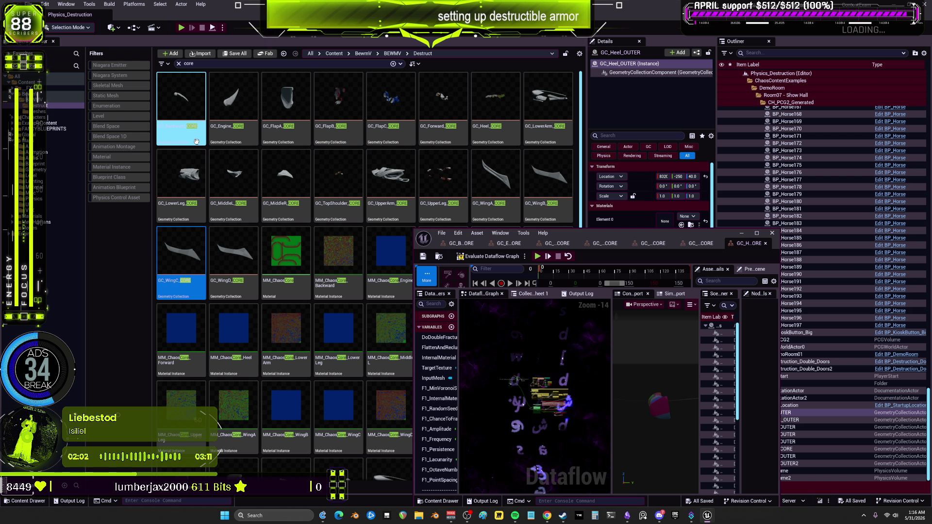
{"action": "double_click", "coordinate": [187, 127]}
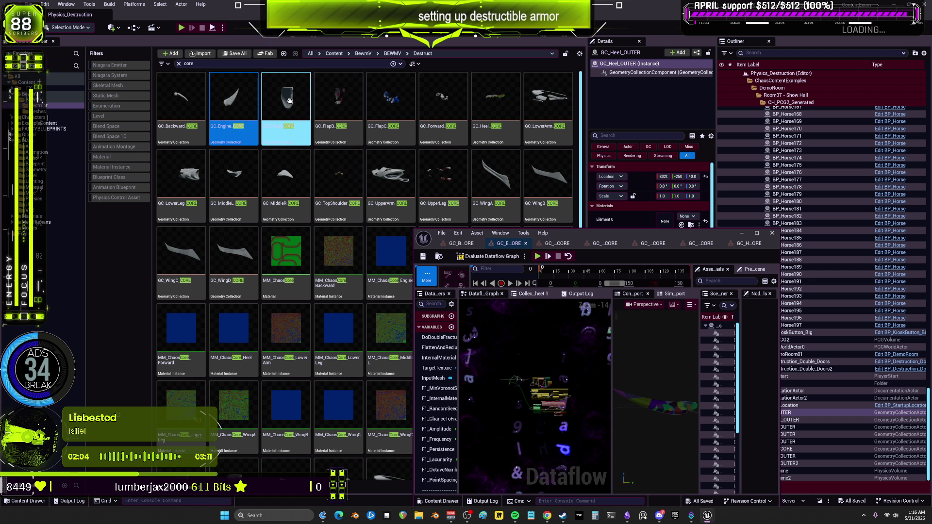
{"action": "double_click", "coordinate": [374, 94]}
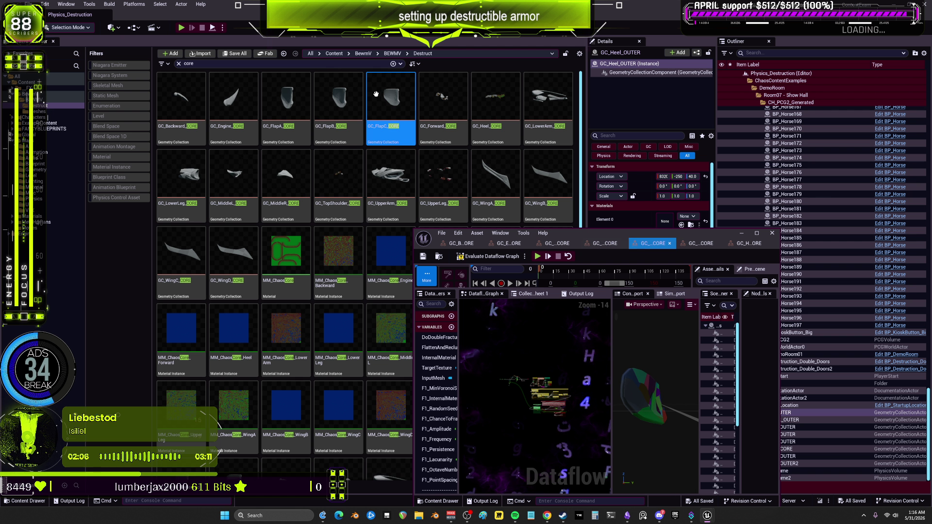
{"action": "double_click", "coordinate": [511, 104]}
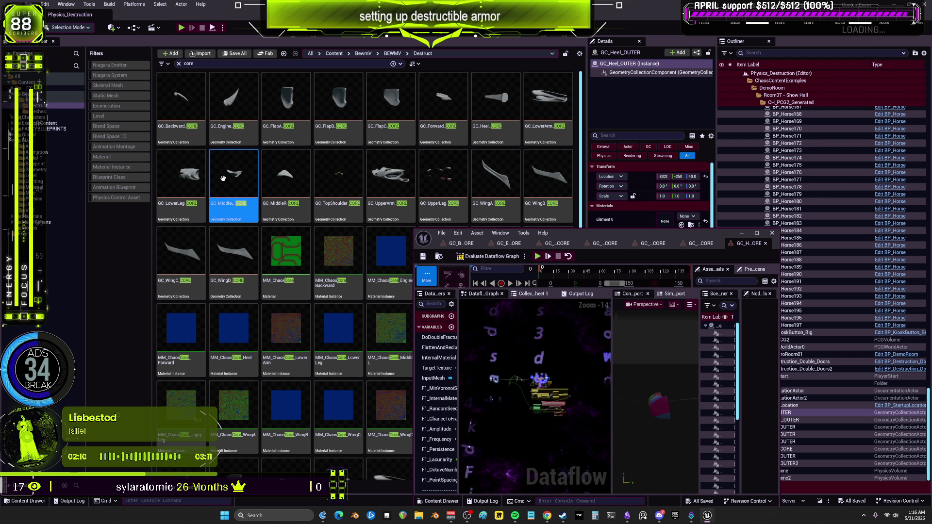
{"action": "double_click", "coordinate": [281, 172]}
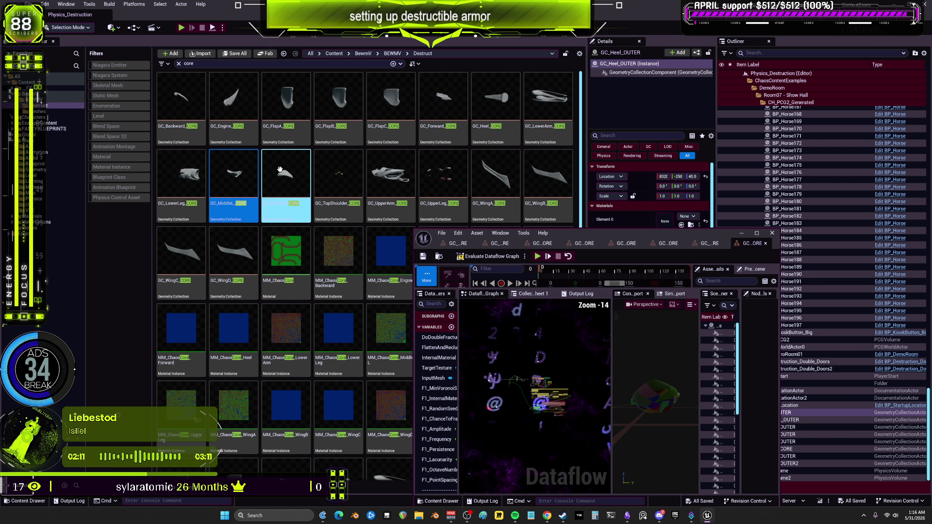
{"action": "double_click", "coordinate": [334, 169]}
{"action": "right_click", "coordinate": [335, 168]}
{"action": "left_click", "coordinate": [496, 171]}
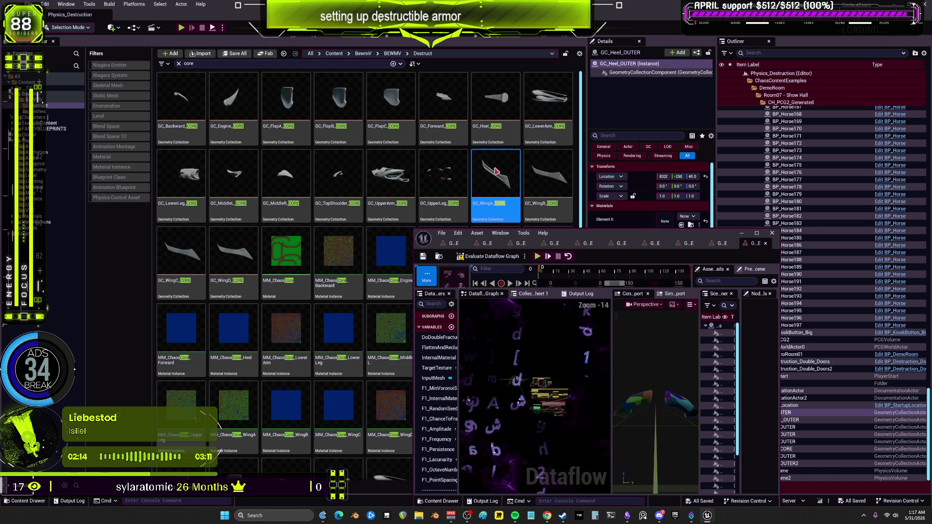
{"action": "left_click", "coordinate": [758, 234]}
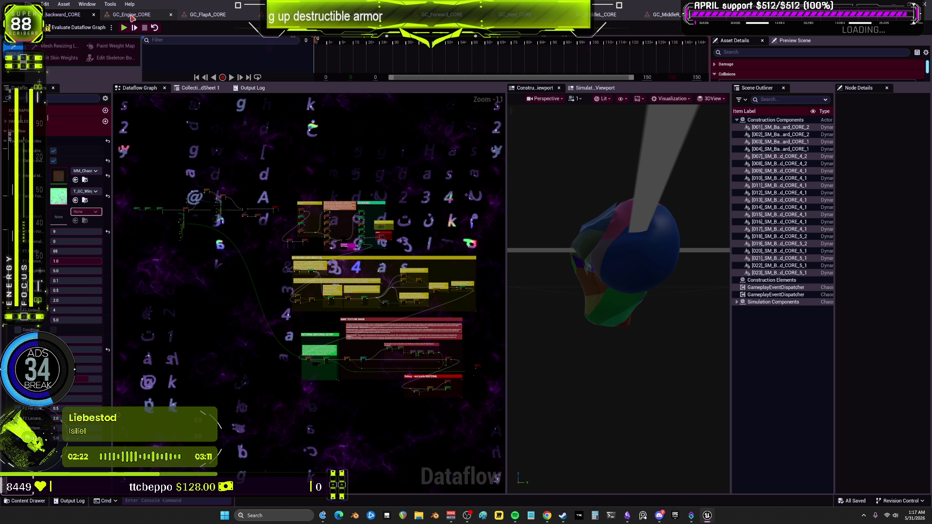
Step: Inspect fractures on Engine, FlapA, FlapB, FlapC, Forward, Heel, MiddleL, MiddleR and TopShoulder collections
{"action": "left_click", "coordinate": [131, 16]}
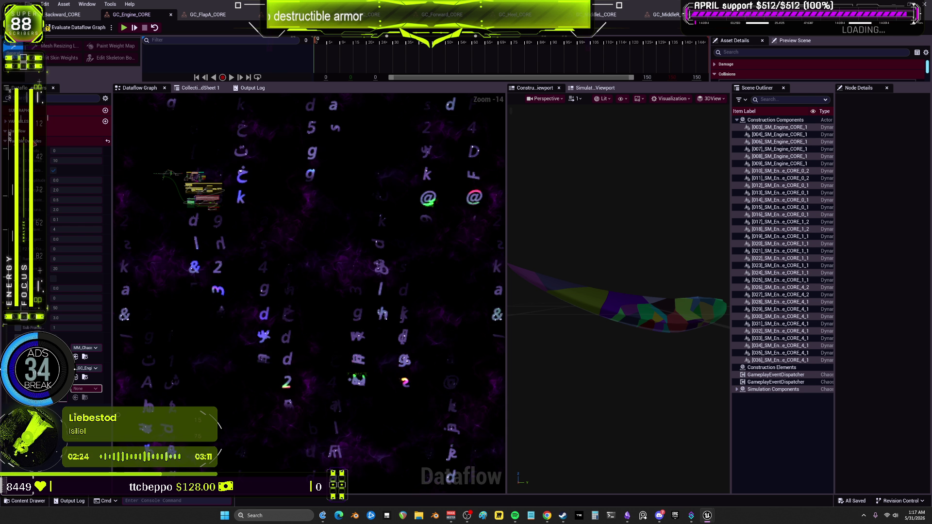
{"action": "left_click", "coordinate": [208, 15]}
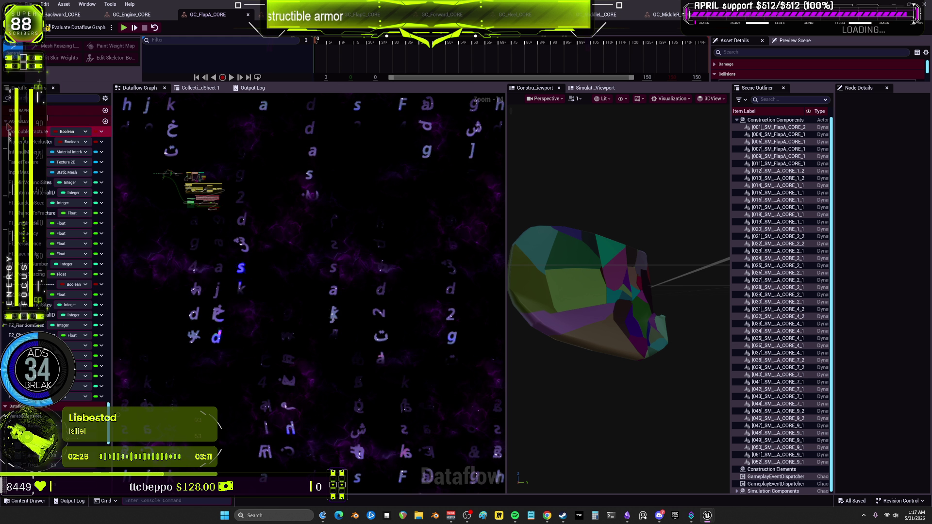
{"action": "left_click", "coordinate": [291, 15]}
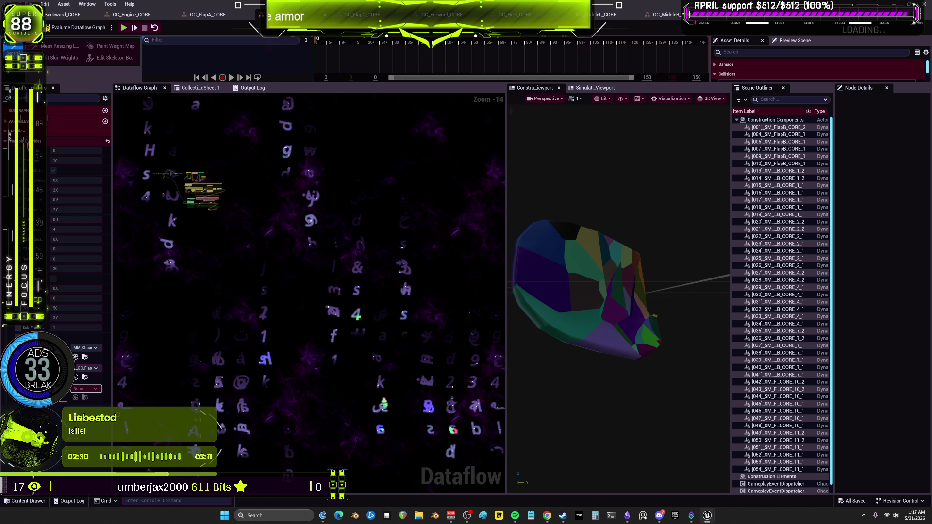
{"action": "left_click", "coordinate": [364, 15]}
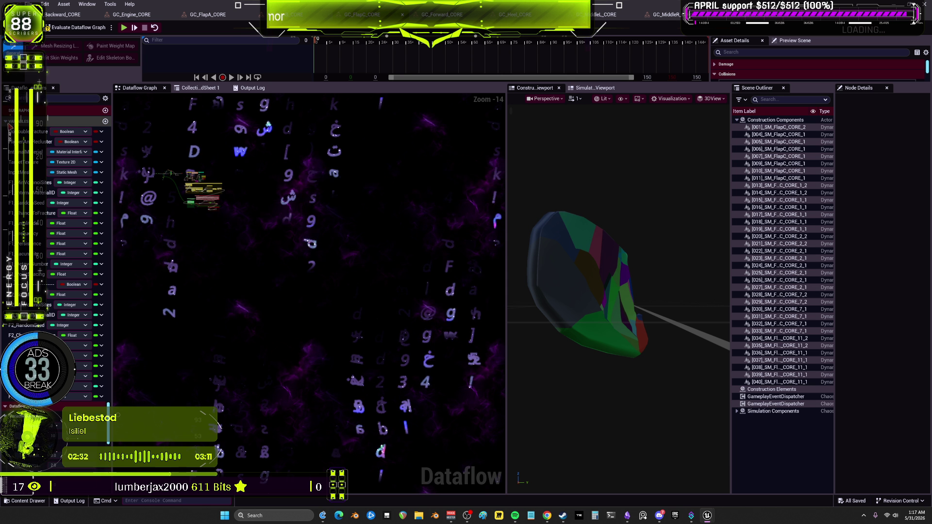
{"action": "left_click", "coordinate": [439, 14]}
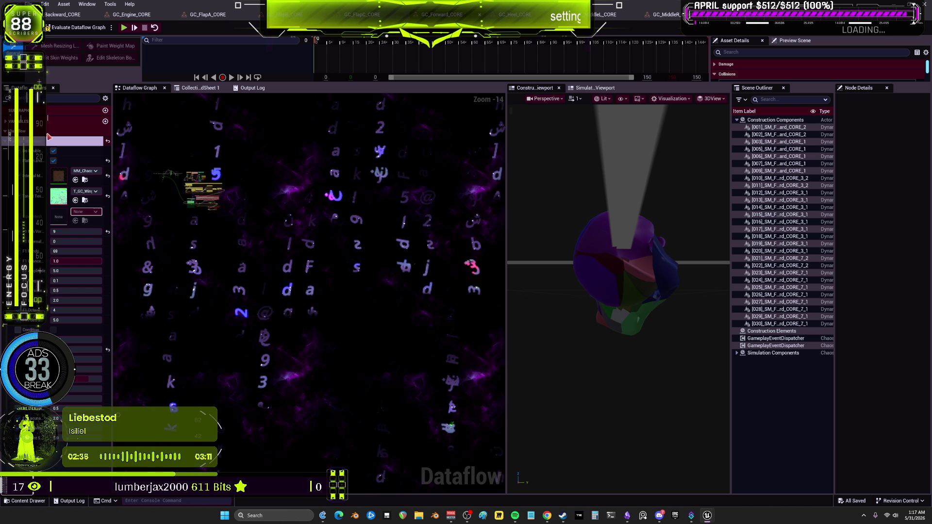
{"action": "left_click", "coordinate": [515, 14]}
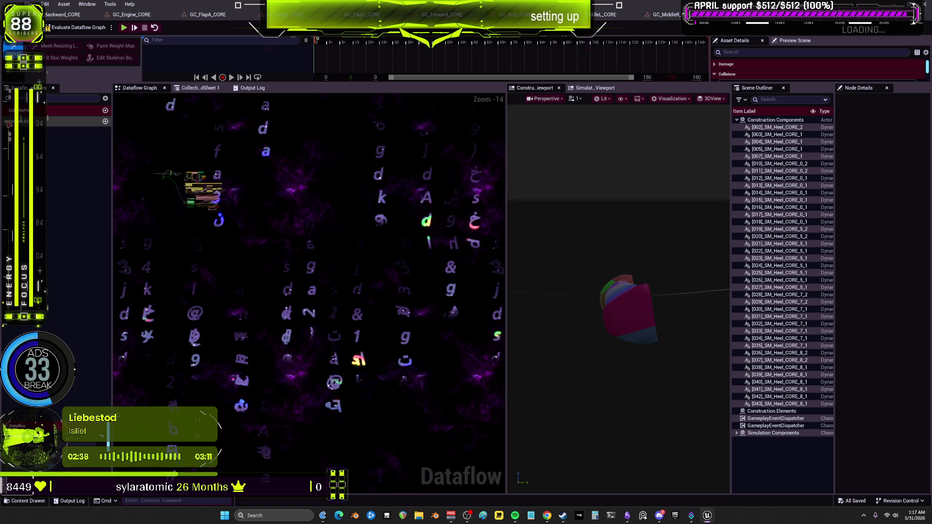
{"action": "left_click", "coordinate": [608, 15]}
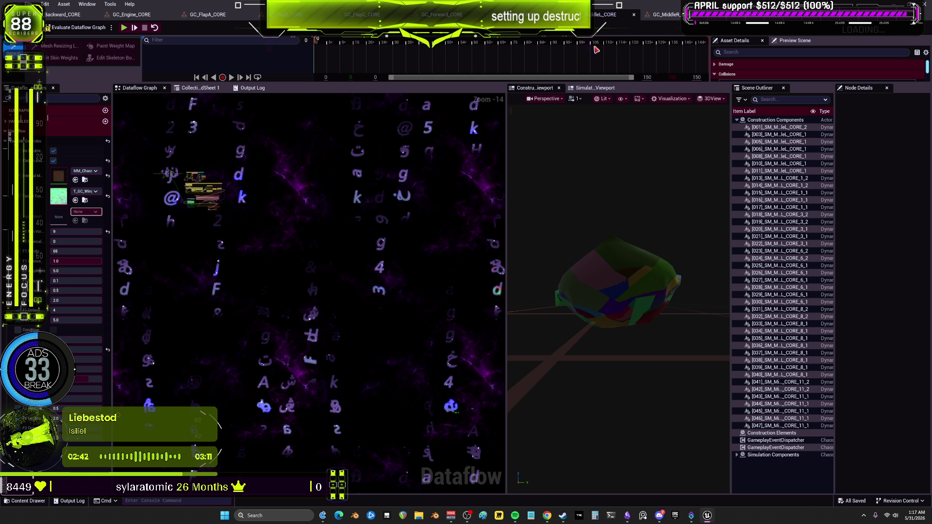
{"action": "left_click", "coordinate": [665, 15]}
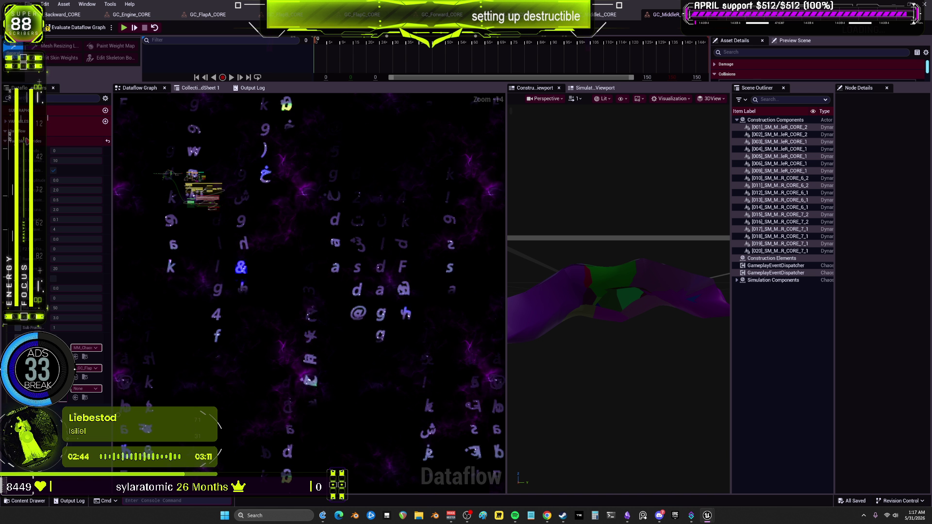
{"action": "left_click", "coordinate": [741, 15]}
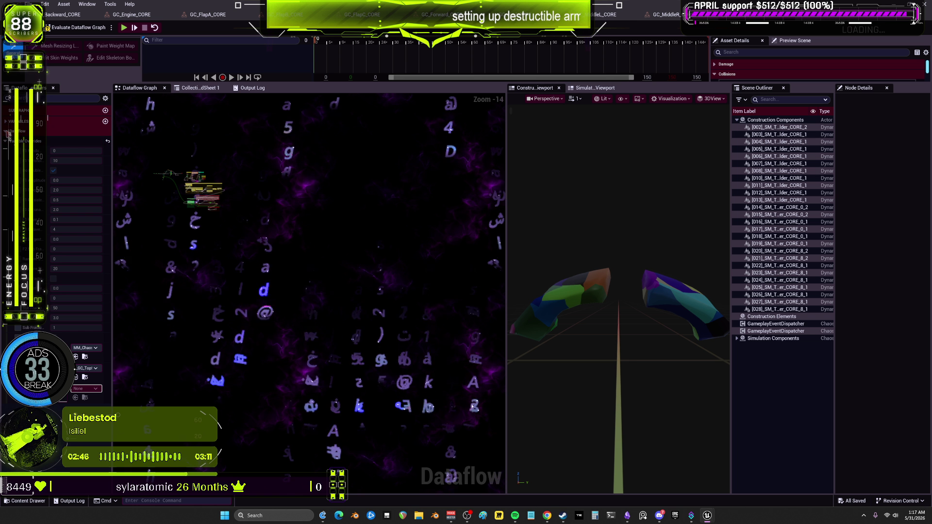
{"action": "left_click", "coordinate": [7, 122]}
{"action": "left_click", "coordinate": [6, 123]}
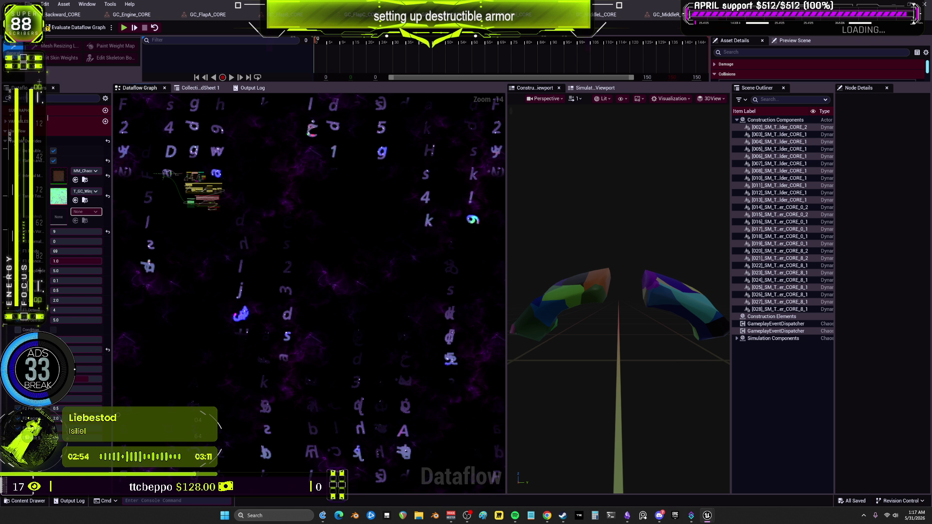
Step: Zoom into the graph, select ExplodedView_1, and orbit close to the fractured shoulder pieces
{"action": "scroll", "coordinate": [270, 217], "scroll_direction": "up", "scroll_amount": 8}
{"action": "scroll", "coordinate": [270, 217], "scroll_direction": "up", "scroll_amount": 4}
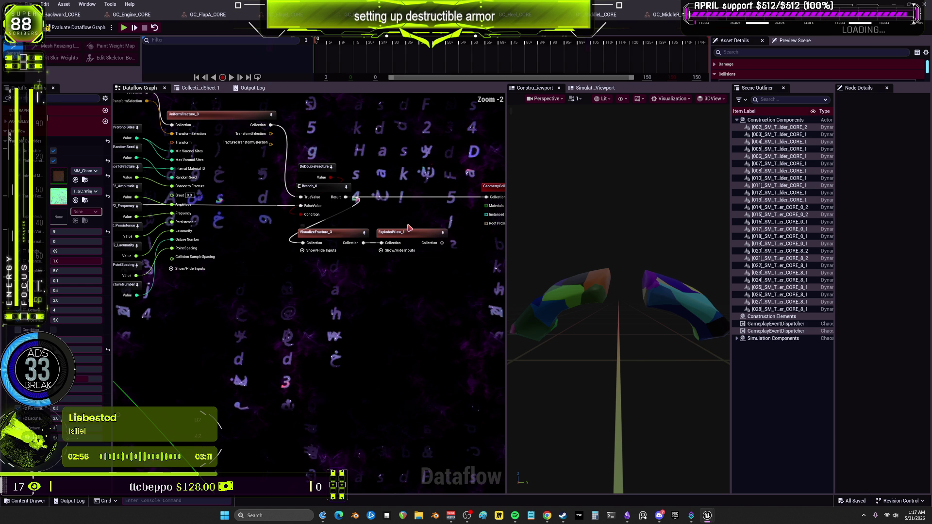
{"action": "left_click", "coordinate": [398, 255]}
{"action": "left_click_drag", "start_coordinate": [608, 253], "coordinate": [615, 250]}
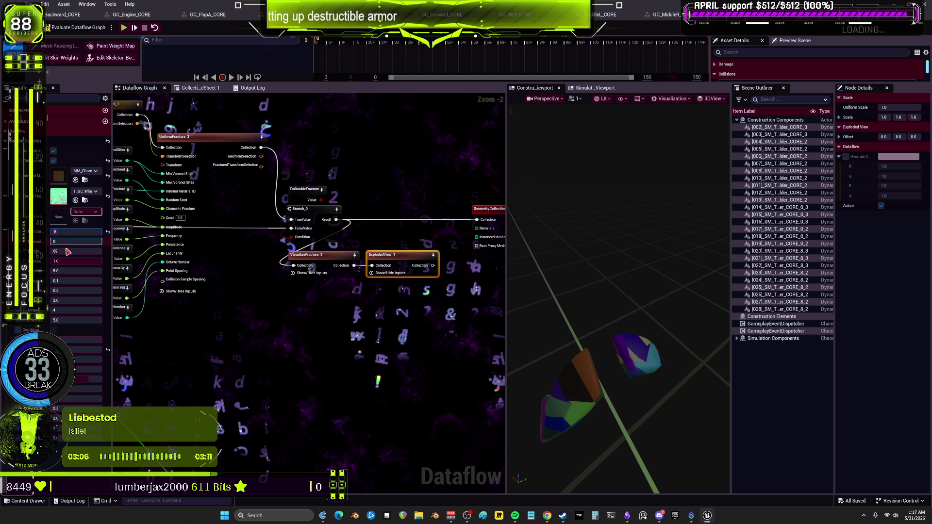
Step: Set TopShoulder's F1 Min Voronoi Sites to 6, yielding eight pieces, then switch to GC_MiddleR_CORE
{"action": "type", "text": "3"}
{"action": "key", "text": "Return"}
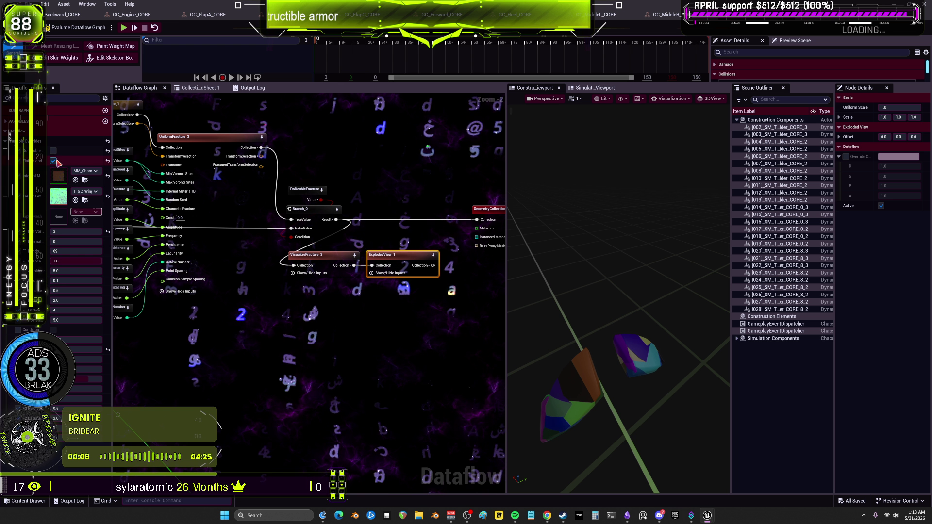
{"action": "left_click", "coordinate": [70, 232]}
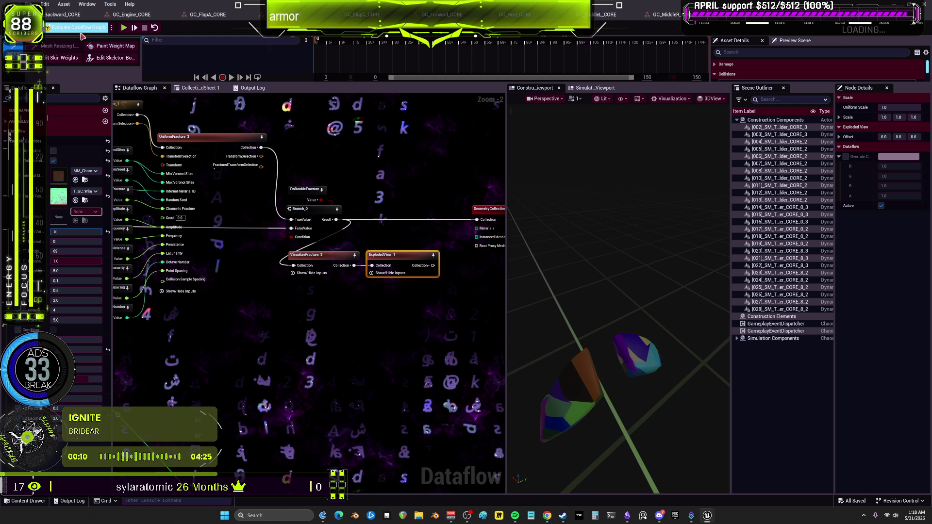
{"action": "key", "text": "Return"}
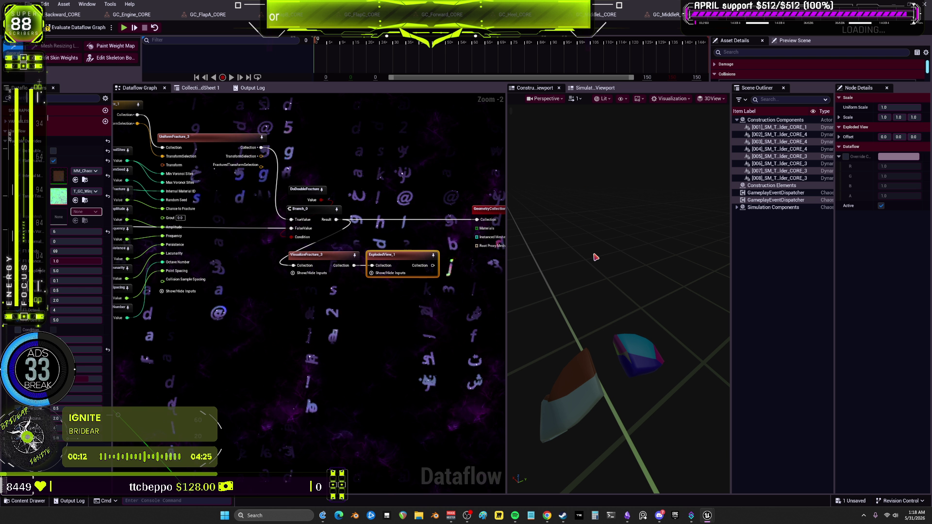
{"action": "left_click", "coordinate": [662, 14]}
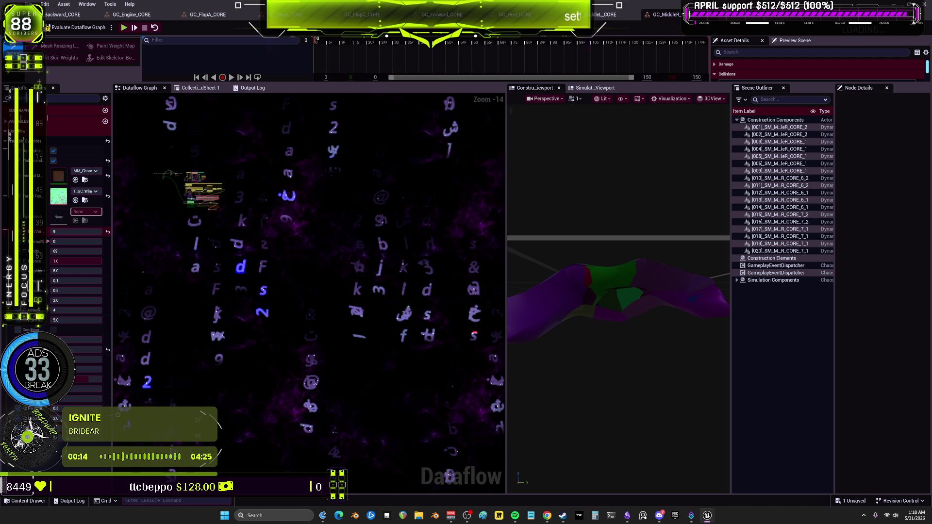
Step: Apply a site count of 6 to MiddleR and preview the ExplodedView output
{"action": "left_click", "coordinate": [54, 161]}
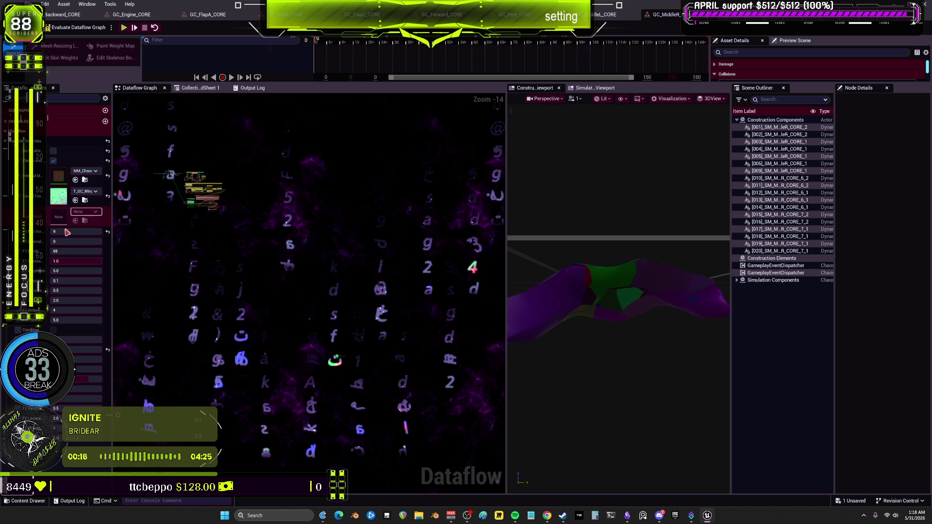
{"action": "type", "text": "5"}
{"action": "key", "text": "Return"}
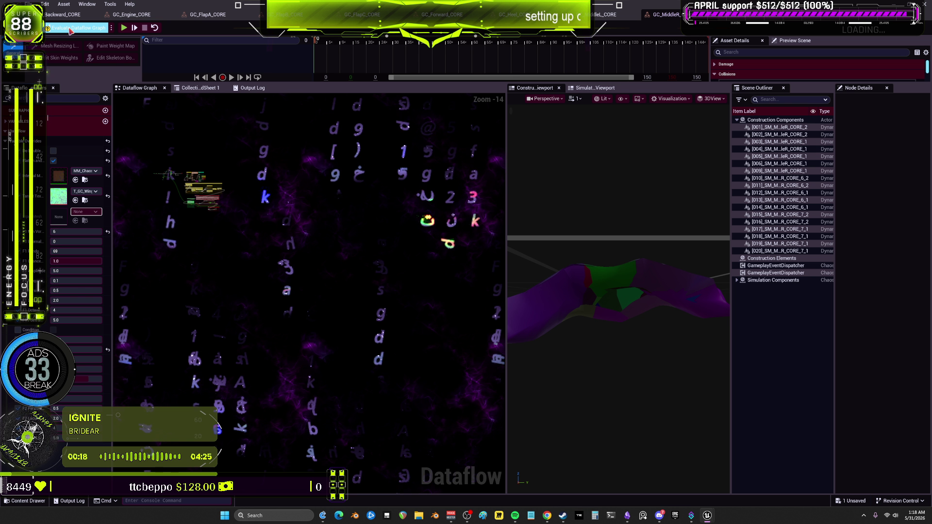
{"action": "scroll", "coordinate": [232, 231], "scroll_direction": "up", "scroll_amount": 3}
{"action": "scroll", "coordinate": [232, 232], "scroll_direction": "up", "scroll_amount": 10}
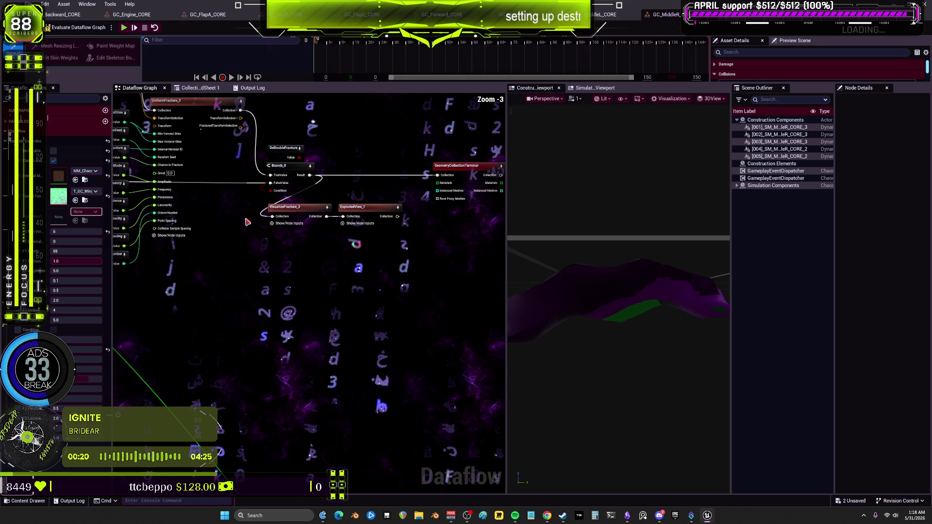
{"action": "left_click", "coordinate": [301, 202]}
{"action": "left_click", "coordinate": [415, 209]}
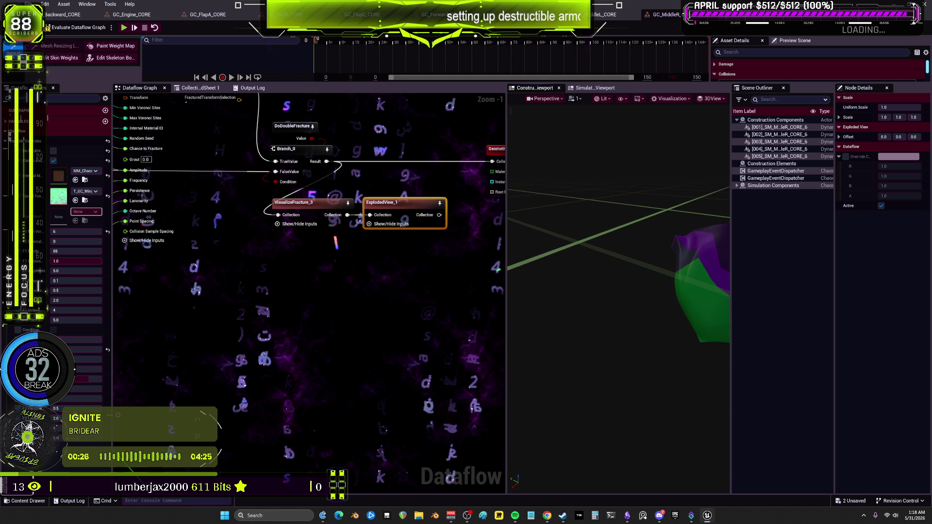
{"action": "mouse_move", "coordinate": [544, 235]}
{"action": "left_mouse_down"}
{"action": "mouse_move", "coordinate": [545, 214]}
{"action": "mouse_move", "coordinate": [545, 253]}
{"action": "mouse_move", "coordinate": [544, 235]}
{"action": "left_mouse_up"}
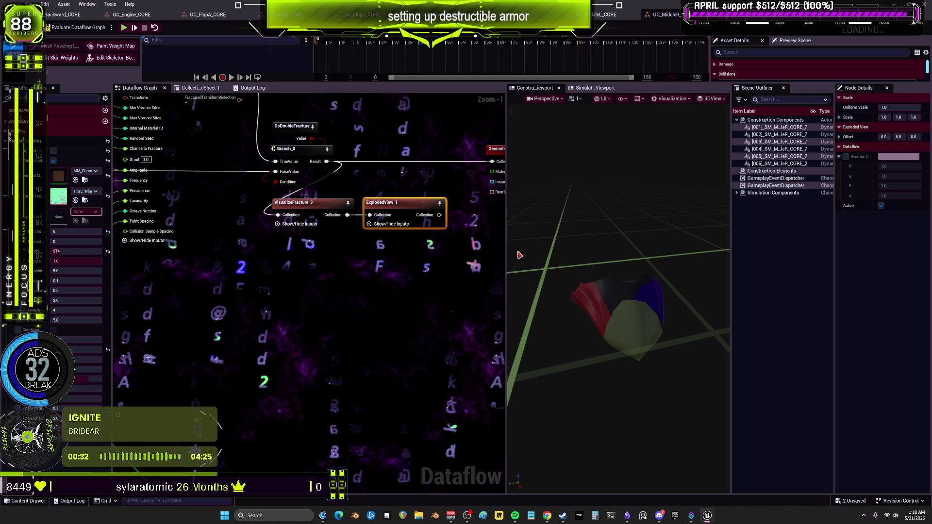
Step: Set the Random Seed to 2251 and the fracture value to 7, then refracture
{"action": "left_click", "coordinate": [62, 263]}
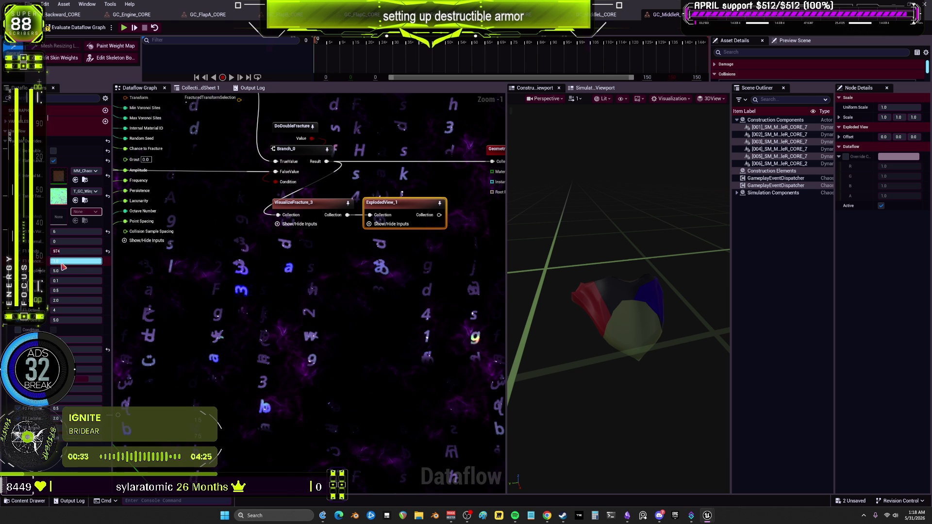
{"action": "left_click", "coordinate": [75, 29]}
{"action": "left_click", "coordinate": [86, 252]}
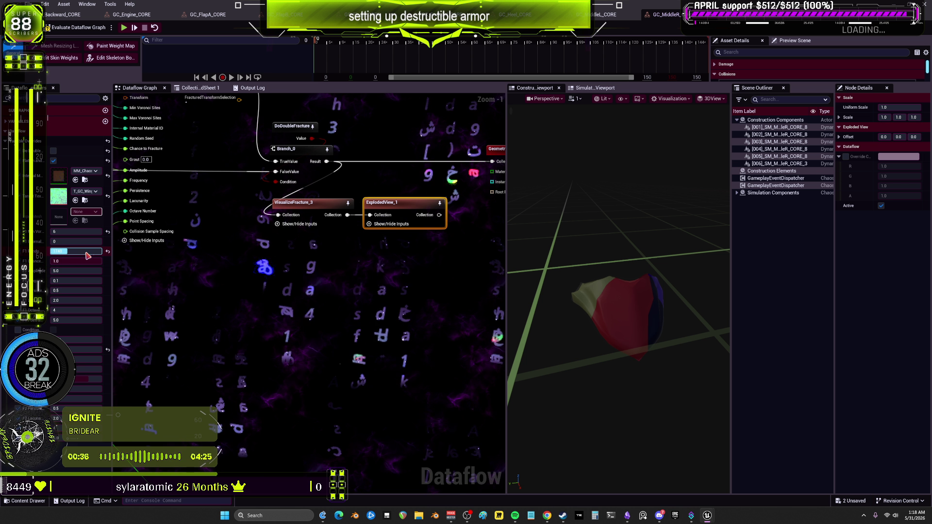
{"action": "left_click_drag", "start_coordinate": [85, 252], "coordinate": [88, 251]}
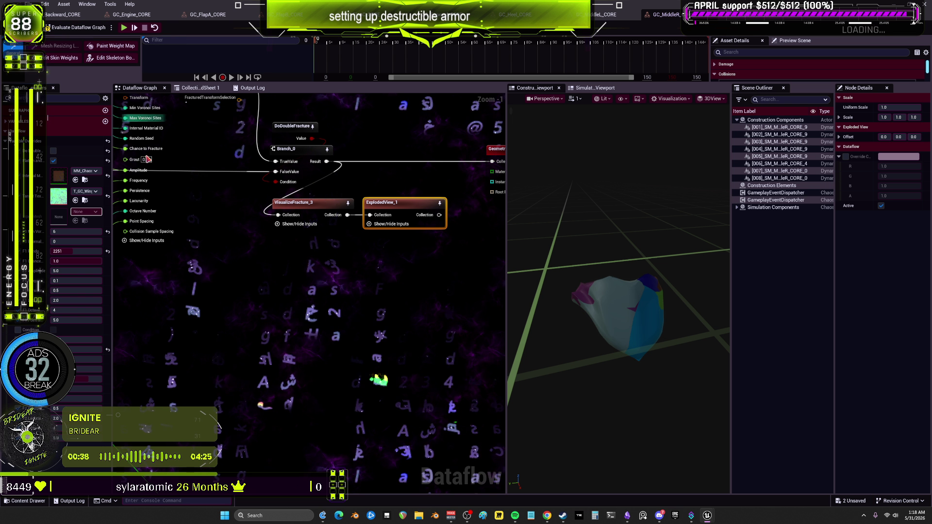
{"action": "left_click", "coordinate": [70, 231]}
{"action": "type", "text": "7"}
{"action": "key", "text": "Return"}
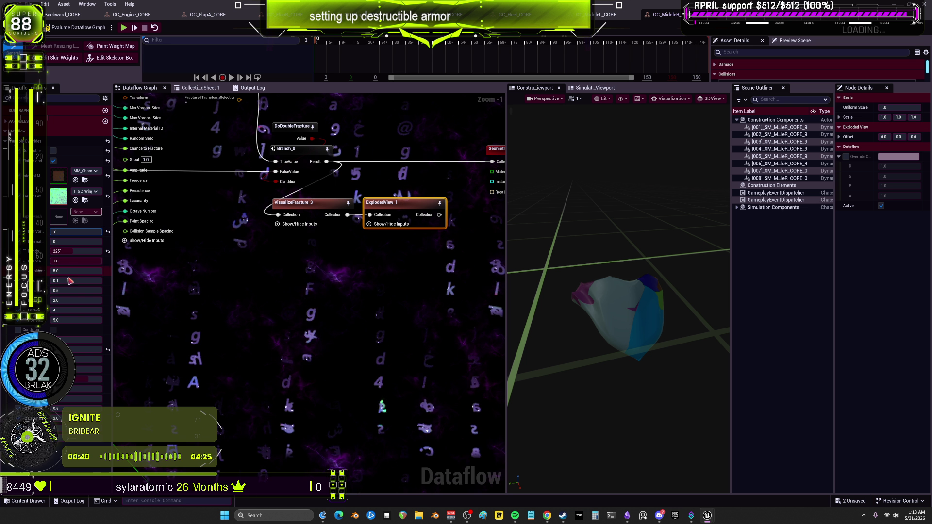
{"action": "left_click", "coordinate": [54, 28]}
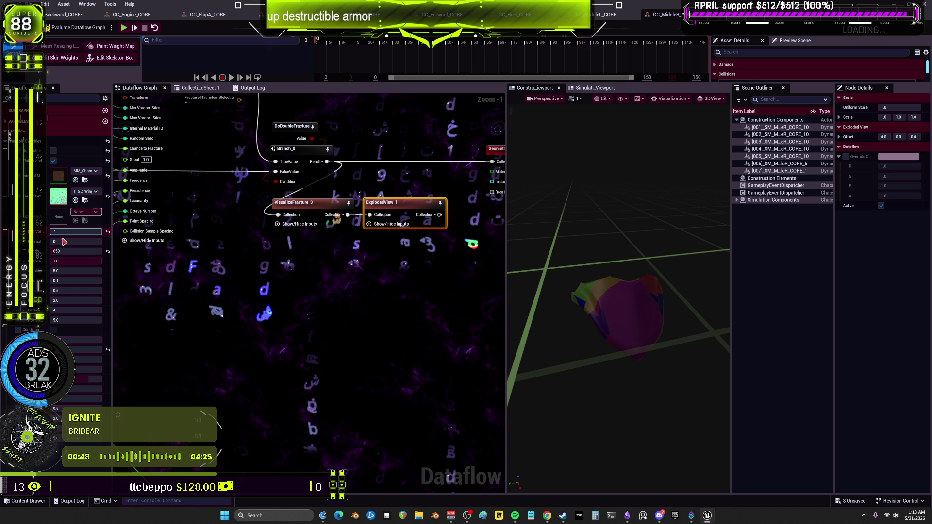
Step: Try Random Seeds 185 and 1091, refracturing MiddleR after each change
{"action": "left_click", "coordinate": [54, 27]}
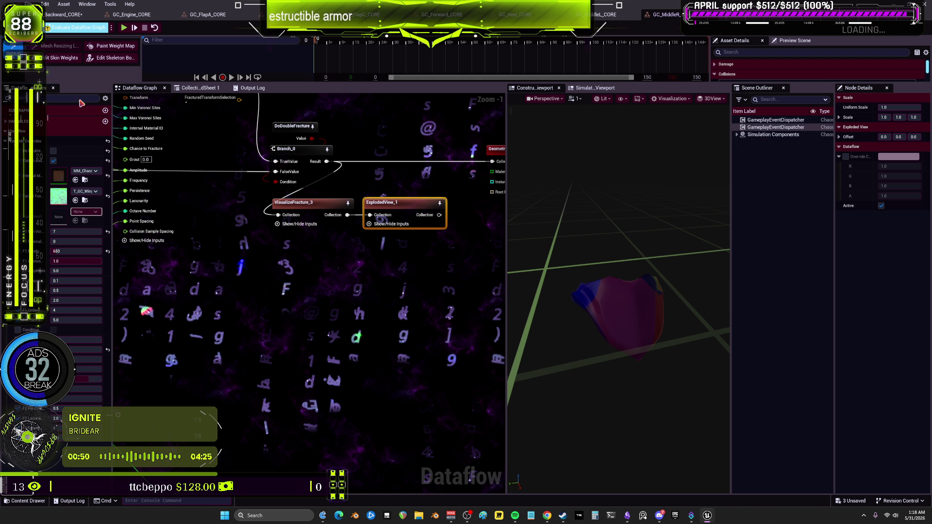
{"action": "left_click", "coordinate": [74, 254]}
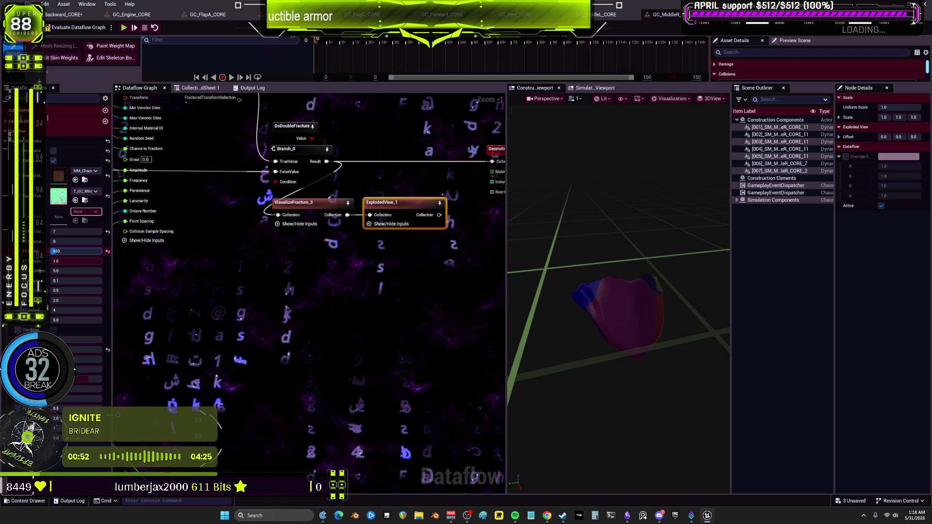
{"action": "type", "text": "-1"}
{"action": "key", "text": "Return"}
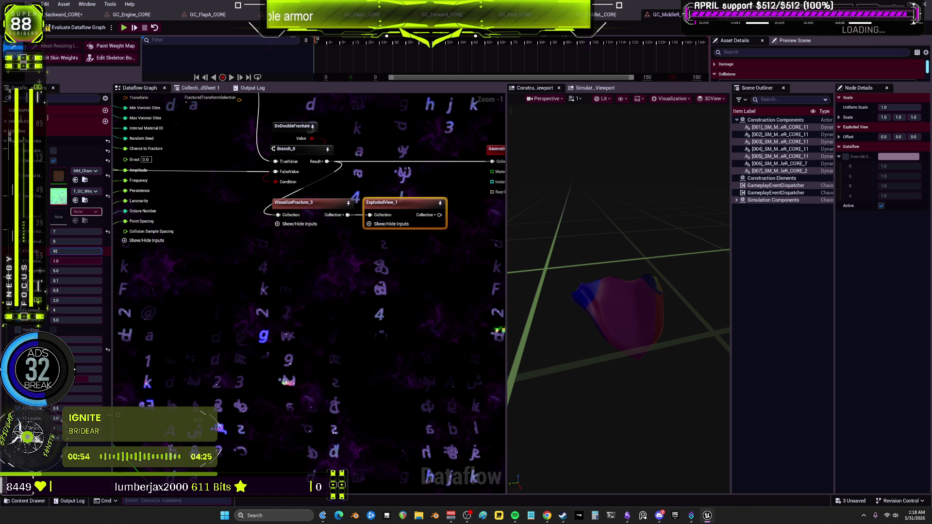
{"action": "left_click_drag", "start_coordinate": [76, 251], "coordinate": [98, 251]}
{"action": "left_click", "coordinate": [69, 29]}
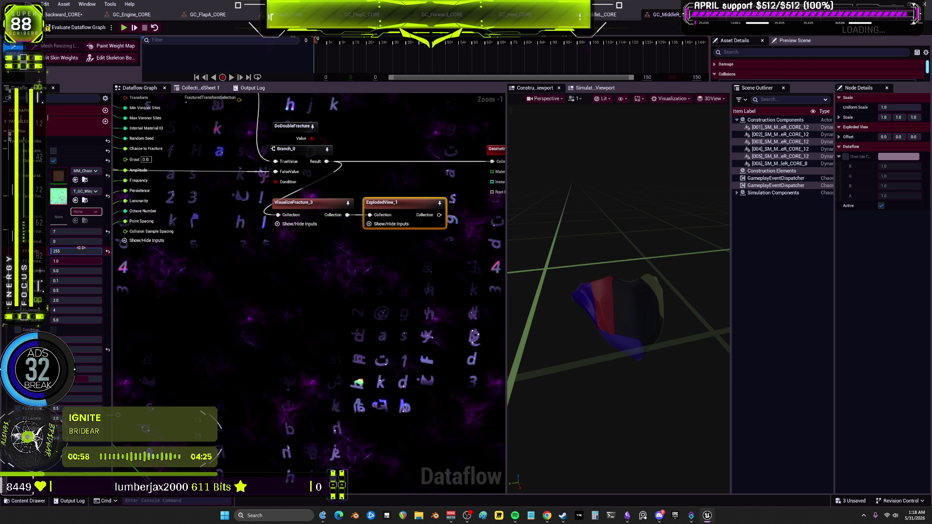
{"action": "left_click", "coordinate": [75, 28]}
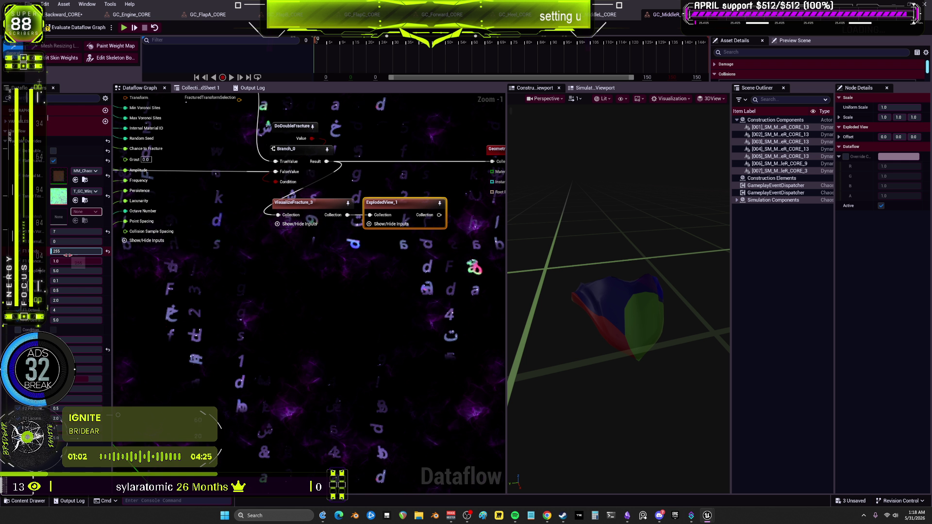
{"action": "type", "text": "1091"}
{"action": "key", "text": "Return"}
{"action": "left_click", "coordinate": [73, 28]}
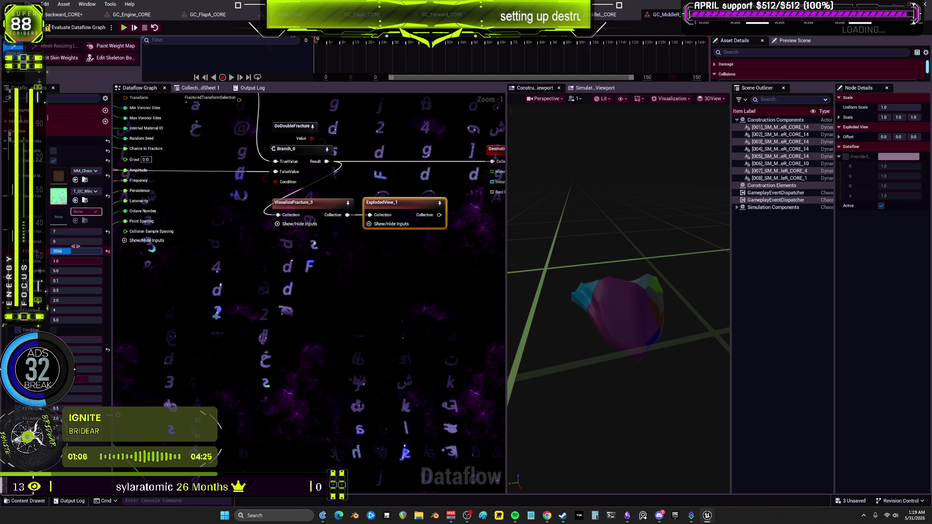
Step: Raise the Random Seed to 2089, refracture several times, then open the Backward asset
{"action": "left_click_drag", "start_coordinate": [75, 247], "coordinate": [79, 251]}
{"action": "left_click", "coordinate": [83, 28]}
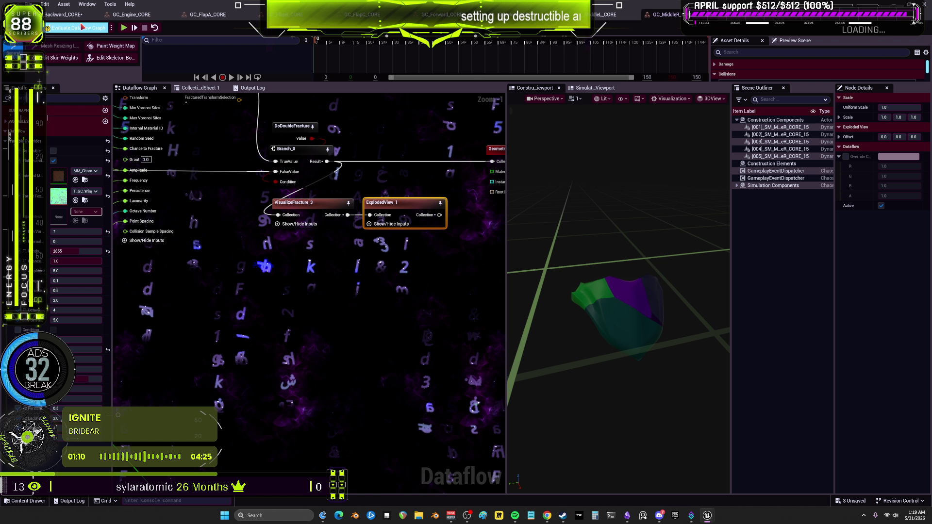
{"action": "left_click", "coordinate": [83, 28]}
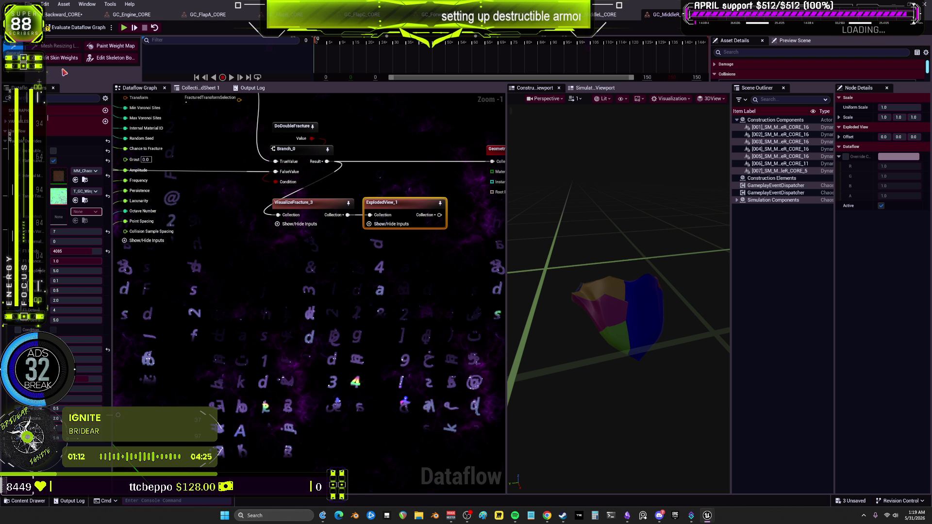
{"action": "left_click", "coordinate": [82, 28]}
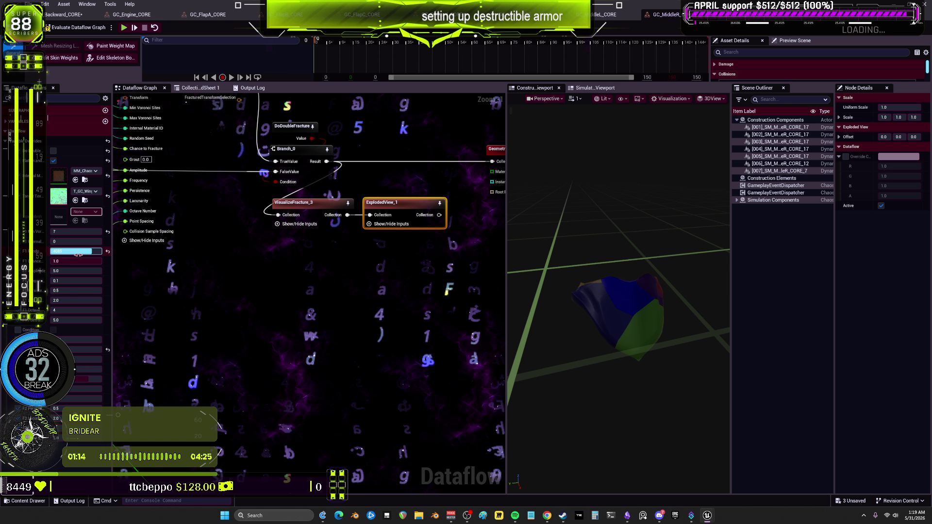
{"action": "left_click", "coordinate": [63, 14]}
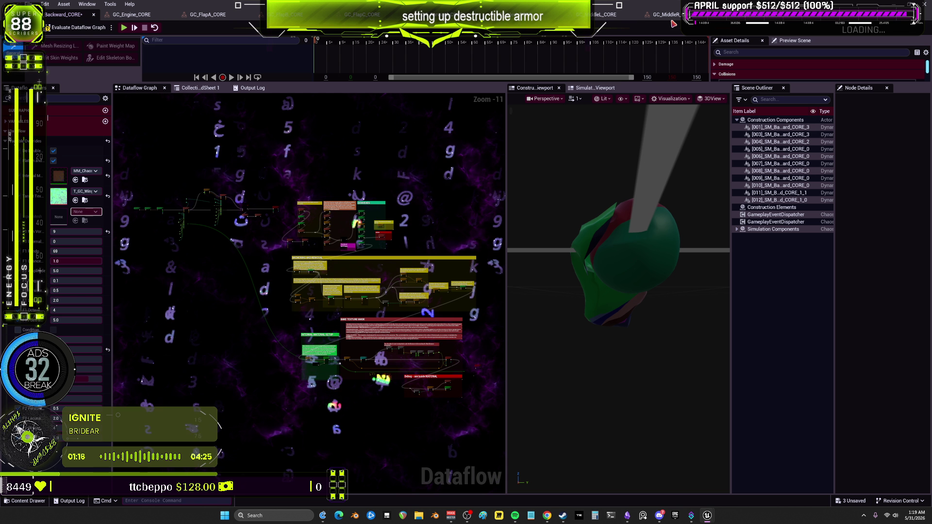
Step: Uncheck the first fracture option on the middle armor asset and refracture it
{"action": "left_click", "coordinate": [678, 16]}
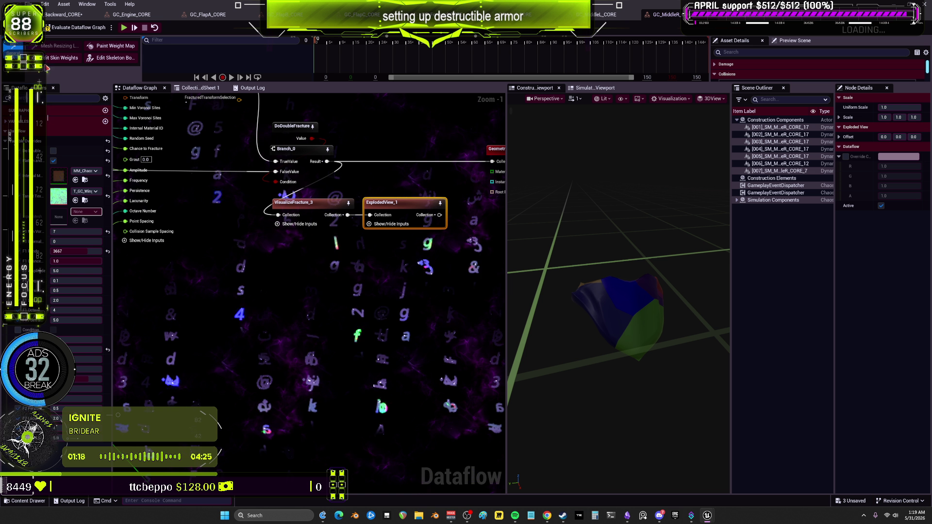
{"action": "left_click", "coordinate": [62, 29]}
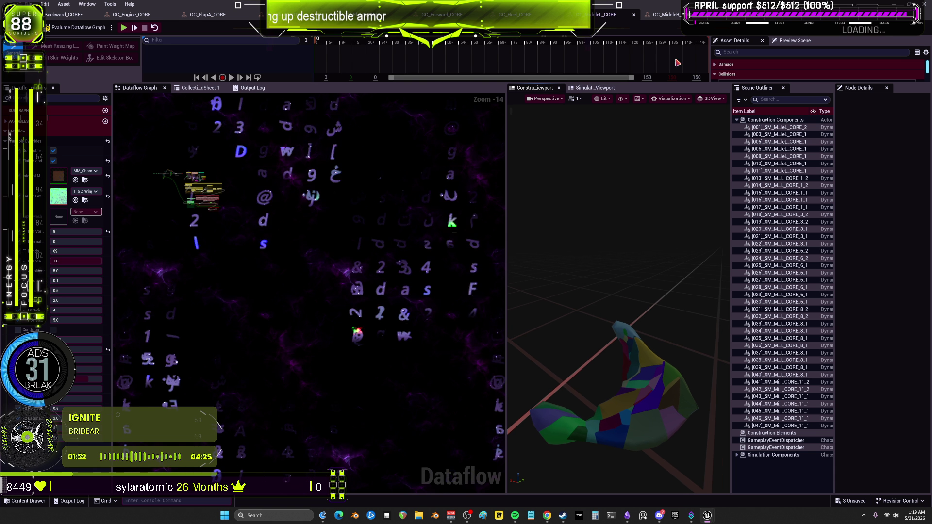
{"action": "left_click", "coordinate": [53, 151]}
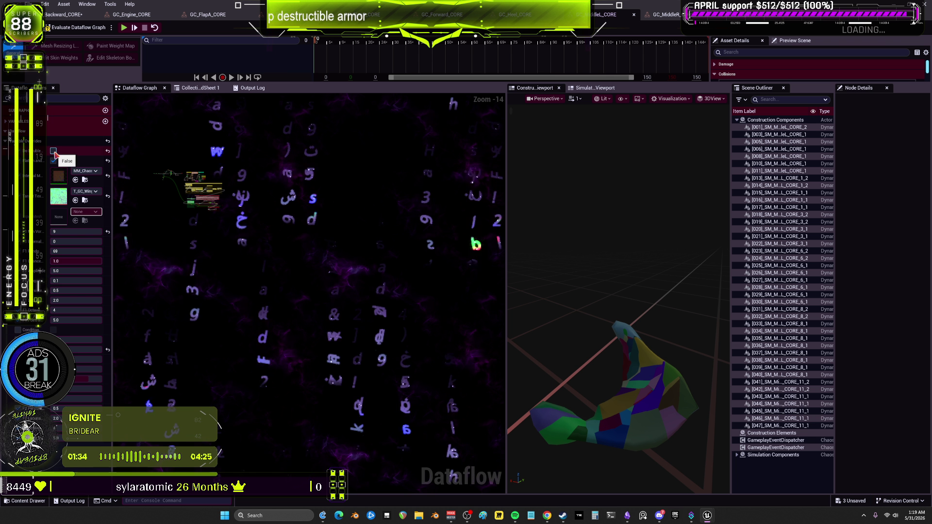
{"action": "left_click", "coordinate": [665, 14]}
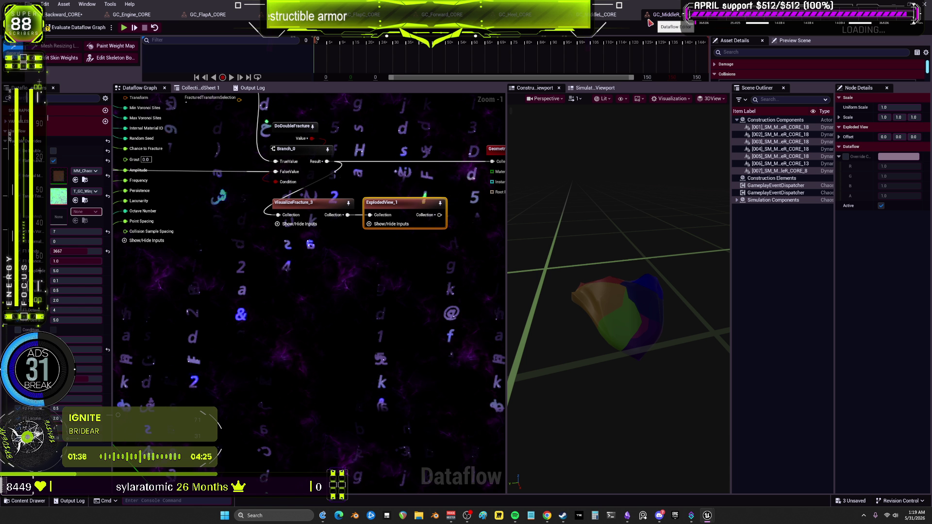
{"action": "left_click", "coordinate": [602, 15]}
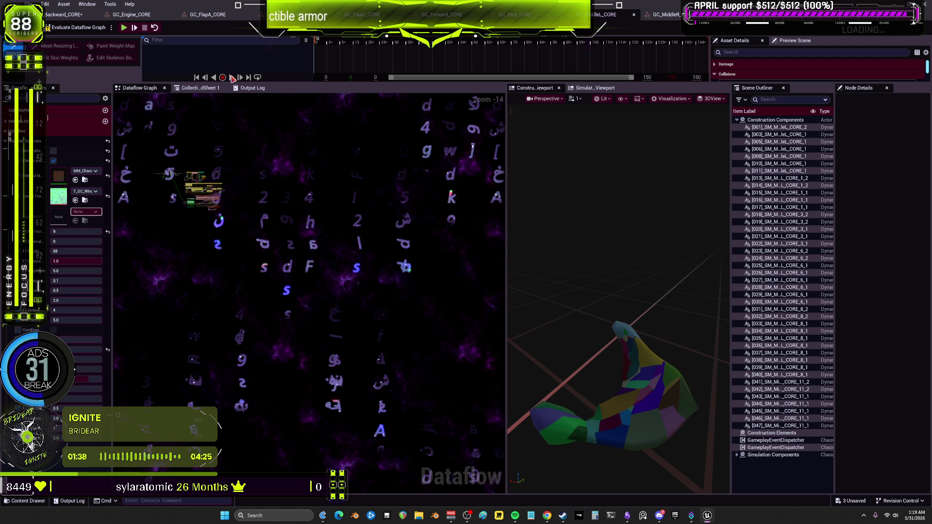
{"action": "left_click", "coordinate": [75, 29]}
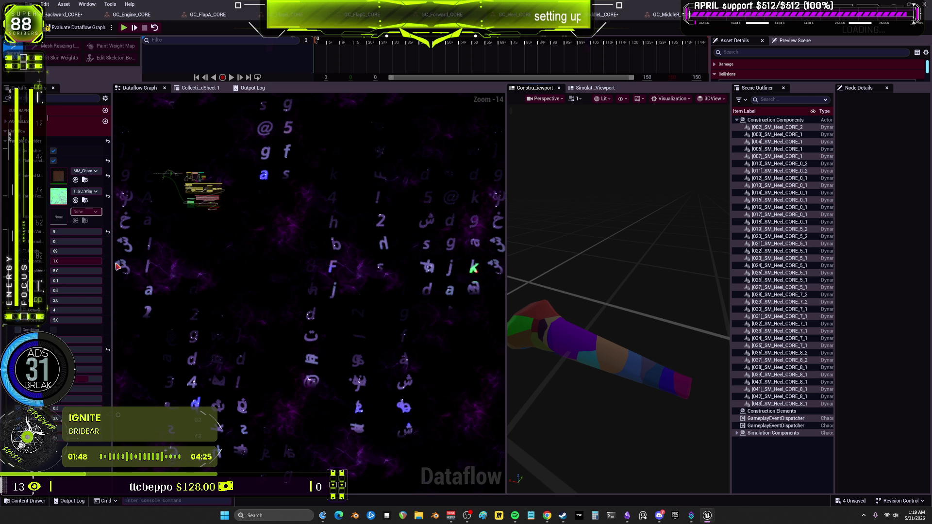
{"action": "left_click", "coordinate": [85, 235]}
{"action": "type", "text": "3"}
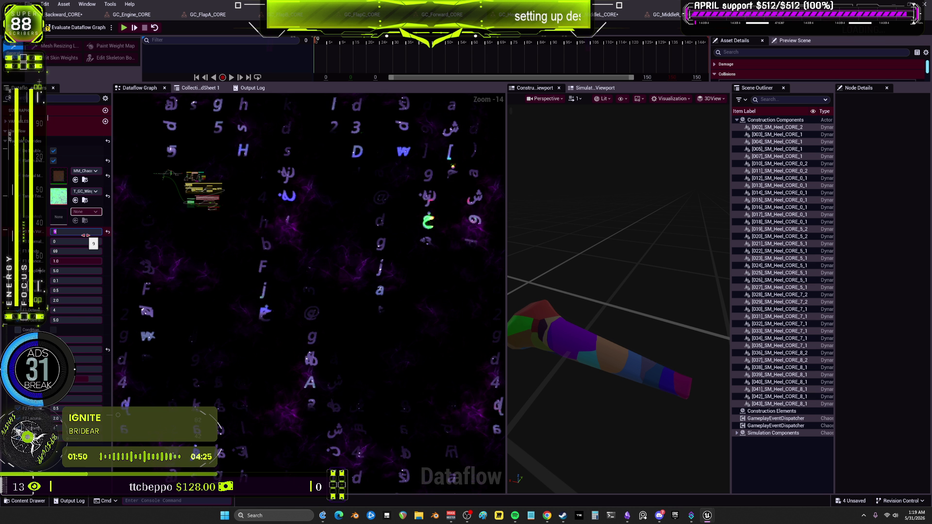
{"action": "left_click", "coordinate": [53, 151]}
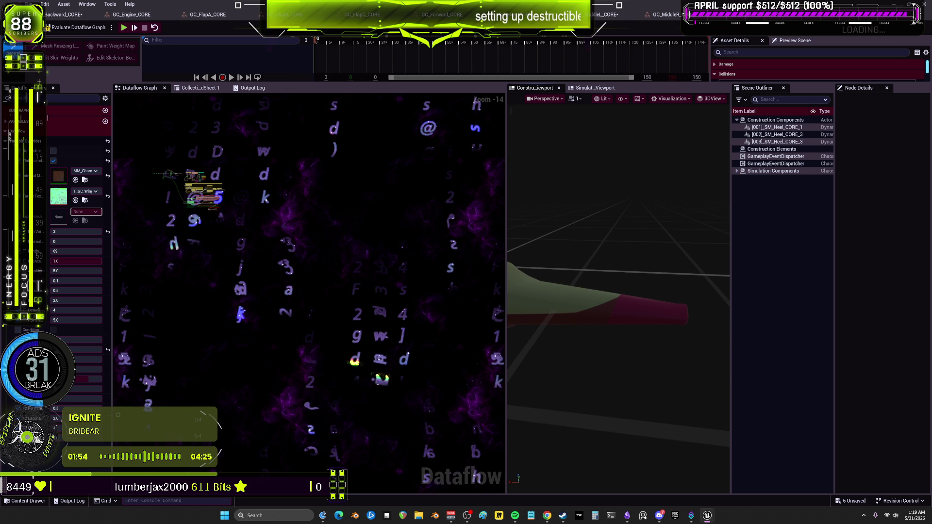
{"action": "left_click", "coordinate": [434, 18]}
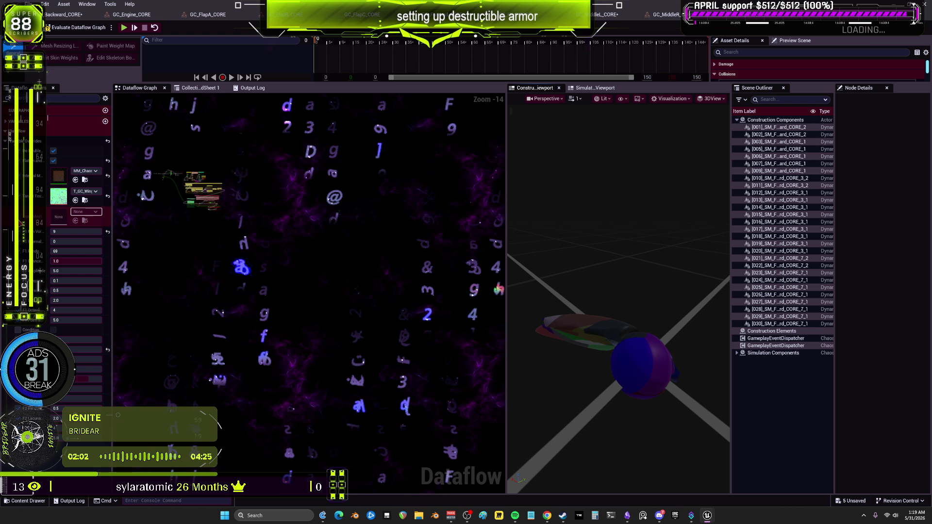
{"action": "left_click", "coordinate": [59, 232]}
{"action": "type", "text": "33"}
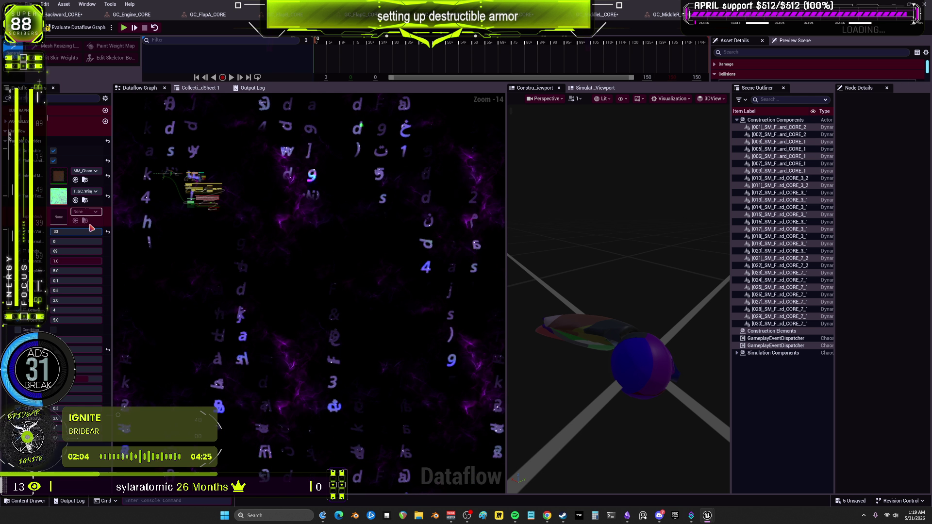
{"action": "type", "text": "3"}
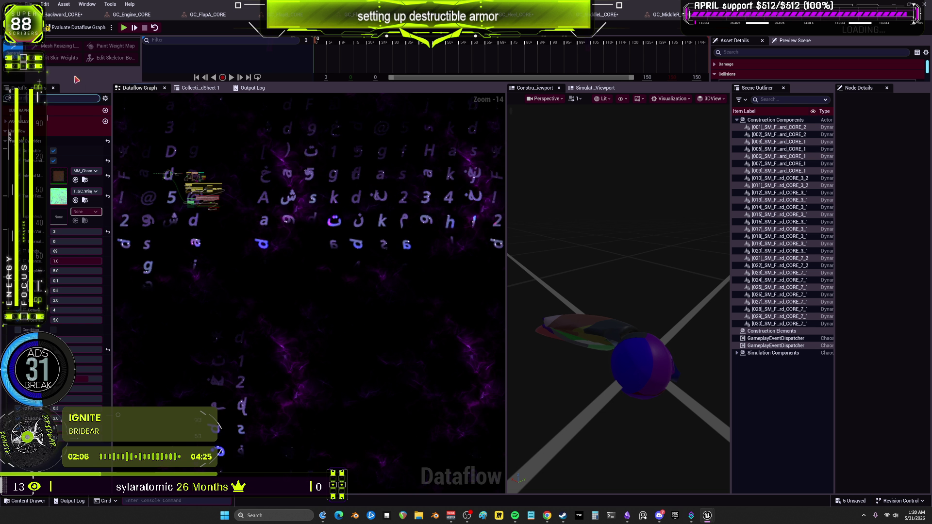
{"action": "key", "text": "Return"}
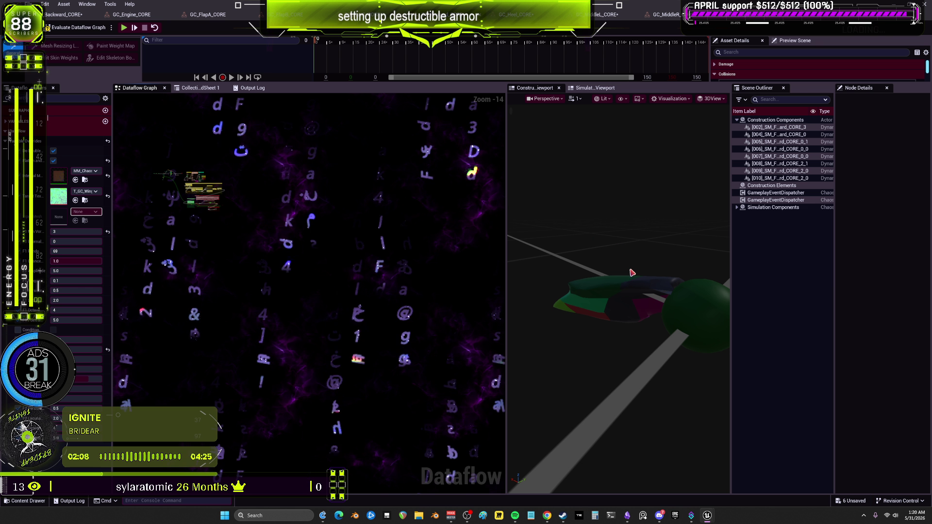
{"action": "mouse_move", "coordinate": [562, 241]}
{"action": "left_mouse_down"}
{"action": "mouse_move", "coordinate": [611, 238]}
{"action": "mouse_move", "coordinate": [522, 241]}
{"action": "left_mouse_up"}
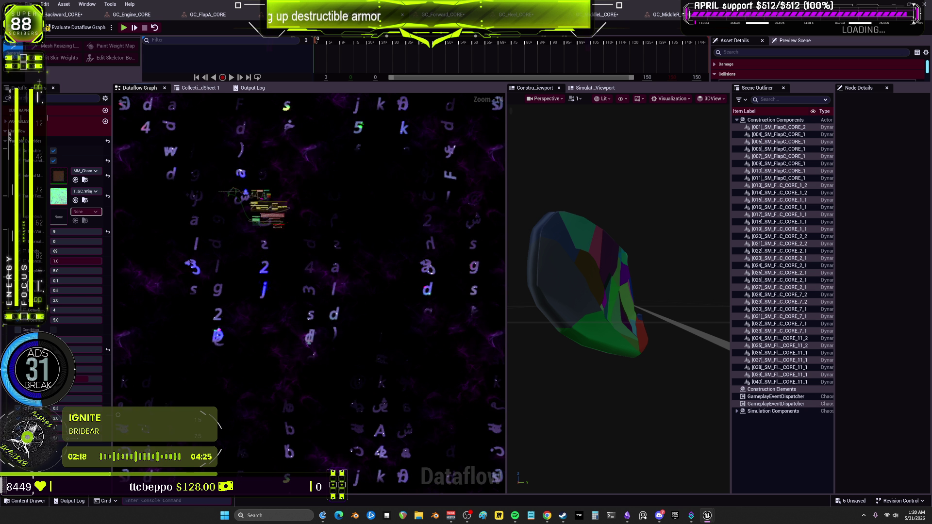
Step: Set FlapC's first fracture value to 5 and regenerate the fracture
{"action": "mouse_move", "coordinate": [687, 235]}
{"action": "left_mouse_down"}
{"action": "mouse_move", "coordinate": [714, 233]}
{"action": "mouse_move", "coordinate": [670, 235]}
{"action": "left_mouse_up"}
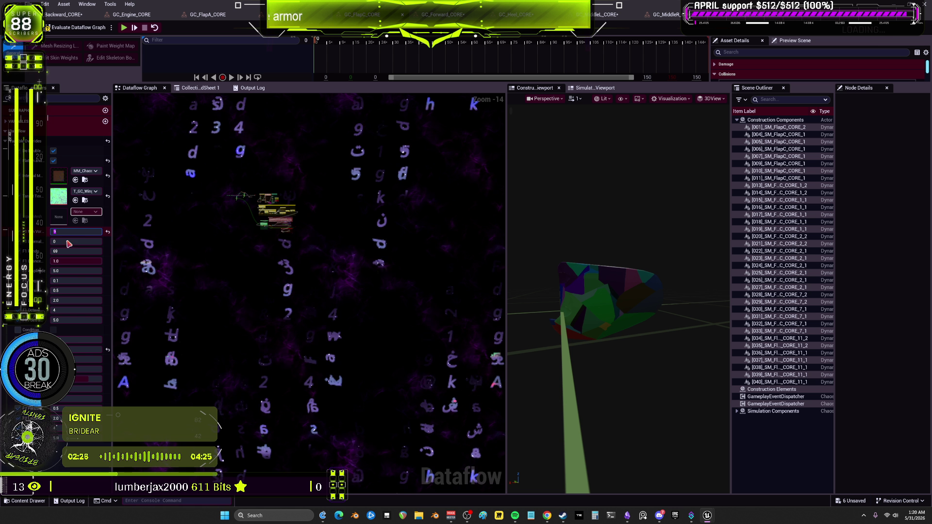
{"action": "left_click", "coordinate": [74, 349]}
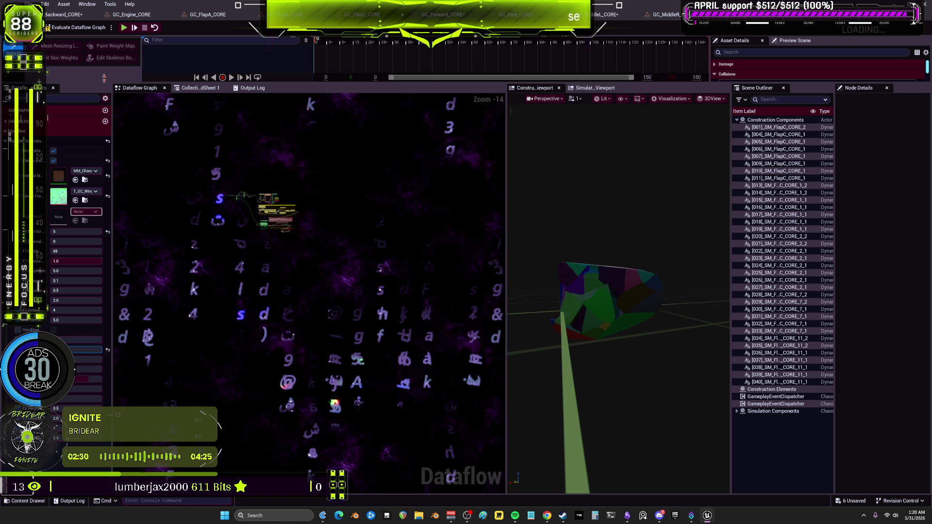
{"action": "left_click", "coordinate": [83, 30]}
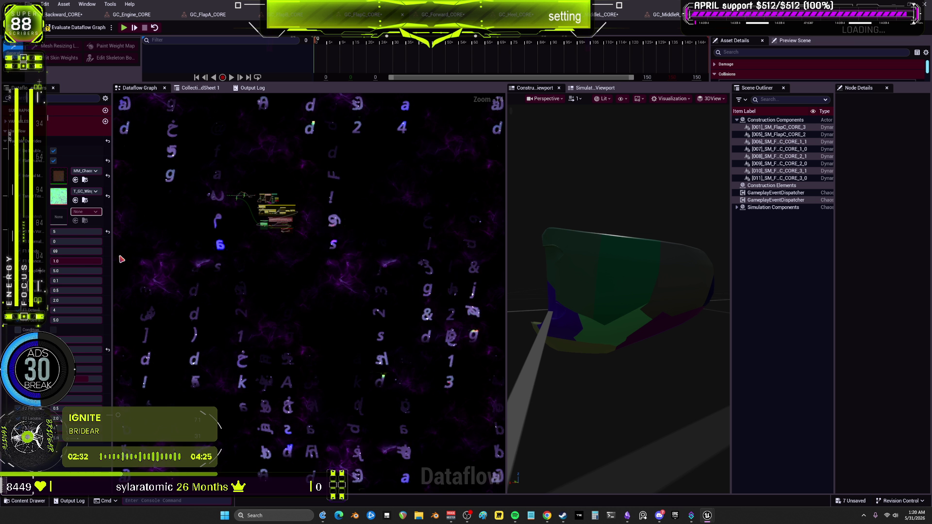
Step: Set the Random Seed to 696 and inspect the ExplodedView_1 node
{"action": "type", "text": "696"}
{"action": "key", "text": "Return"}
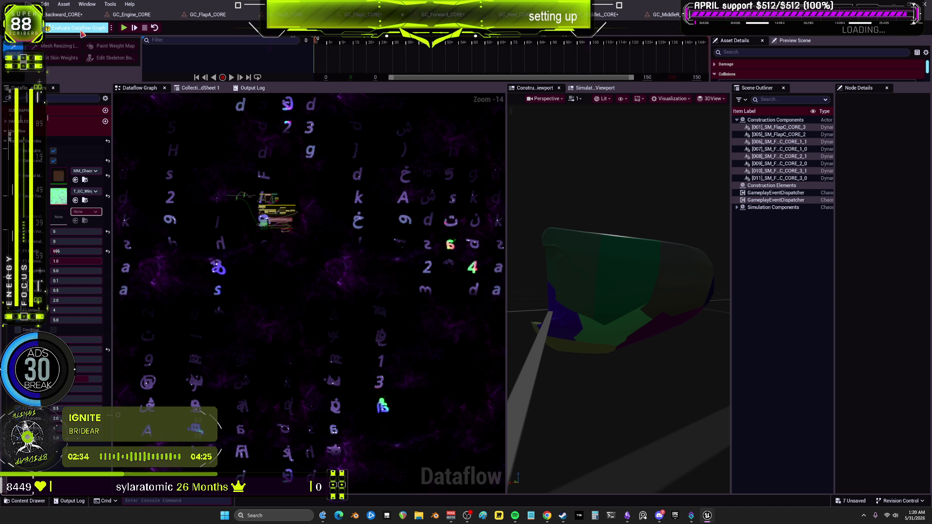
{"action": "scroll", "coordinate": [272, 214], "scroll_direction": "up", "scroll_amount": 11}
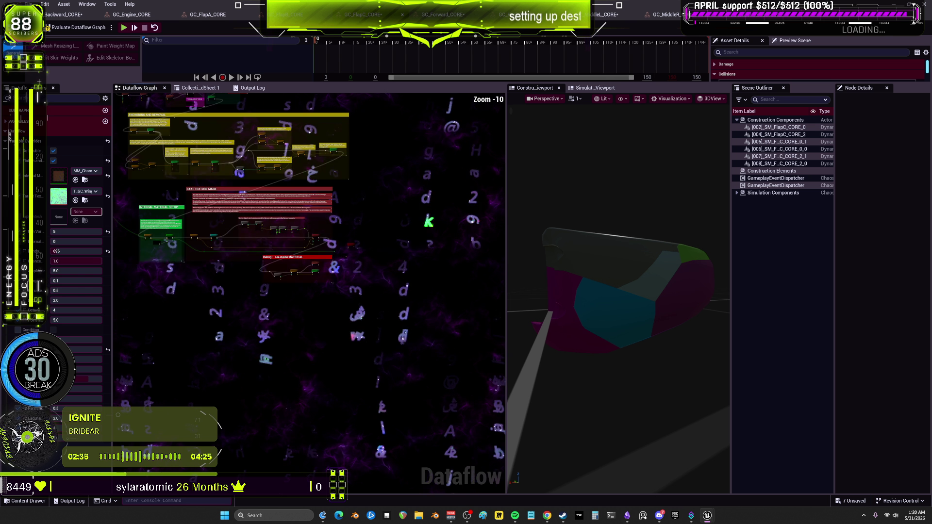
{"action": "scroll", "coordinate": [452, 298], "scroll_direction": "up", "scroll_amount": 2}
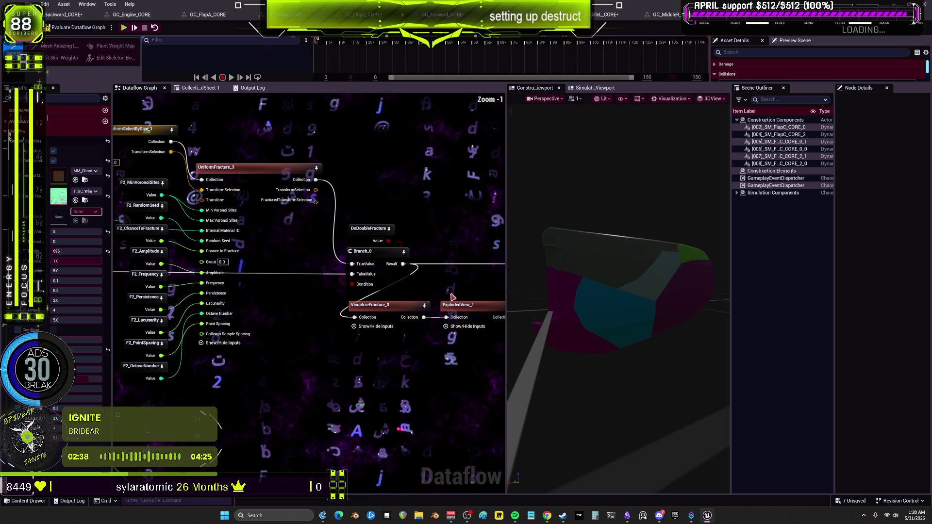
{"action": "left_click", "coordinate": [470, 311]}
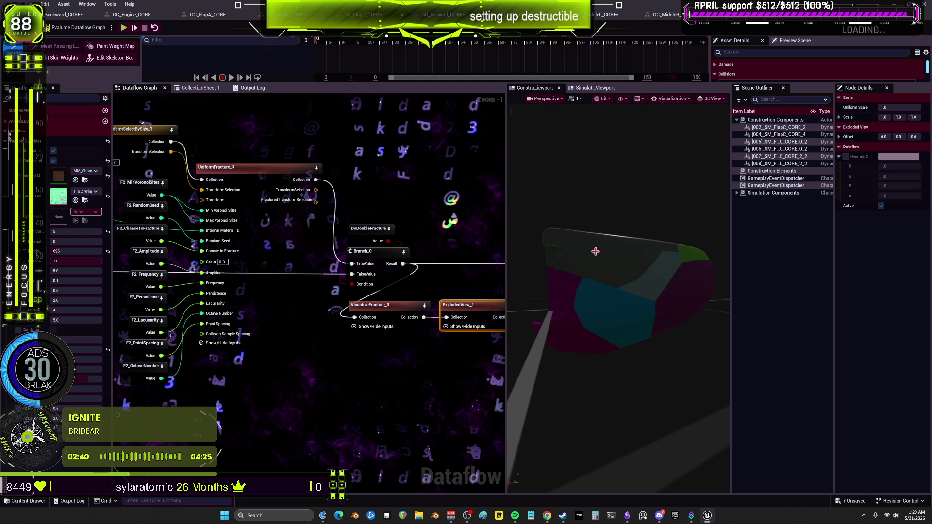
{"action": "scroll", "coordinate": [591, 252], "scroll_direction": "up", "scroll_amount": 3}
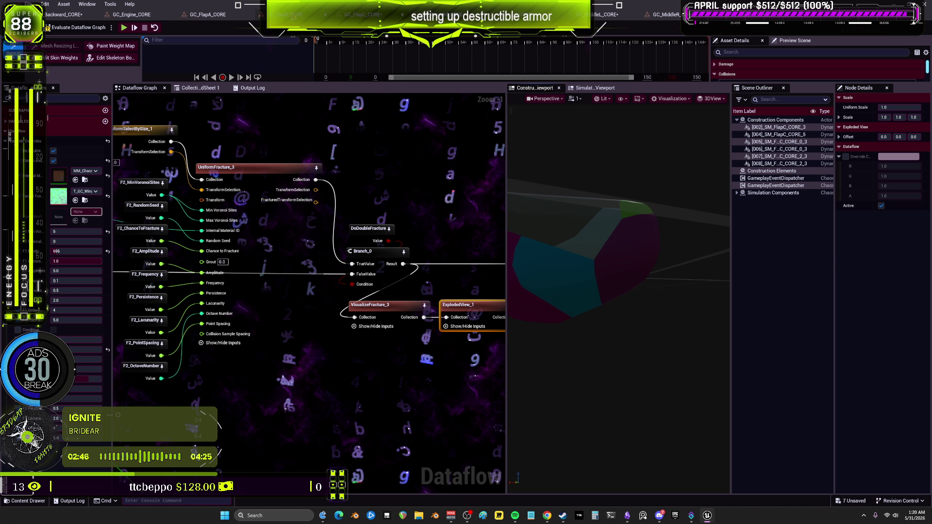
{"action": "scroll", "coordinate": [163, 180], "scroll_direction": "down", "scroll_amount": 13}
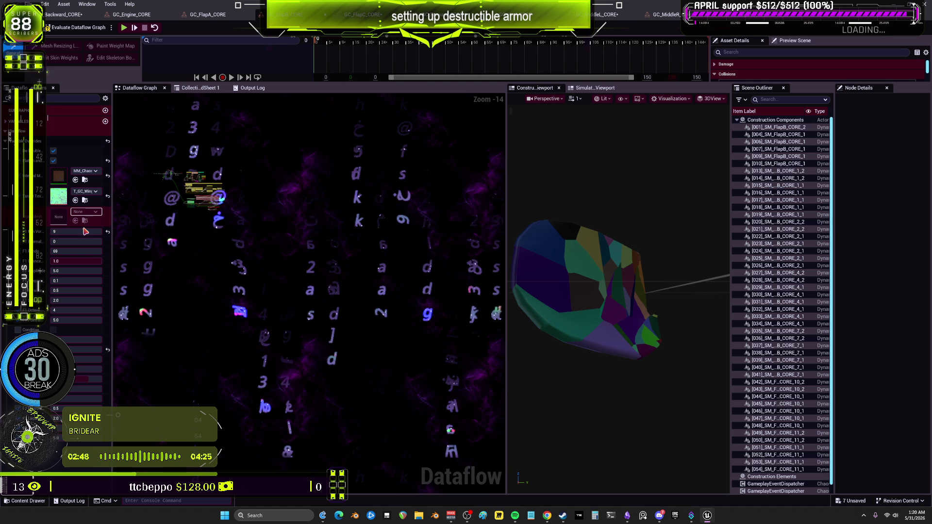
Step: Review the FlapB fracture pieces with the first value at 5
{"action": "mouse_move", "coordinate": [72, 231]}
{"action": "left_mouse_down"}
{"action": "mouse_move", "coordinate": [84, 228]}
{"action": "mouse_move", "coordinate": [72, 231]}
{"action": "left_mouse_up"}
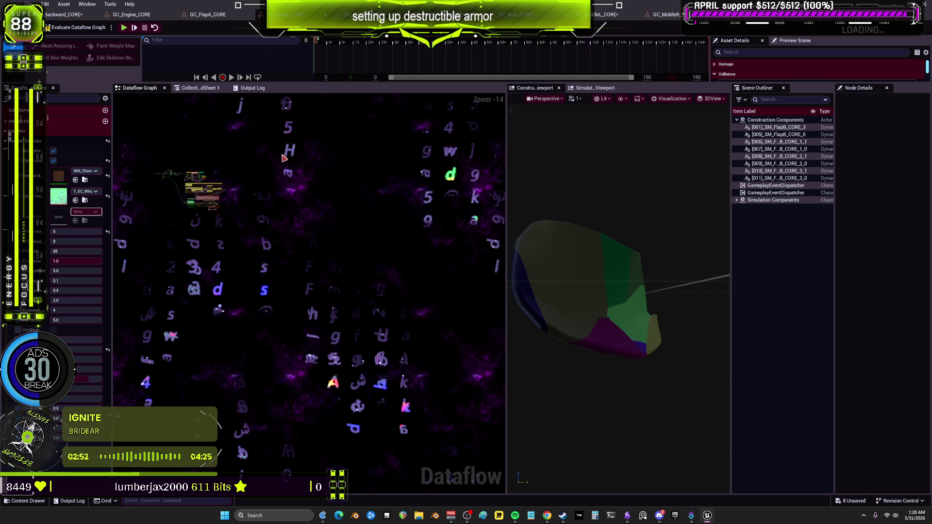
{"action": "scroll", "coordinate": [543, 264], "scroll_direction": "up", "scroll_amount": 3}
{"action": "mouse_move", "coordinate": [543, 263]}
{"action": "left_mouse_down"}
{"action": "mouse_move", "coordinate": [602, 265]}
{"action": "mouse_move", "coordinate": [559, 264]}
{"action": "mouse_move", "coordinate": [552, 228]}
{"action": "left_mouse_up"}
{"action": "left_click_drag", "start_coordinate": [370, 256], "coordinate": [311, 310]}
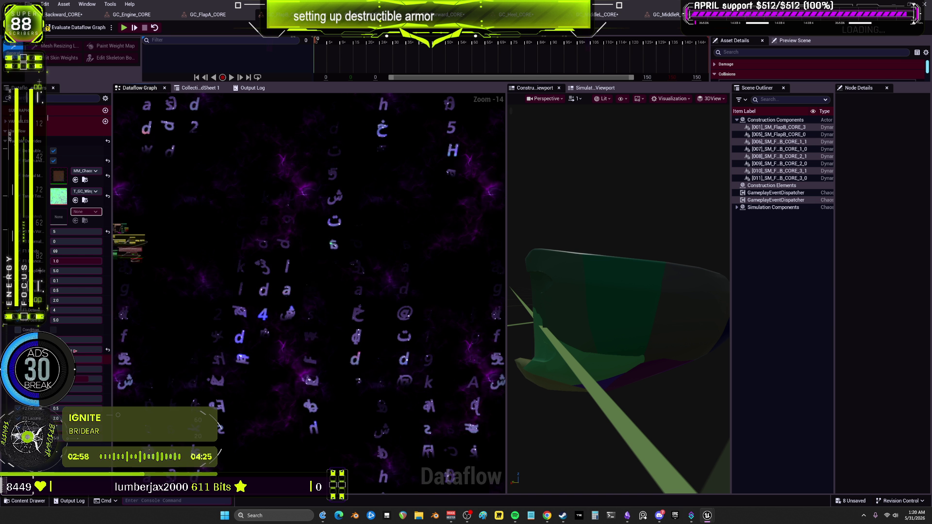
Step: Commit the value 5 on GC_FlapA_CORE and select the VisualizeFracture_3 node
{"action": "left_click", "coordinate": [222, 18]}
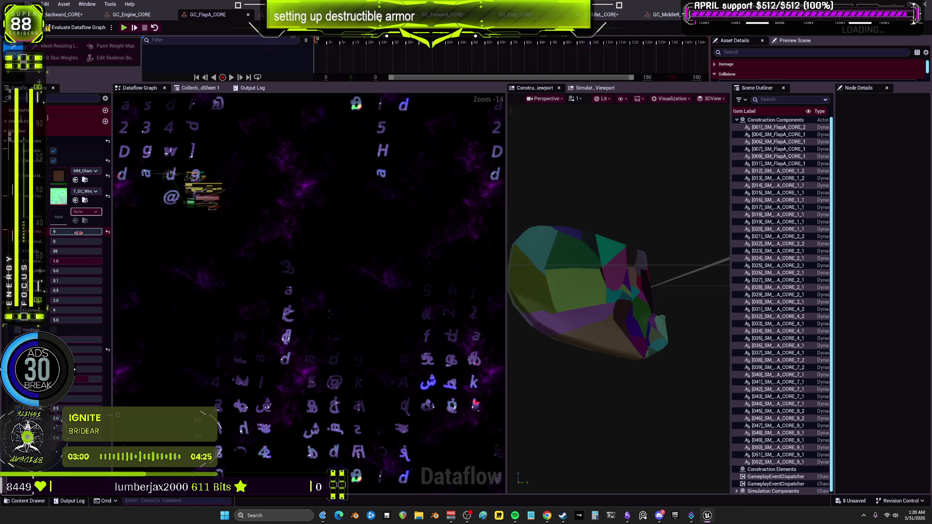
{"action": "key", "text": "Return"}
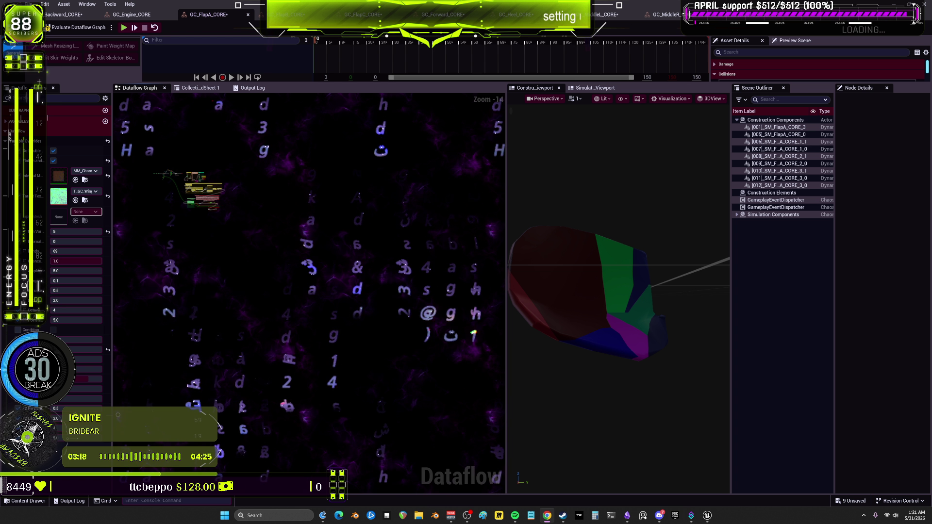
{"action": "scroll", "coordinate": [286, 262], "scroll_direction": "up", "scroll_amount": 7}
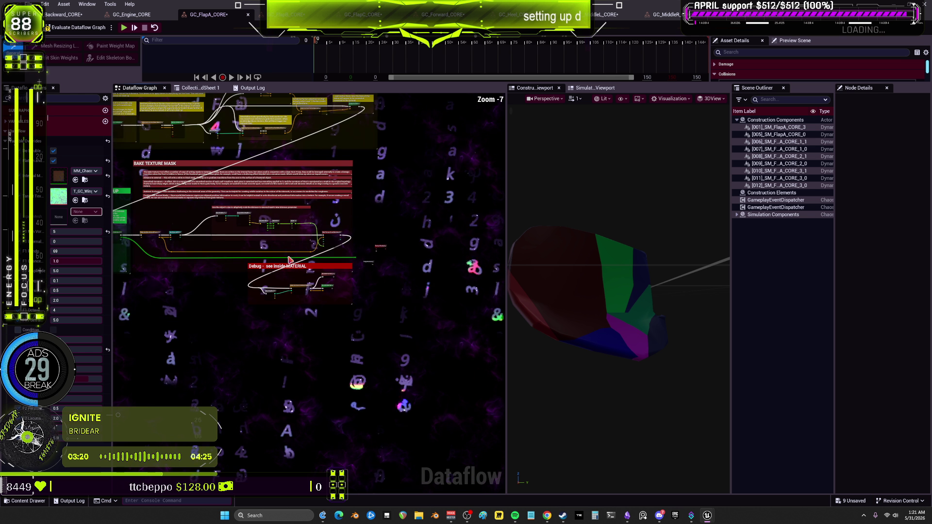
{"action": "left_click_drag", "start_coordinate": [289, 260], "coordinate": [407, 303]}
{"action": "left_click_drag", "start_coordinate": [325, 264], "coordinate": [444, 351]}
{"action": "scroll", "coordinate": [285, 208], "scroll_direction": "up", "scroll_amount": 5}
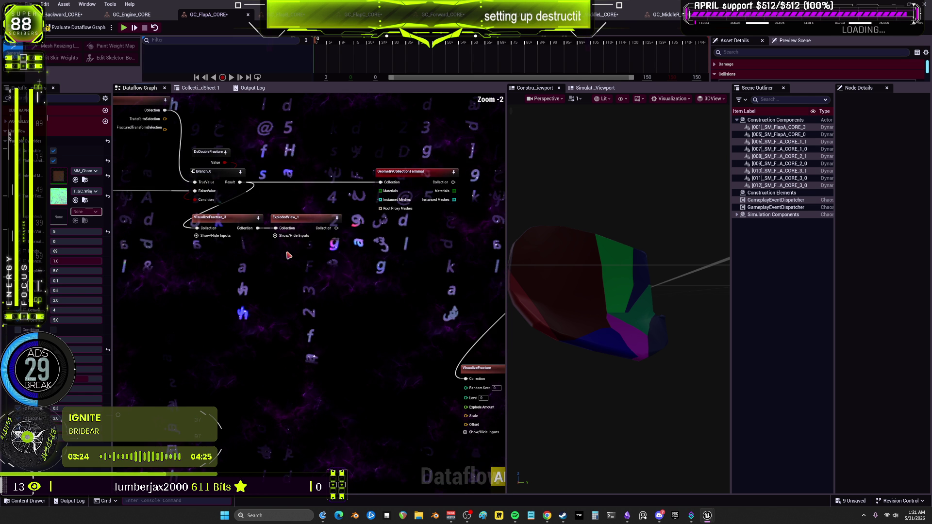
{"action": "left_click", "coordinate": [236, 224]}
{"action": "left_click_drag", "start_coordinate": [604, 297], "coordinate": [646, 288]}
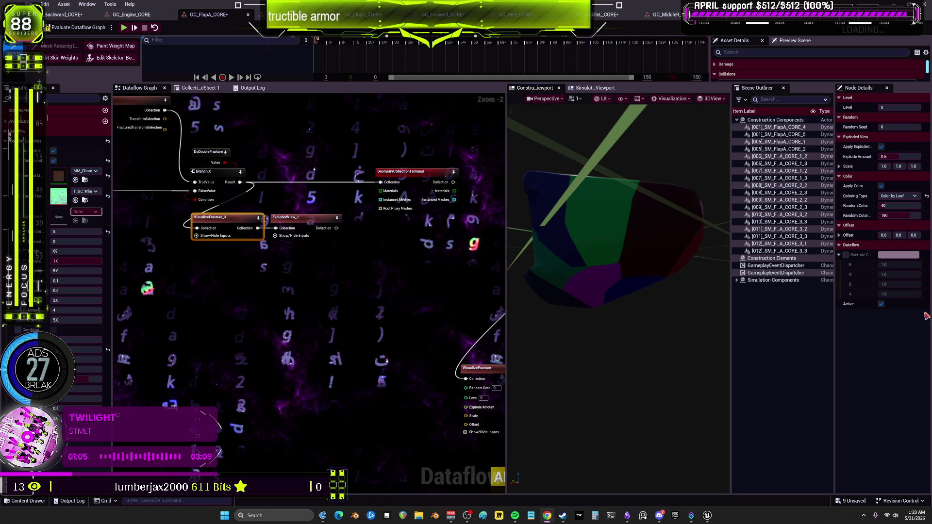
Step: Change GC_Engine_CORE's first fracture value from 9 to 5 and re-evaluate
{"action": "left_click", "coordinate": [312, 227]}
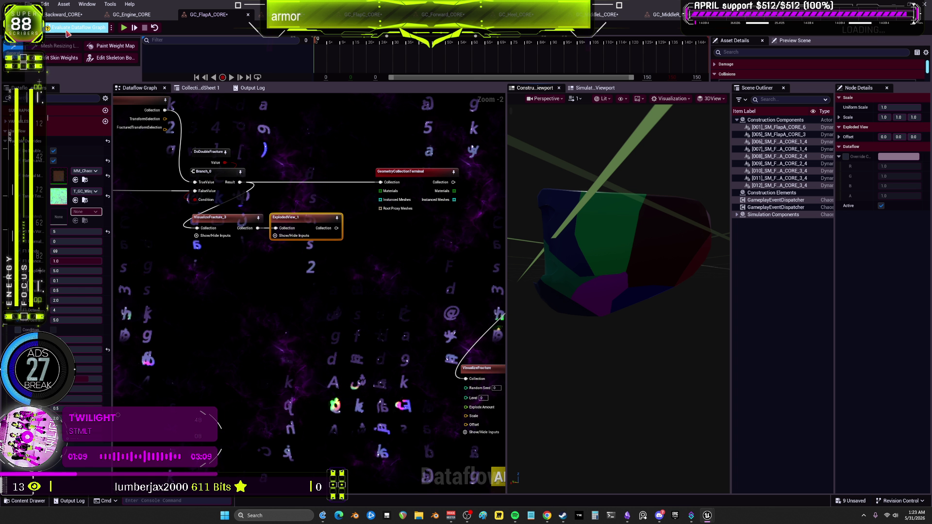
{"action": "left_click", "coordinate": [134, 15]}
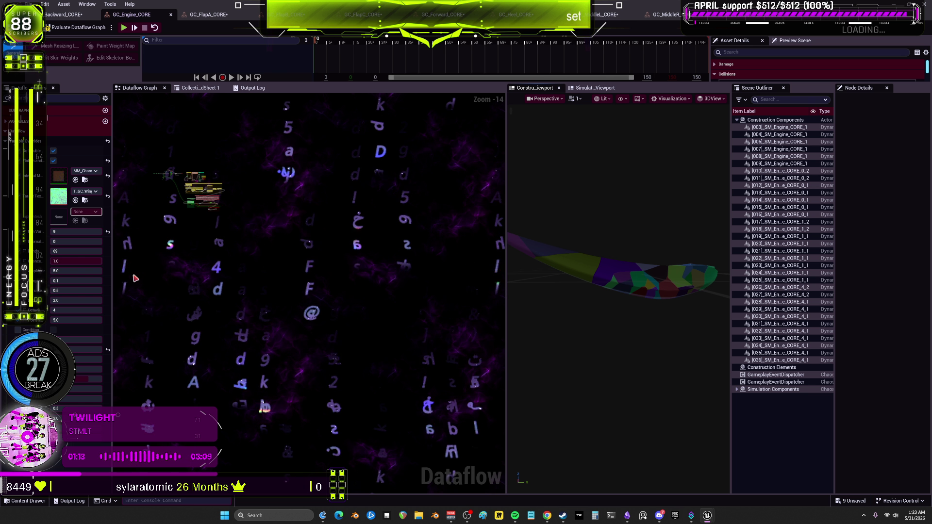
{"action": "left_click", "coordinate": [63, 231]}
{"action": "key", "text": "BackSpace"}
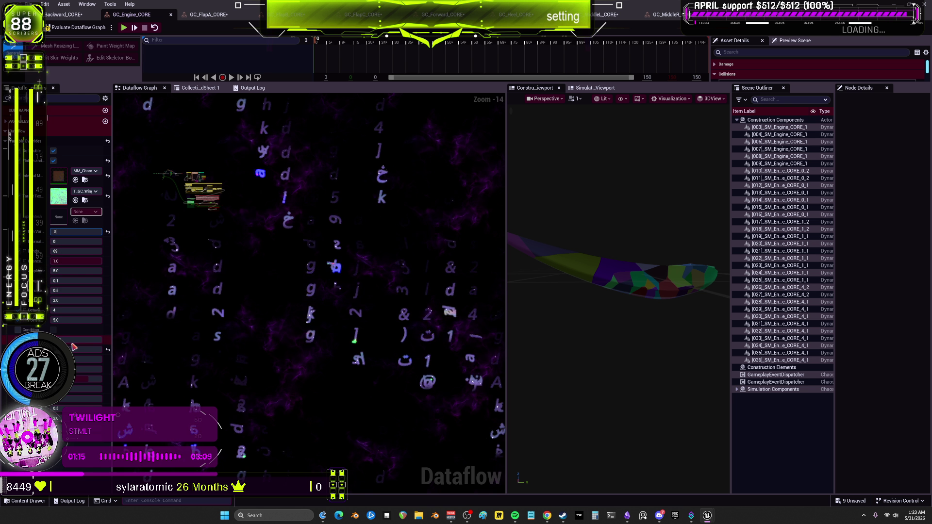
{"action": "type", "text": "5"}
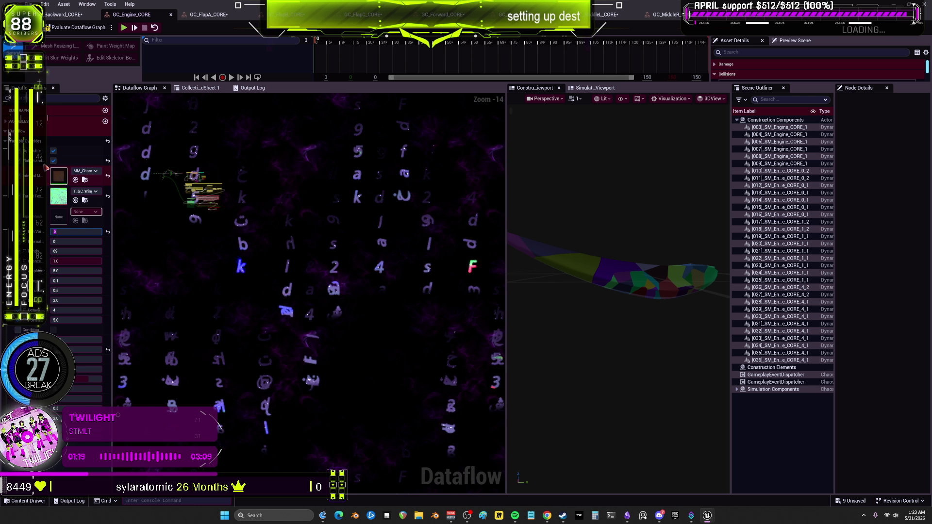
{"action": "left_click", "coordinate": [77, 27]}
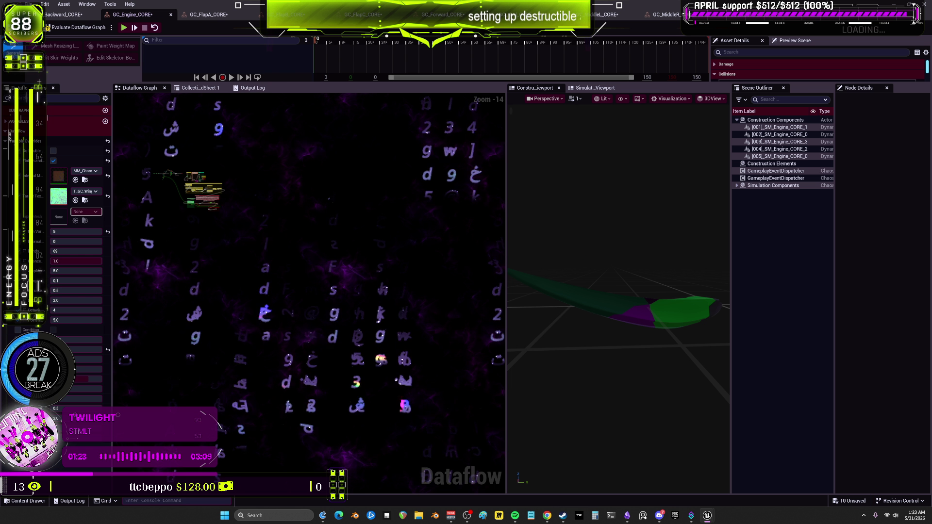
Step: Set the Random Seed to 905, then open GC_Backward_CORE
{"action": "left_click", "coordinate": [77, 251]}
{"action": "type", "text": "556"}
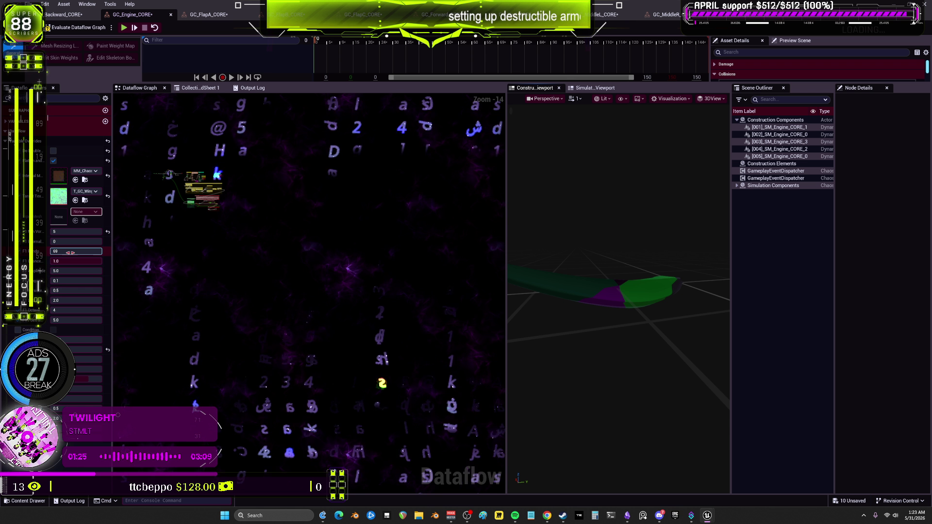
{"action": "left_click_drag", "start_coordinate": [76, 251], "coordinate": [92, 251]}
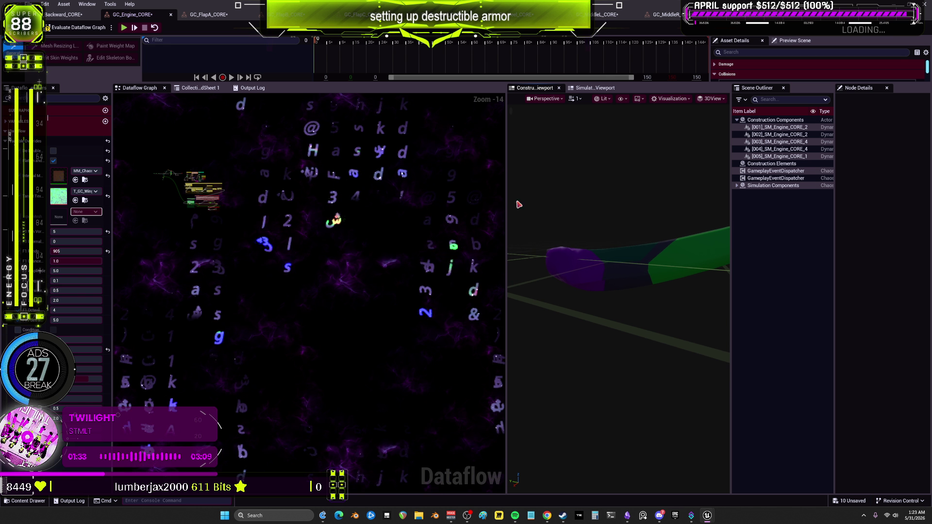
{"action": "left_click", "coordinate": [63, 14]}
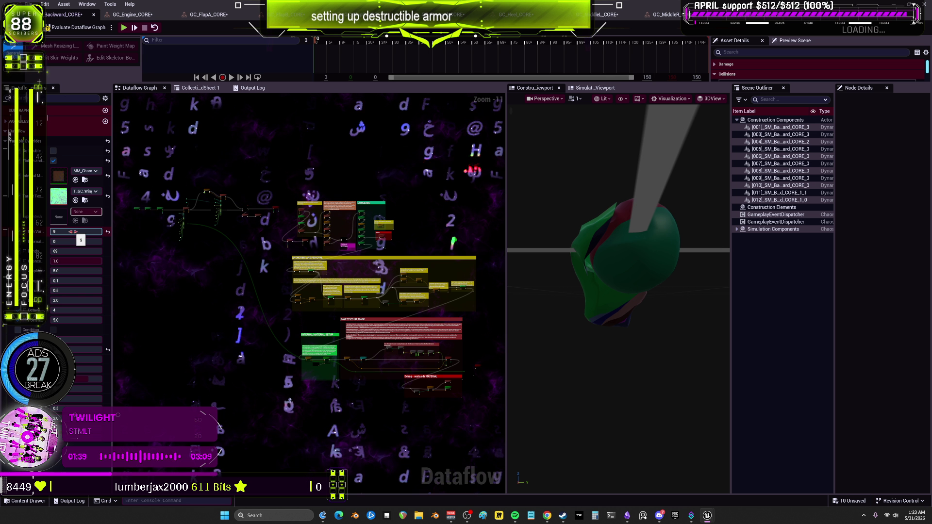
Step: Set Backward's first fracture value to 5 and re-evaluate the fracture
{"action": "left_click", "coordinate": [73, 232]}
{"action": "type", "text": "5"}
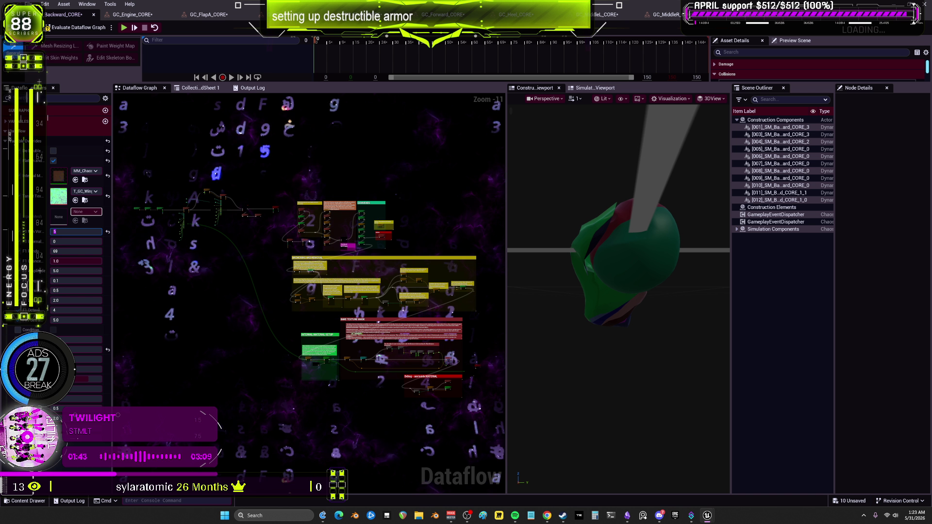
{"action": "scroll", "coordinate": [231, 247], "scroll_direction": "up", "scroll_amount": 10}
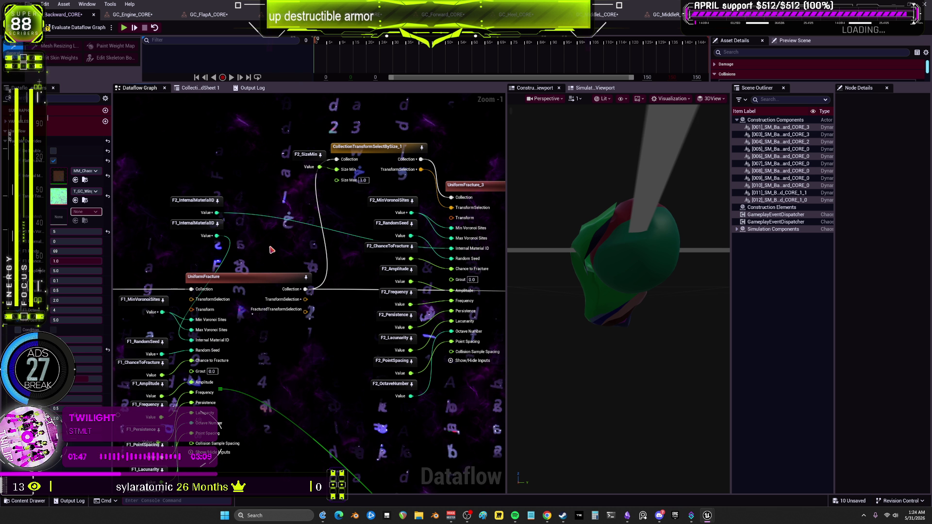
{"action": "left_click_drag", "start_coordinate": [199, 283], "coordinate": [284, 263]}
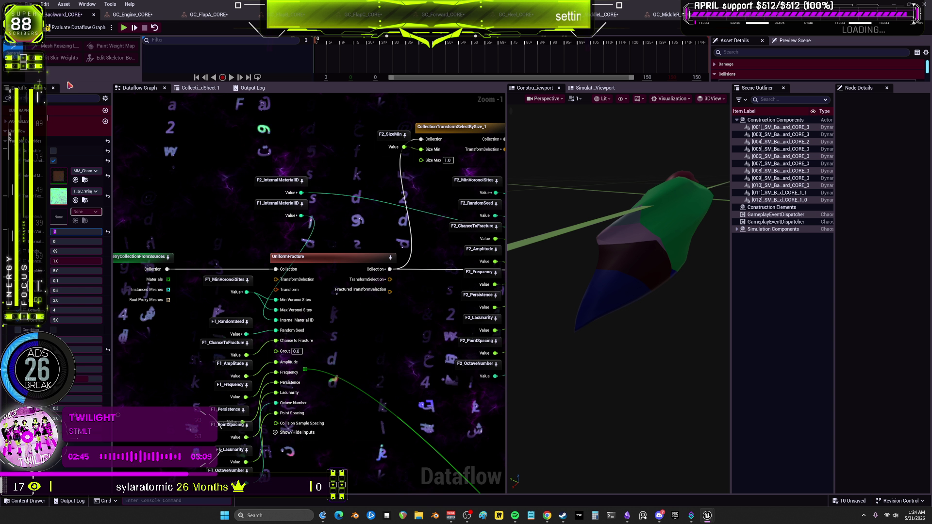
{"action": "left_click", "coordinate": [91, 30]}
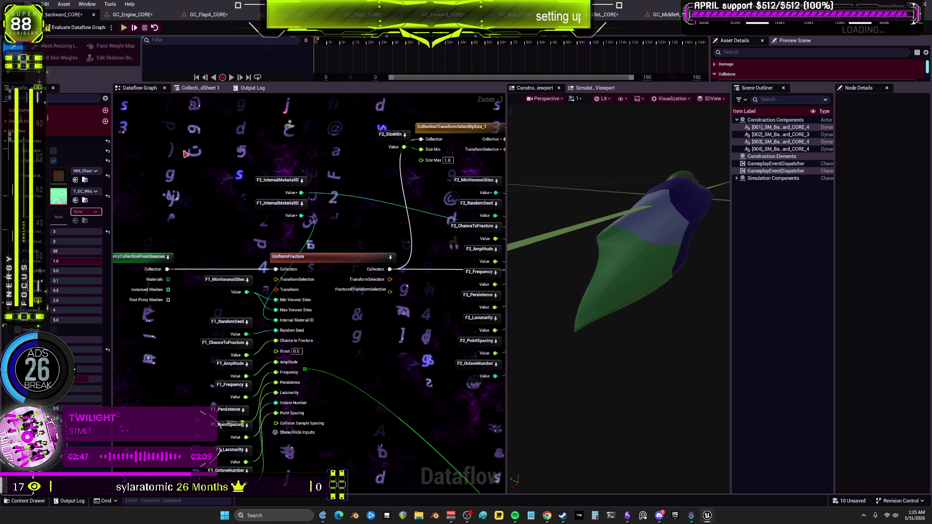
Step: Change the first fracture value to 4, apply it, then open GC_Engine_CORE
{"action": "left_click", "coordinate": [64, 232]}
{"action": "type", "text": "4"}
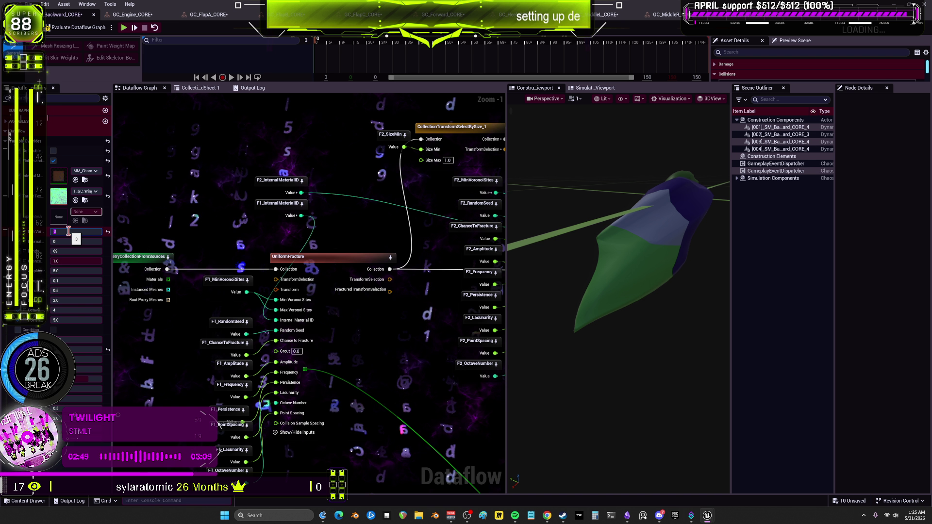
{"action": "key", "text": "Return"}
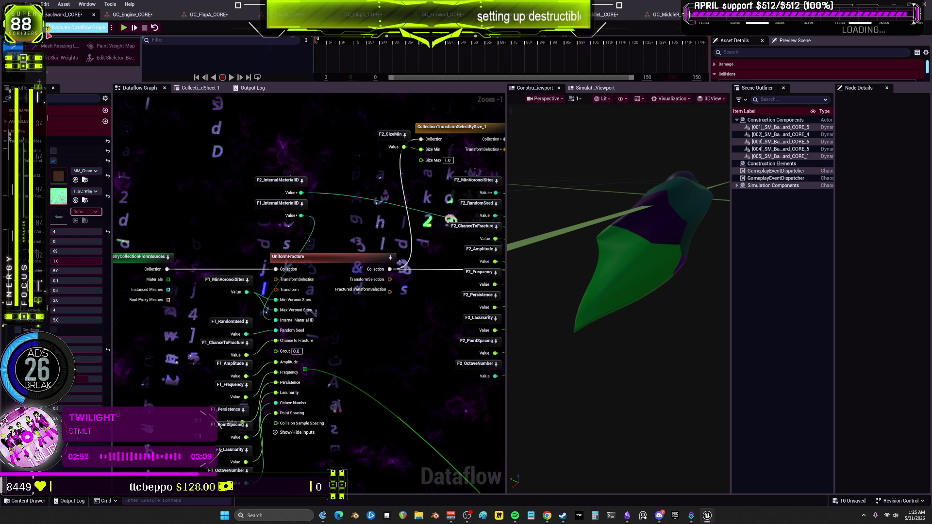
{"action": "left_click", "coordinate": [122, 14]}
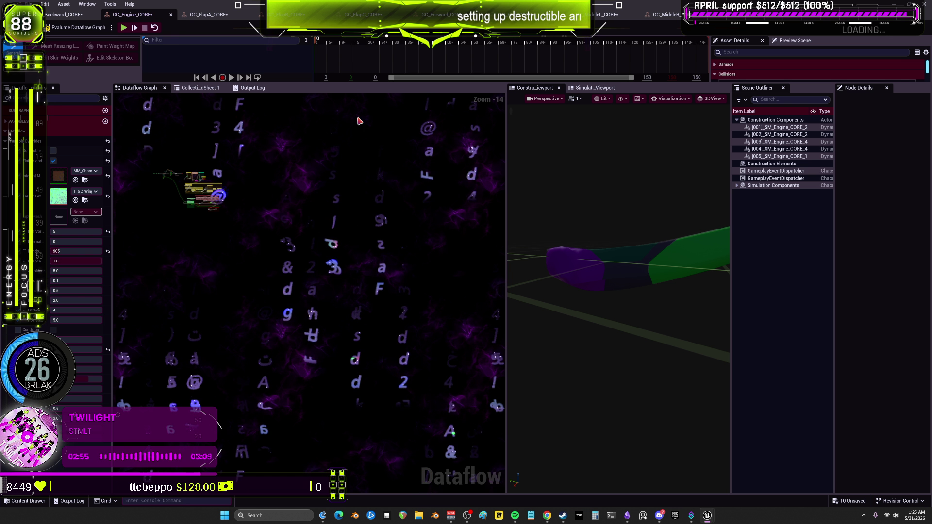
Step: Review the FlapA, Heel and MiddleL collections, then Save All assets
{"action": "left_click", "coordinate": [210, 16]}
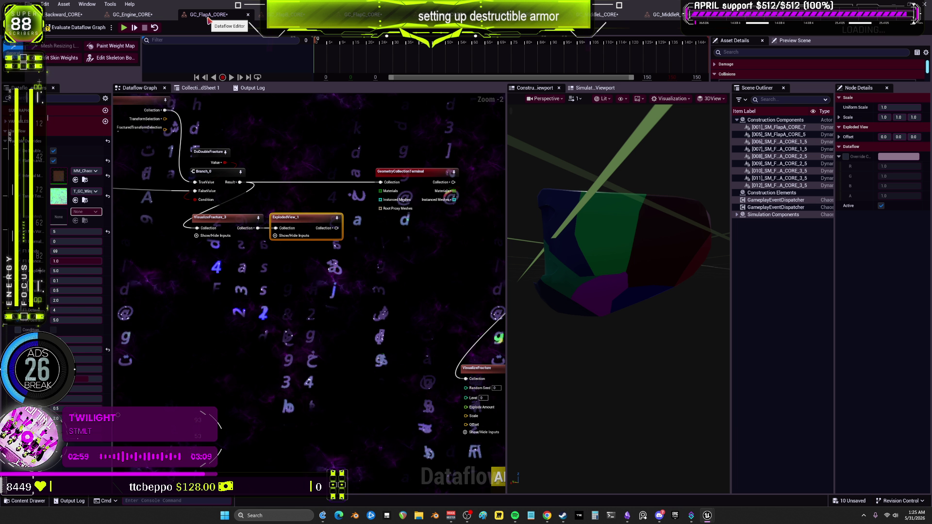
{"action": "left_click", "coordinate": [529, 15]}
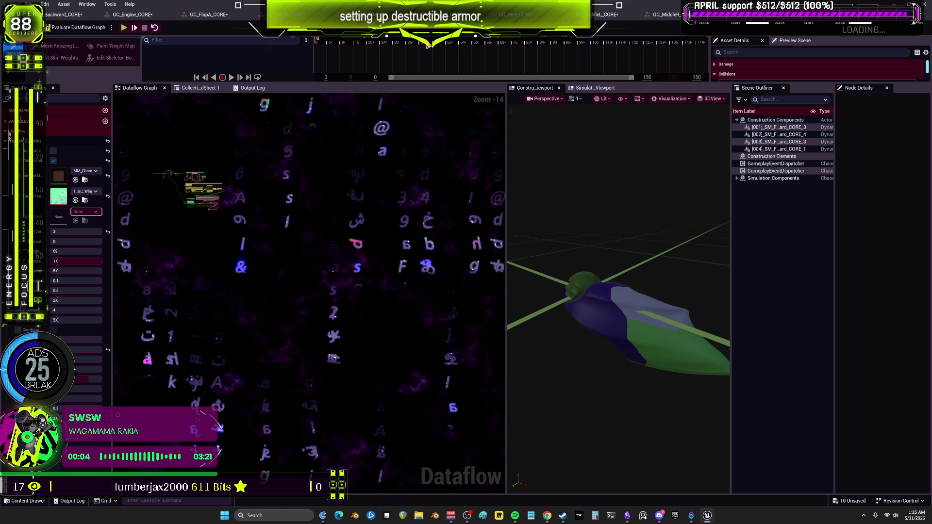
{"action": "left_click", "coordinate": [607, 14]}
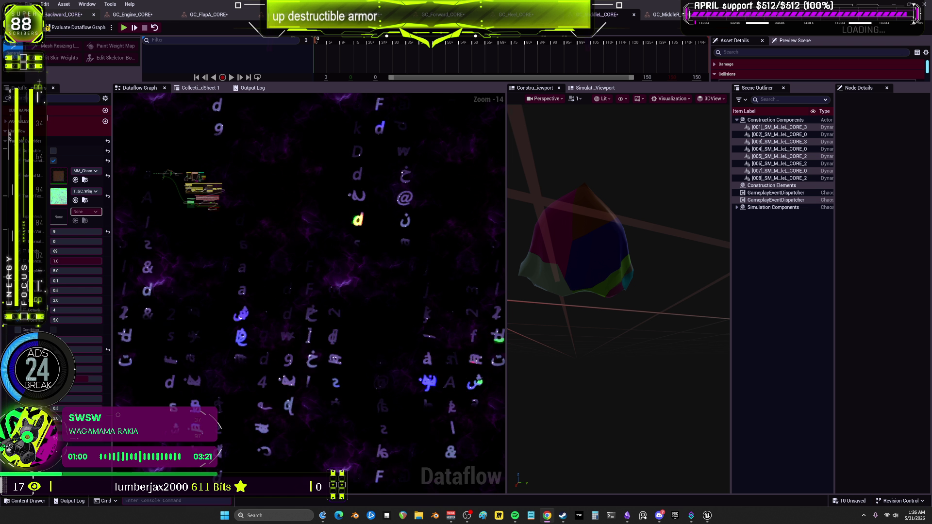
{"action": "left_click", "coordinate": [30, 4]}
{"action": "left_click", "coordinate": [46, 48]}
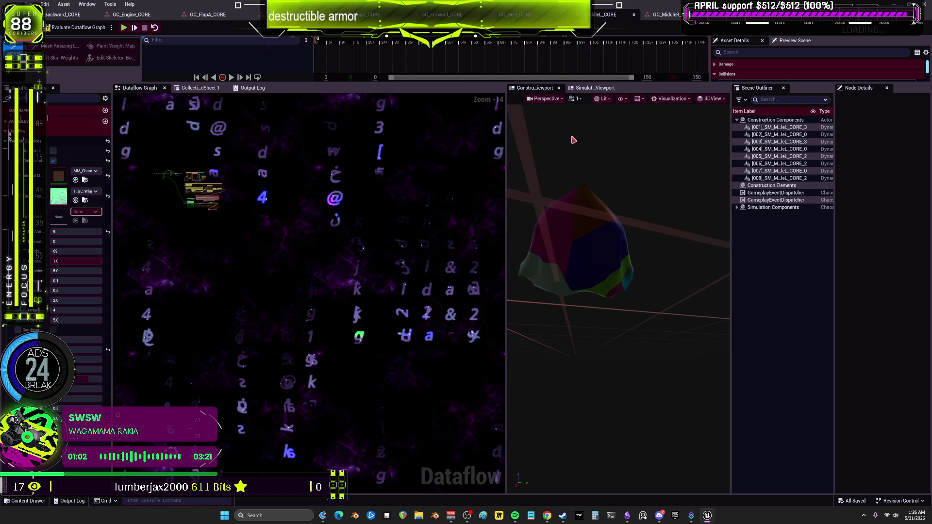
{"action": "key", "text": "alt+Tab"}
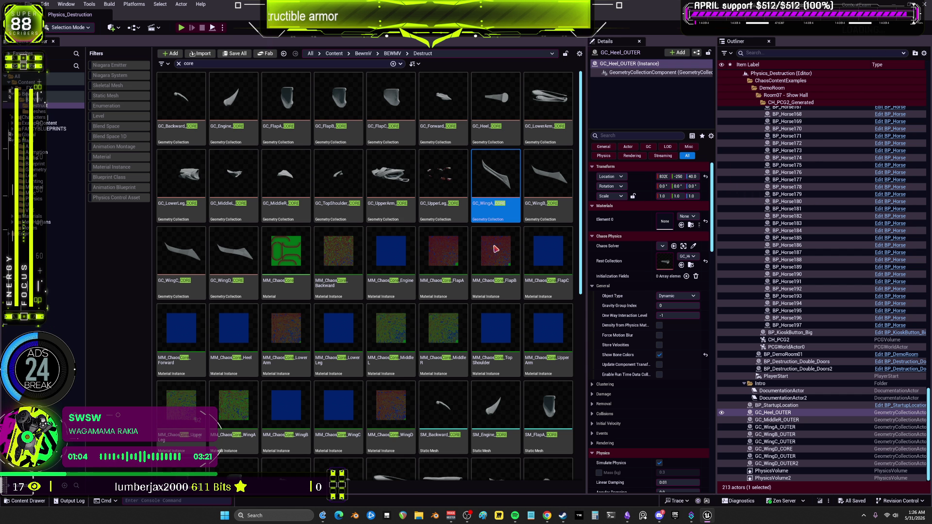
{"action": "scroll", "coordinate": [495, 250], "scroll_direction": "down", "scroll_amount": 5}
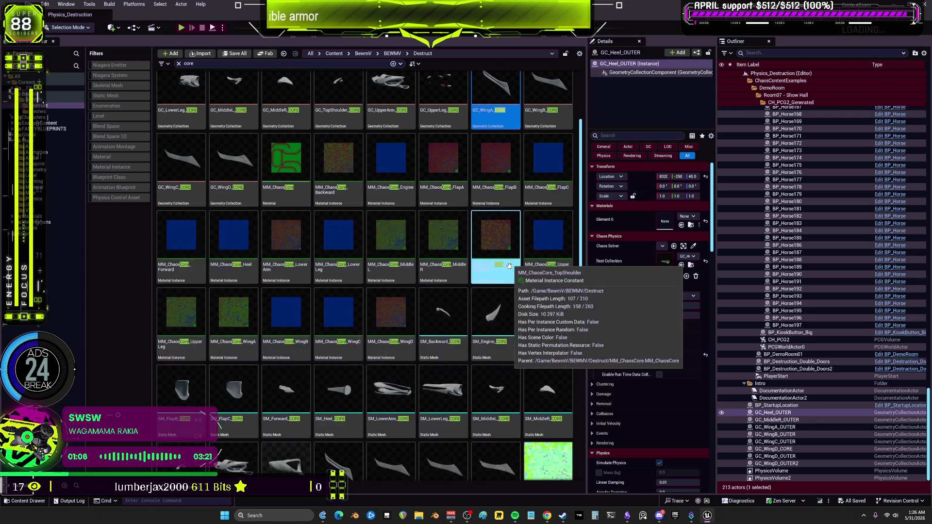
{"action": "scroll", "coordinate": [508, 269], "scroll_direction": "up", "scroll_amount": 5}
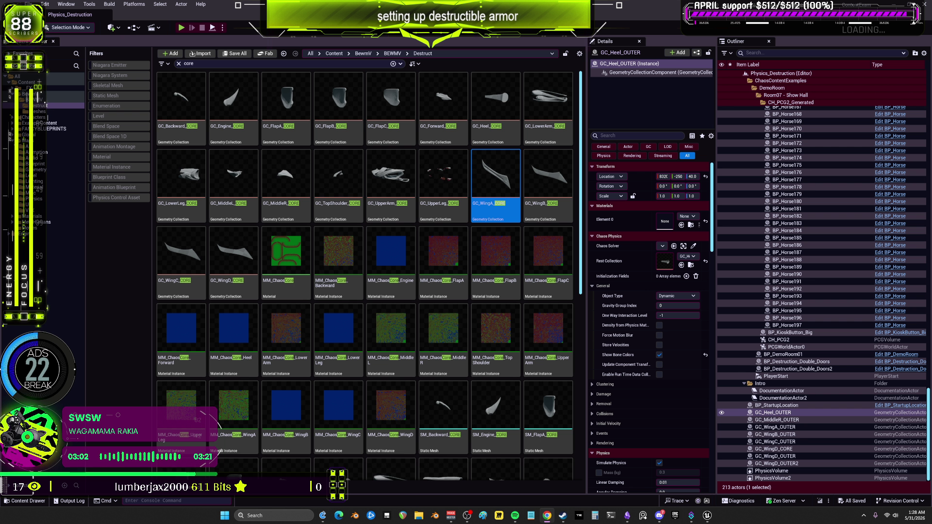
Step: Maximize the Chrome window showing the Twitch Stream Summary
{"action": "scroll", "coordinate": [468, 269], "scroll_direction": "down", "scroll_amount": 5}
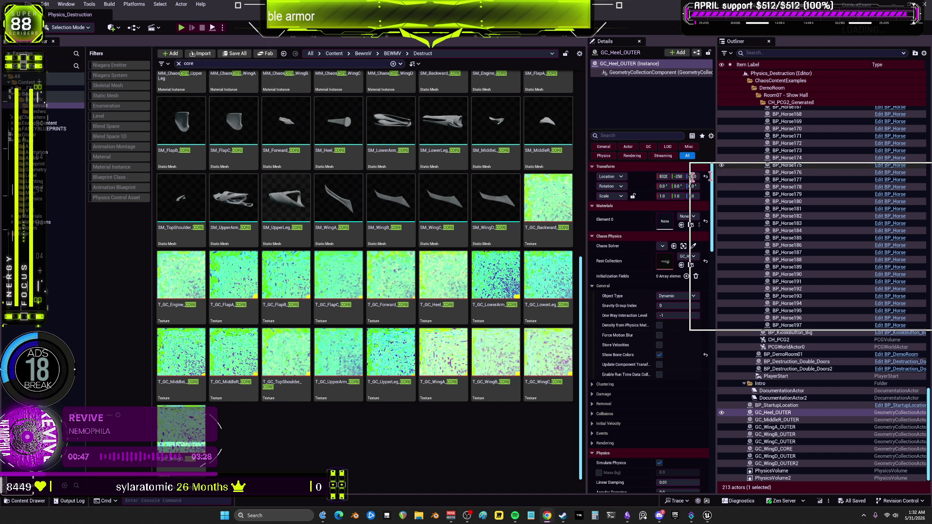
{"action": "key", "text": "super+Up"}
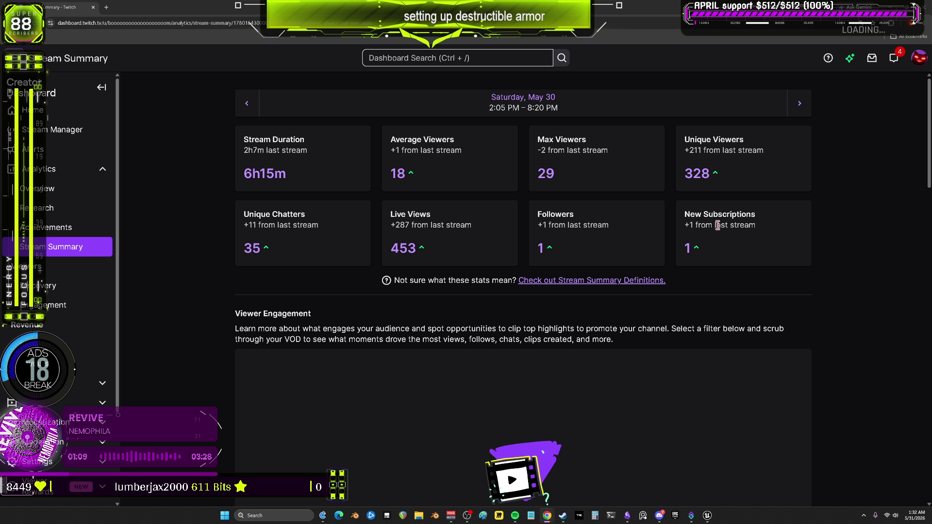
Step: Step back through past stream summaries to Sunday, May 3
{"action": "left_click", "coordinate": [800, 105]}
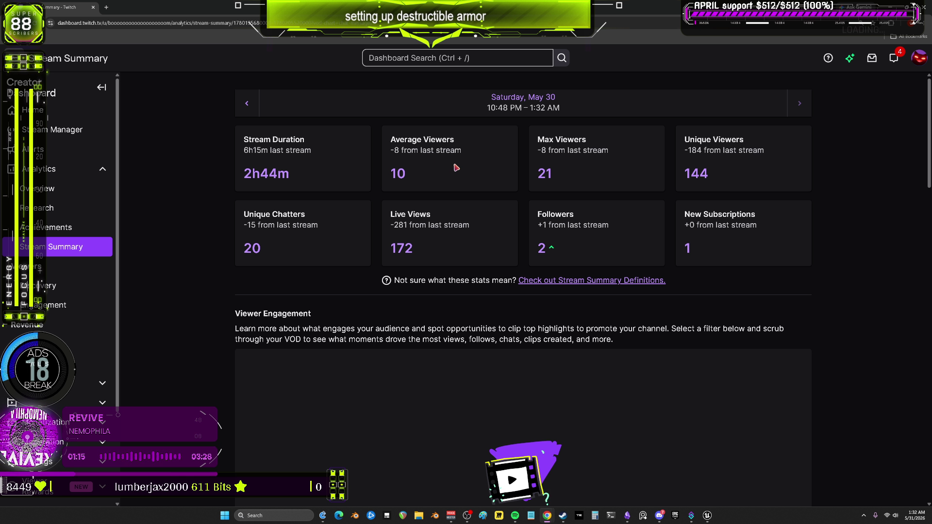
{"action": "left_click", "coordinate": [244, 105]}
{"action": "left_click", "coordinate": [244, 105]}
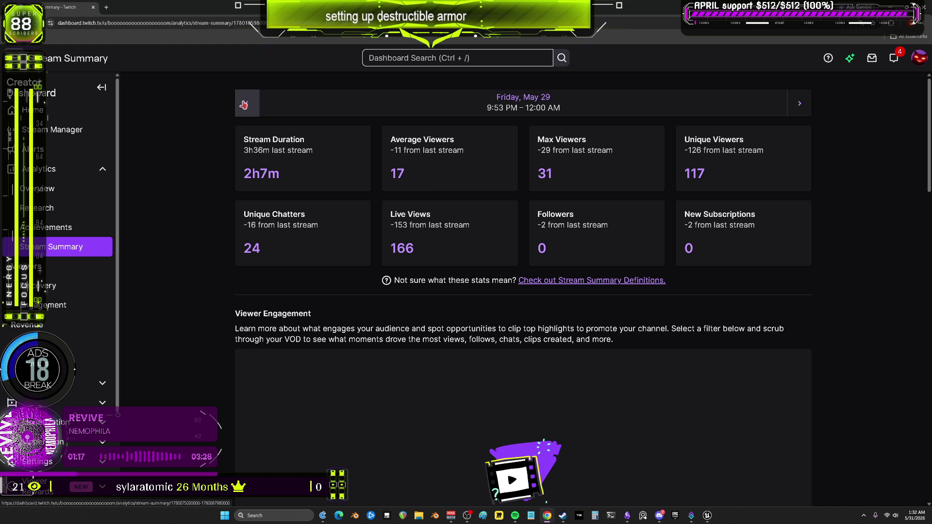
{"action": "left_click", "coordinate": [244, 105]}
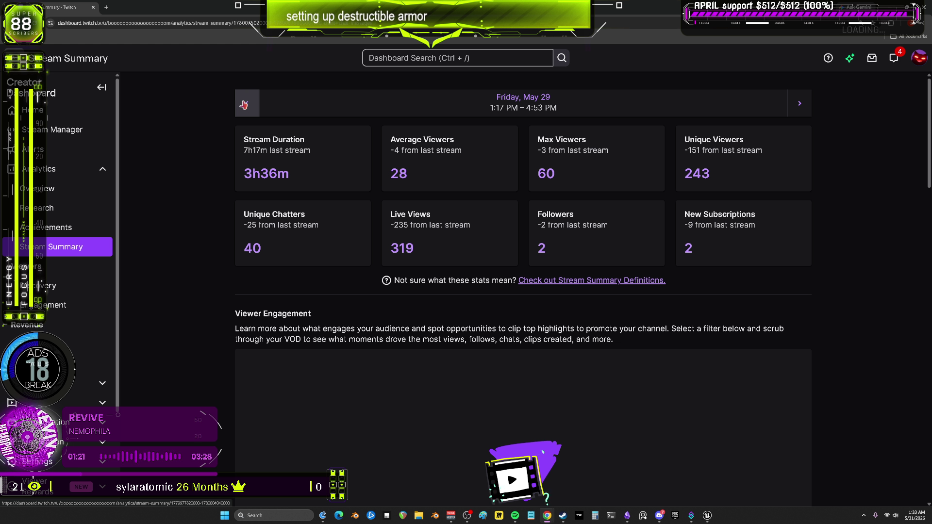
{"action": "left_click", "coordinate": [244, 105]}
{"action": "left_click", "coordinate": [244, 105]}
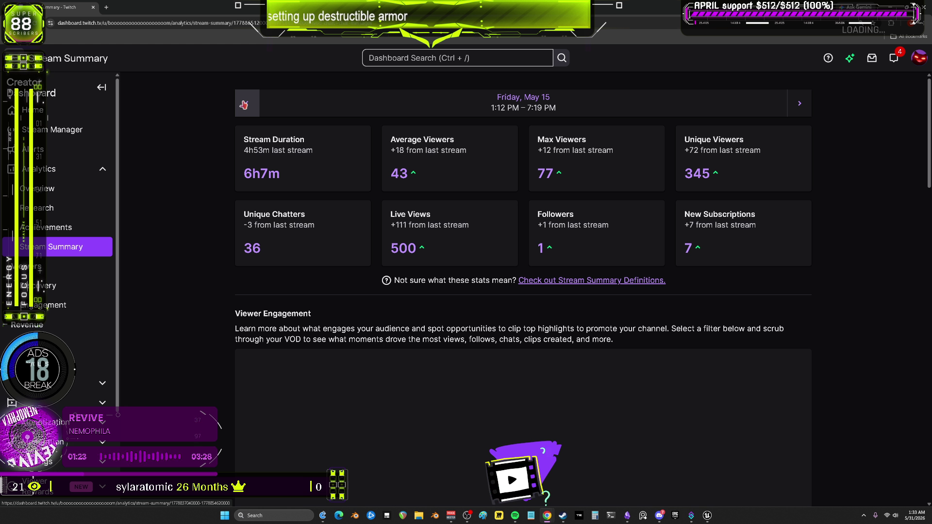
{"action": "left_click", "coordinate": [244, 105]}
{"action": "left_click", "coordinate": [244, 104]}
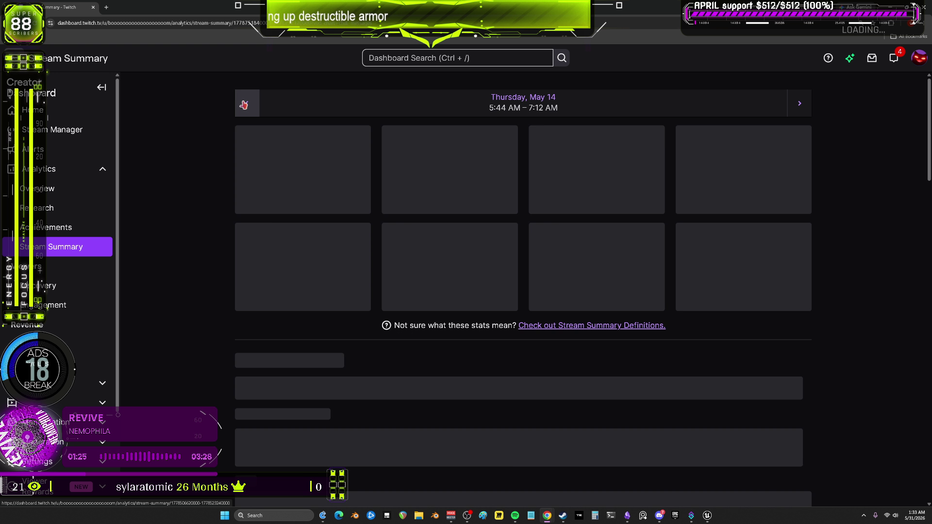
{"action": "left_click", "coordinate": [244, 105]}
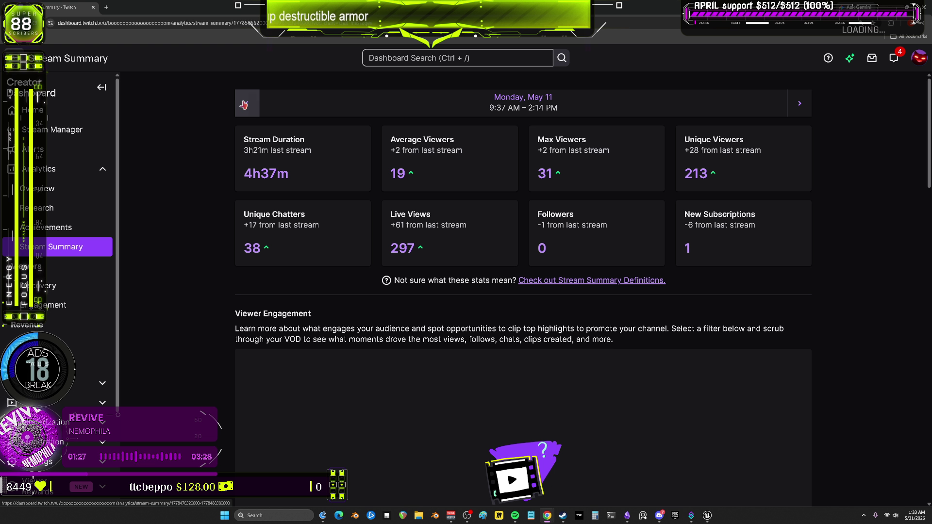
{"action": "left_click", "coordinate": [244, 105]}
{"action": "left_click", "coordinate": [244, 105]}
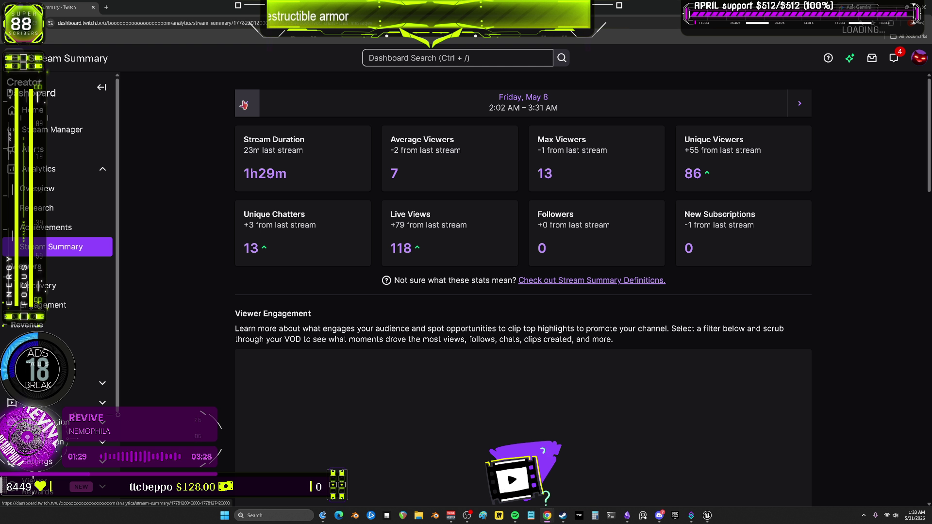
{"action": "left_click", "coordinate": [244, 104]}
{"action": "left_click", "coordinate": [244, 105]}
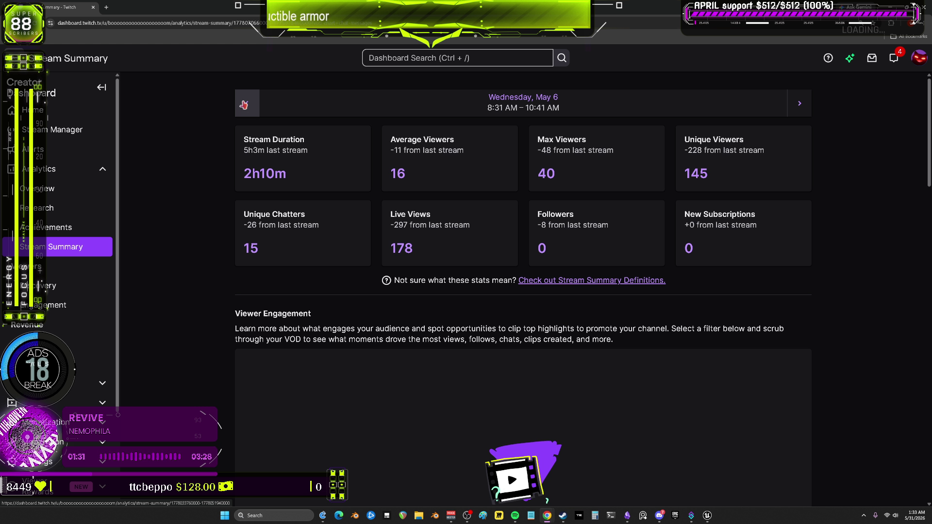
{"action": "left_click", "coordinate": [244, 105]}
{"action": "left_click", "coordinate": [244, 105]}
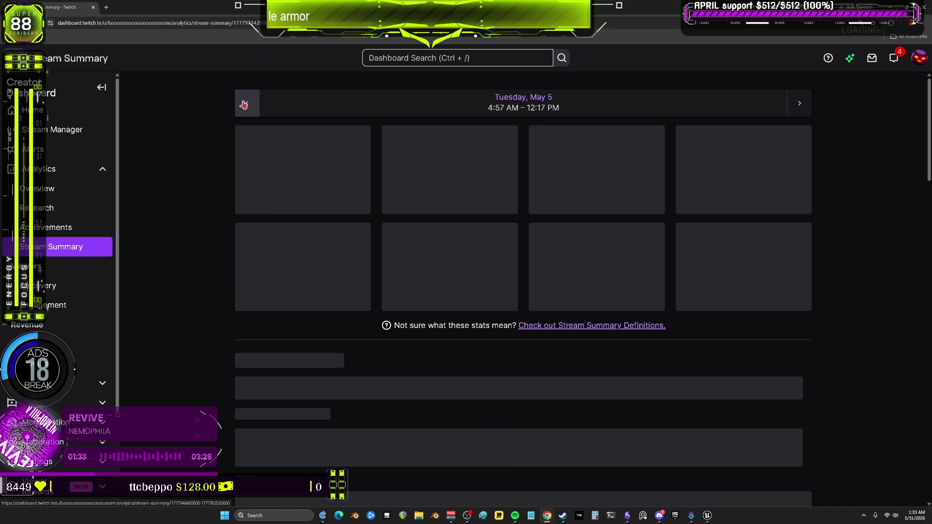
{"action": "left_click", "coordinate": [244, 105]}
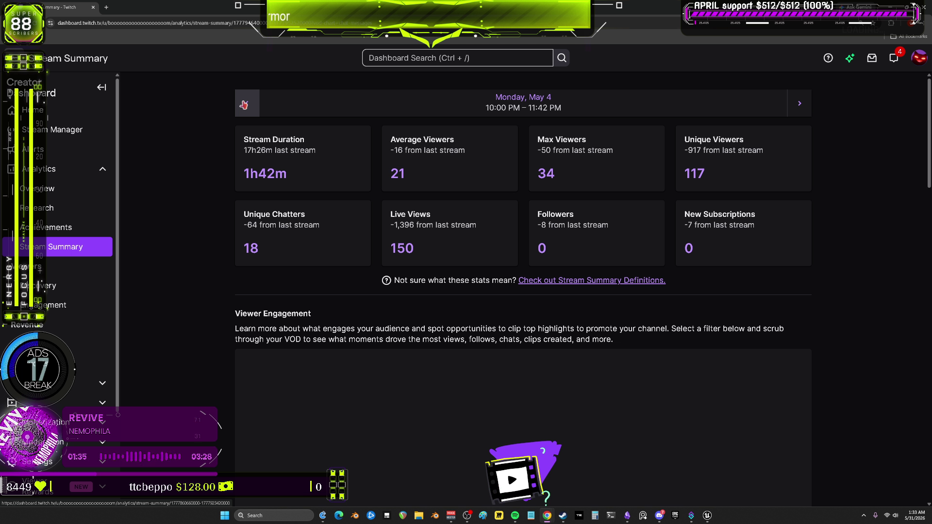
{"action": "left_click", "coordinate": [243, 105]}
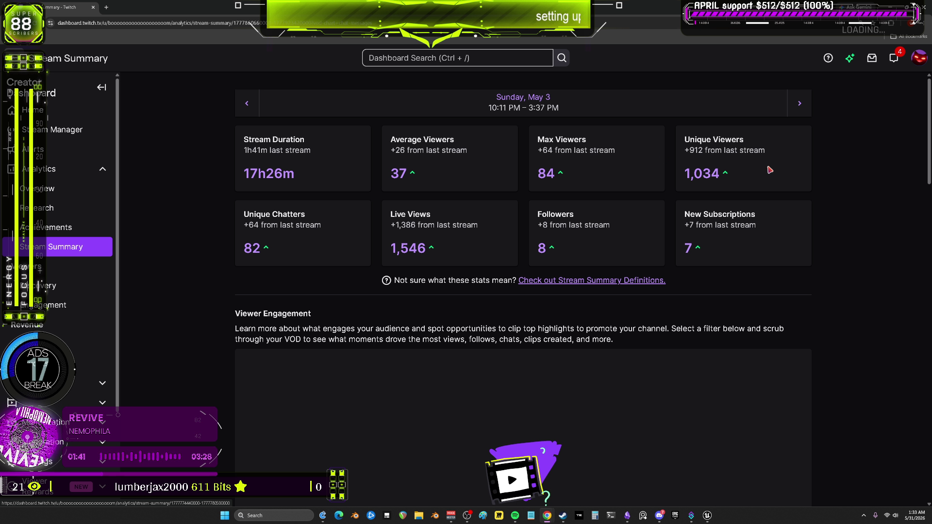
Step: Step forward through the streams to Friday, May 29
{"action": "left_click", "coordinate": [804, 106]}
{"action": "left_click", "coordinate": [804, 106]}
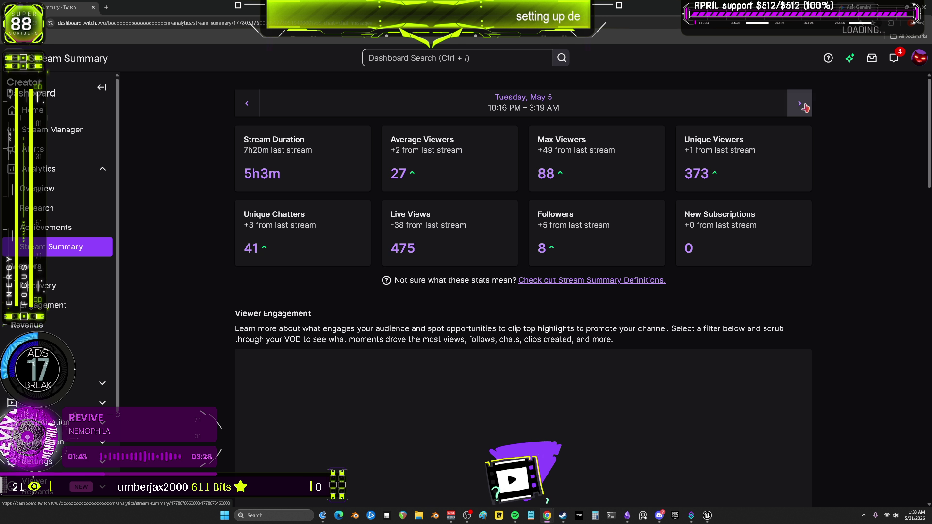
{"action": "left_click", "coordinate": [804, 106]}
{"action": "left_click", "coordinate": [804, 106]}
{"action": "left_click", "coordinate": [804, 106]}
{"action": "left_click", "coordinate": [804, 105]}
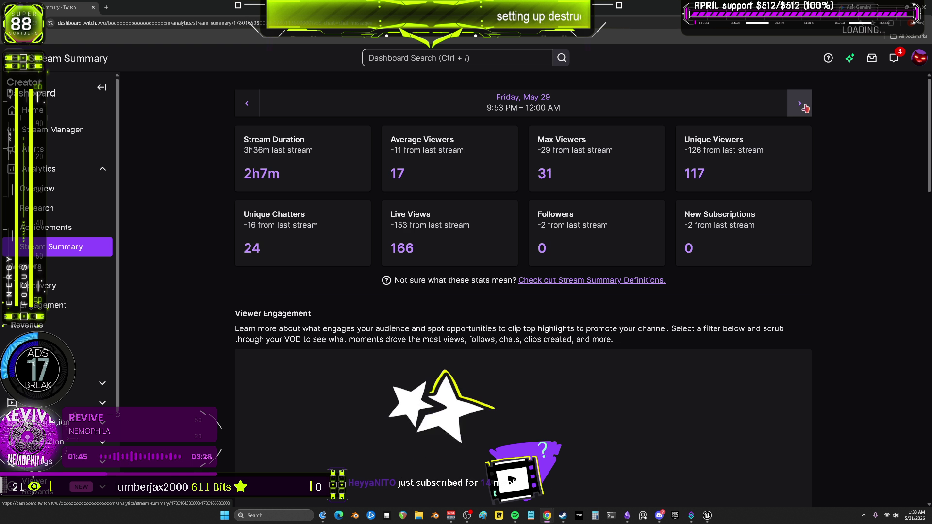
{"action": "left_click", "coordinate": [804, 106]}
{"action": "left_click", "coordinate": [80, 248]}
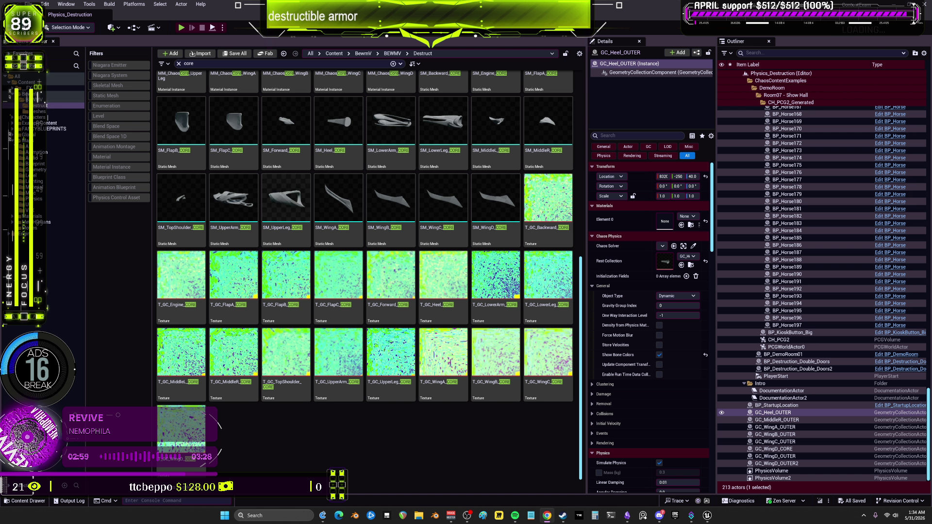
Step: Scroll the Content Browser up to the armor Geometry Collections
{"action": "scroll", "coordinate": [409, 157], "scroll_direction": "up", "scroll_amount": 10}
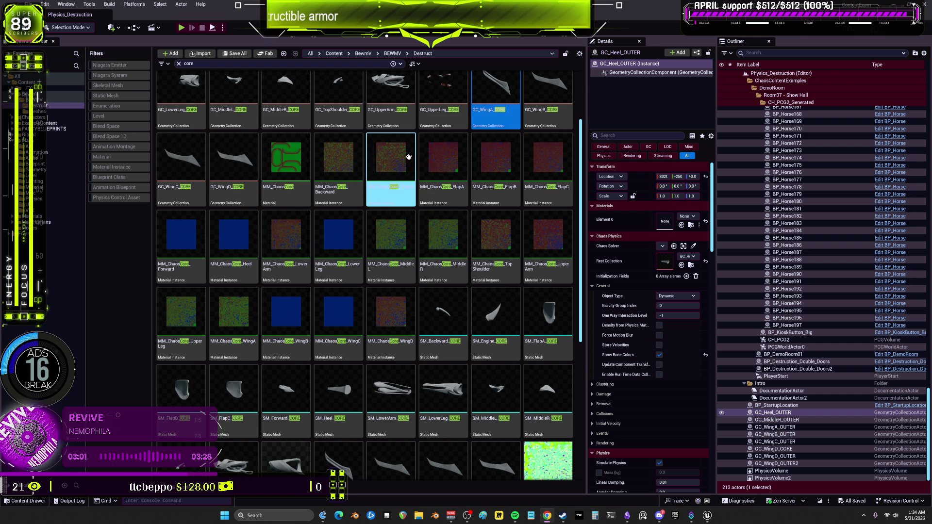
{"action": "scroll", "coordinate": [409, 157], "scroll_direction": "up", "scroll_amount": 2}
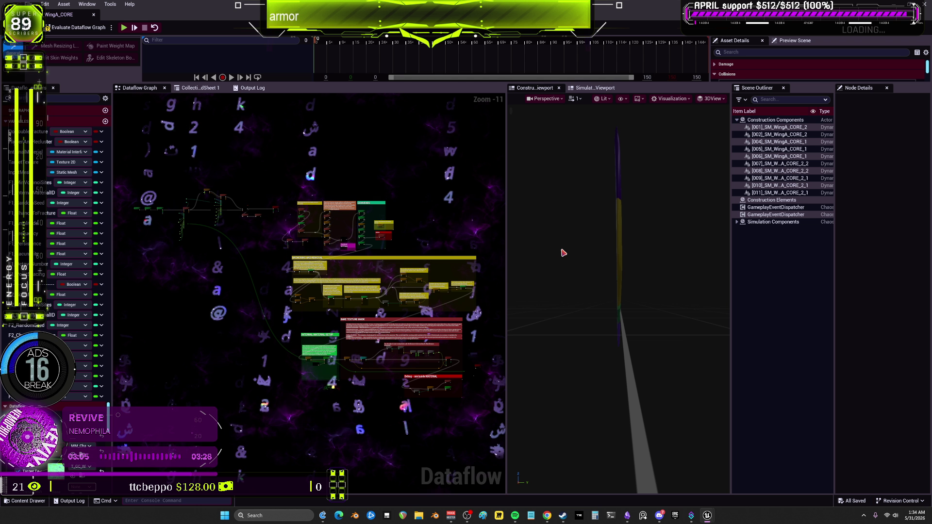
Step: Set the preview to Unlit, widen the graph, float the editor, and start Play-in-Editor
{"action": "left_click", "coordinate": [604, 99]}
{"action": "left_click", "coordinate": [620, 146]}
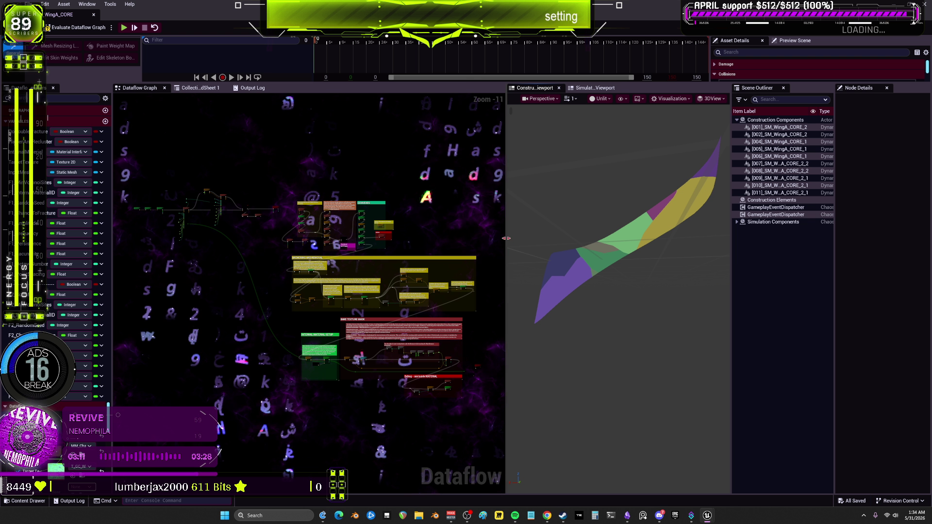
{"action": "left_click_drag", "start_coordinate": [506, 238], "coordinate": [604, 238]}
{"action": "double_click", "coordinate": [191, 15]}
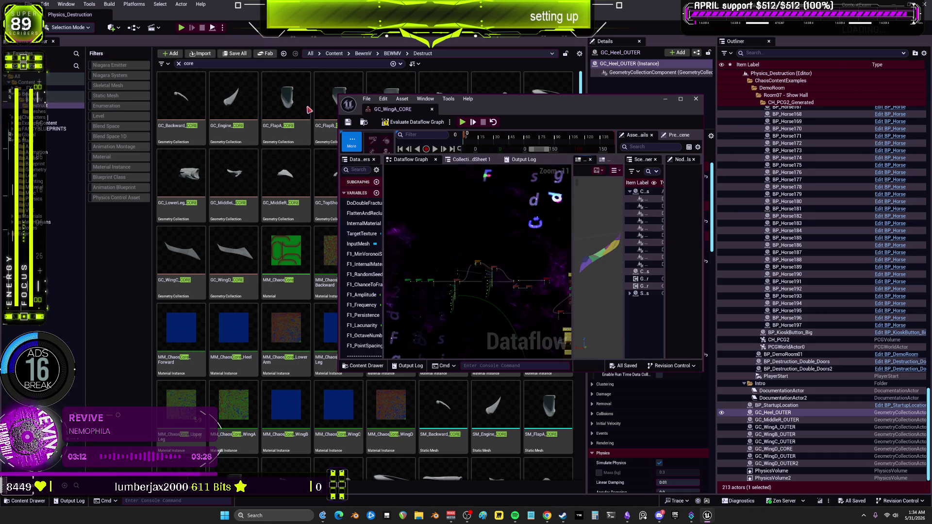
{"action": "left_click", "coordinate": [182, 28]}
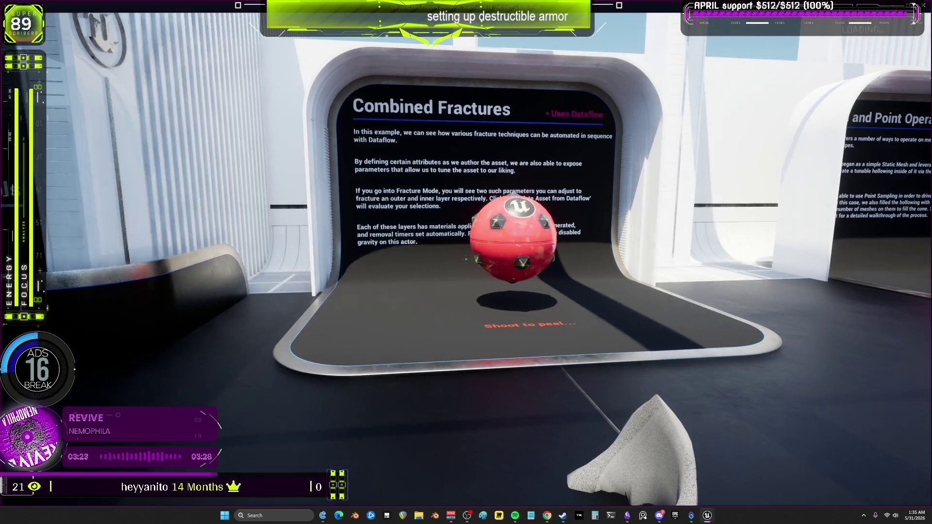
Step: Walk up to the Combined Fractures red ball and shoot it until its shell shatters
{"action": "key", "text": "w"}
{"action": "left_click", "coordinate": [466, 262]}
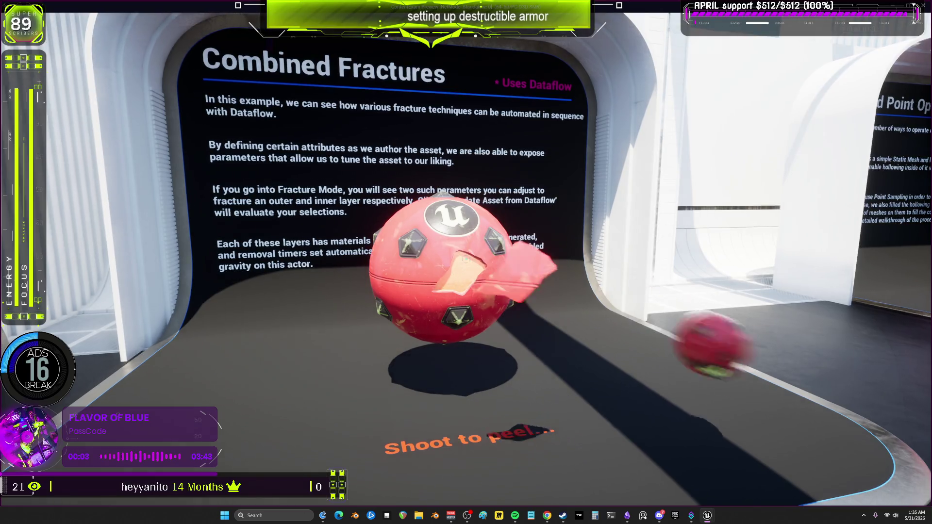
{"action": "left_click", "coordinate": [466, 263]}
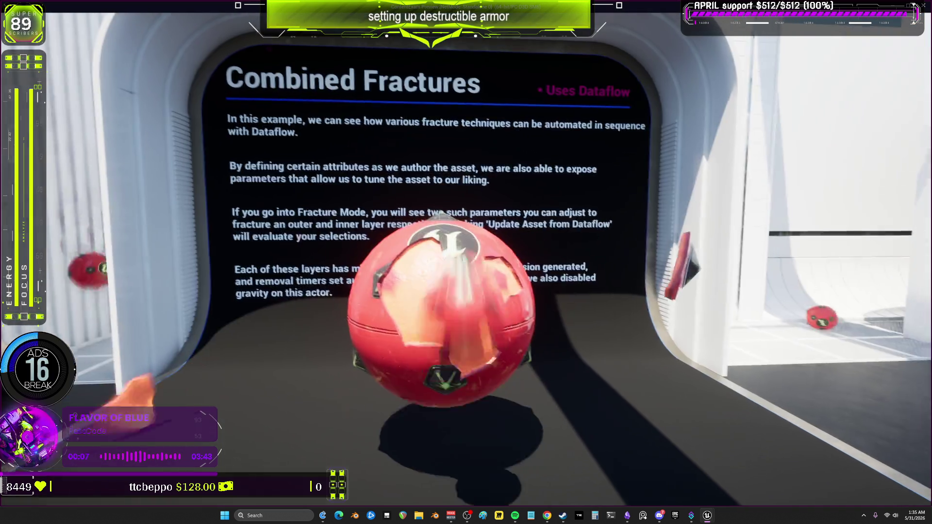
{"action": "left_click", "coordinate": [466, 262]}
{"action": "left_click", "coordinate": [466, 263]}
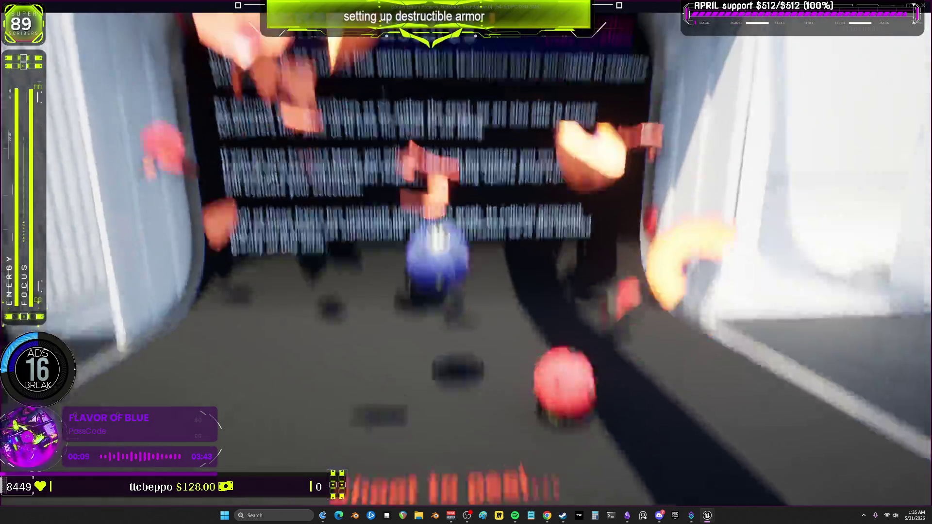
{"action": "left_click", "coordinate": [467, 262]}
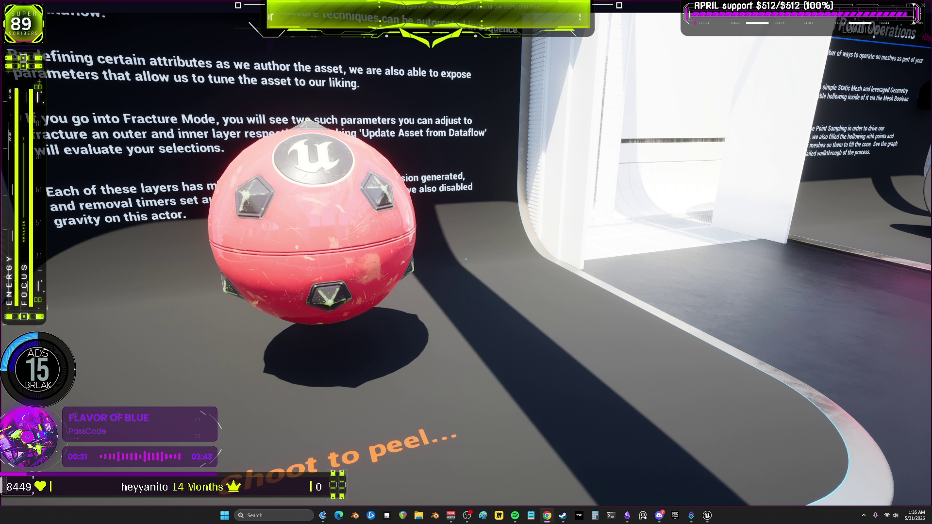
Step: Shoot the respawned red ball until it breaks, then end the play session
{"action": "left_click", "coordinate": [466, 259]}
{"action": "left_click", "coordinate": [466, 259]}
{"action": "left_click", "coordinate": [466, 260]}
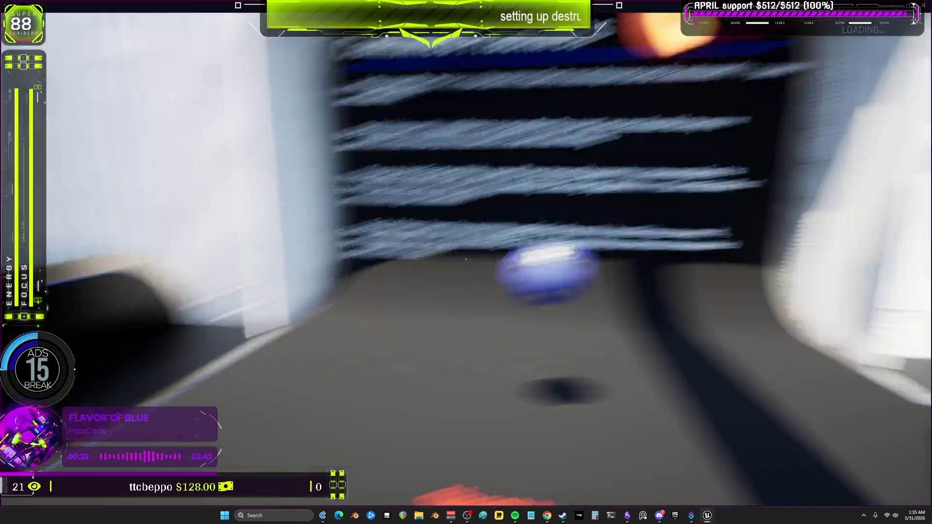
{"action": "key", "text": "alt+Tab"}
{"action": "key", "text": "Escape"}
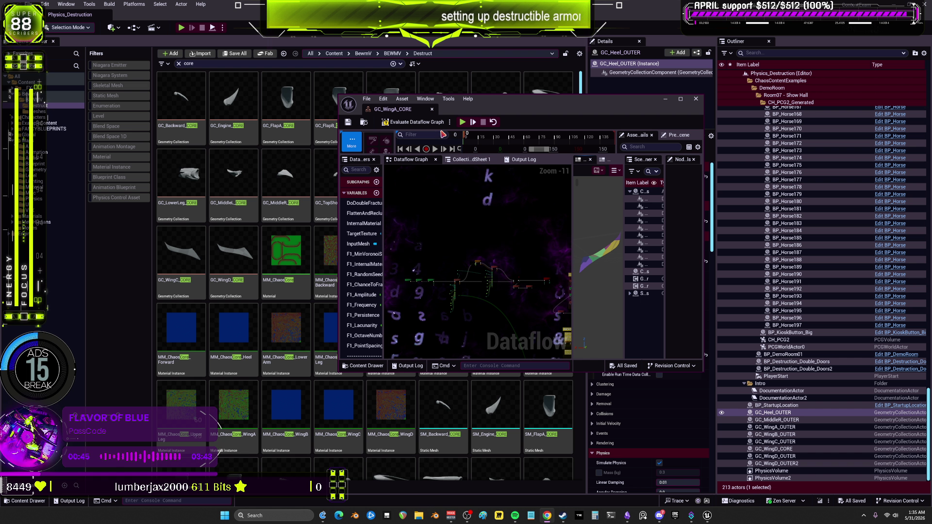
Step: Evaluate the GC_WingA_CORE dataflow graph and close its Dataflow editor
{"action": "left_click", "coordinate": [437, 121]}
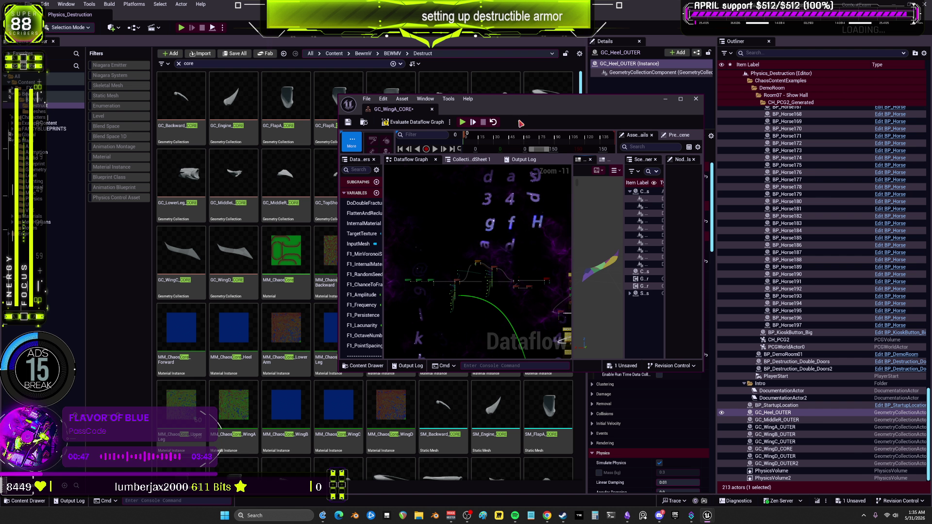
{"action": "left_click", "coordinate": [695, 100]}
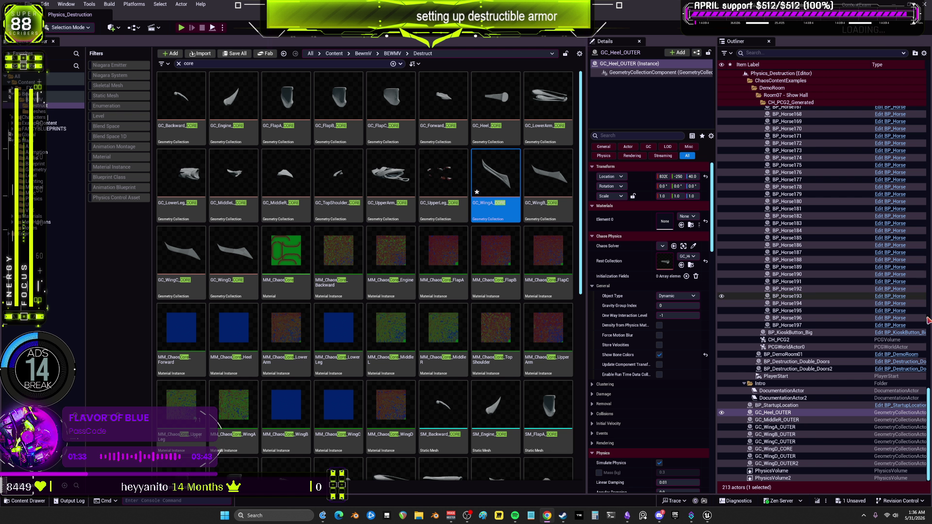
Step: Clear the 'core' search filter and browse every asset in the Destruct folder
{"action": "left_click", "coordinate": [240, 63]}
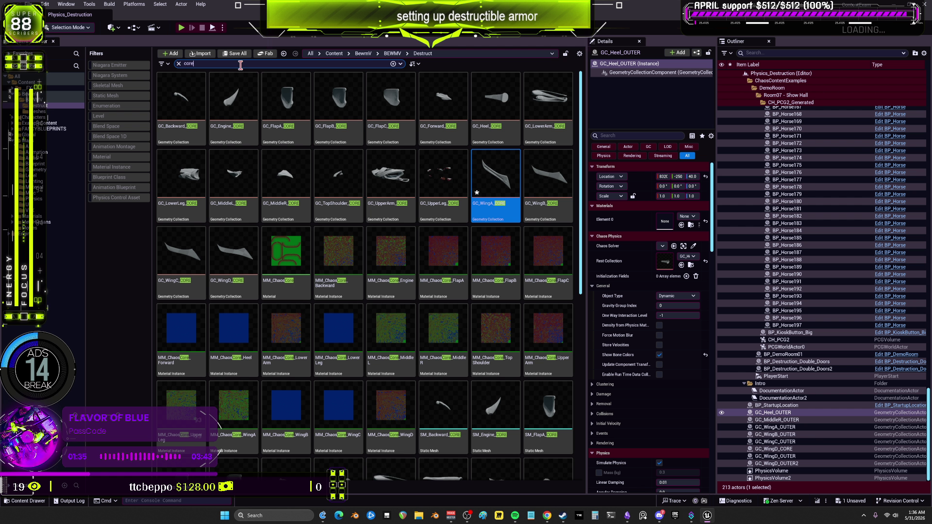
{"action": "key", "text": "BackSpace"}
{"action": "key", "text": "BackSpace"}
{"action": "key", "text": "BackSpace"}
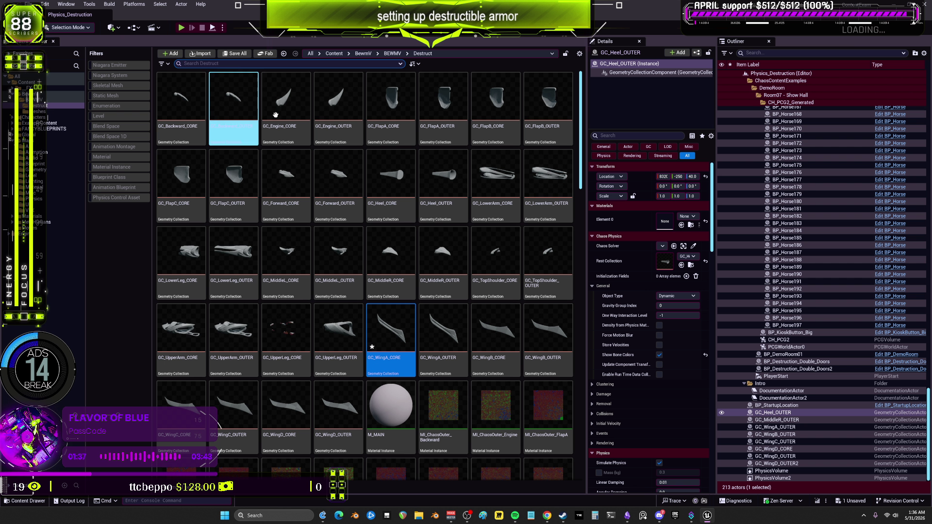
{"action": "scroll", "coordinate": [365, 263], "scroll_direction": "down", "scroll_amount": 5}
{"action": "scroll", "coordinate": [364, 263], "scroll_direction": "down", "scroll_amount": 5}
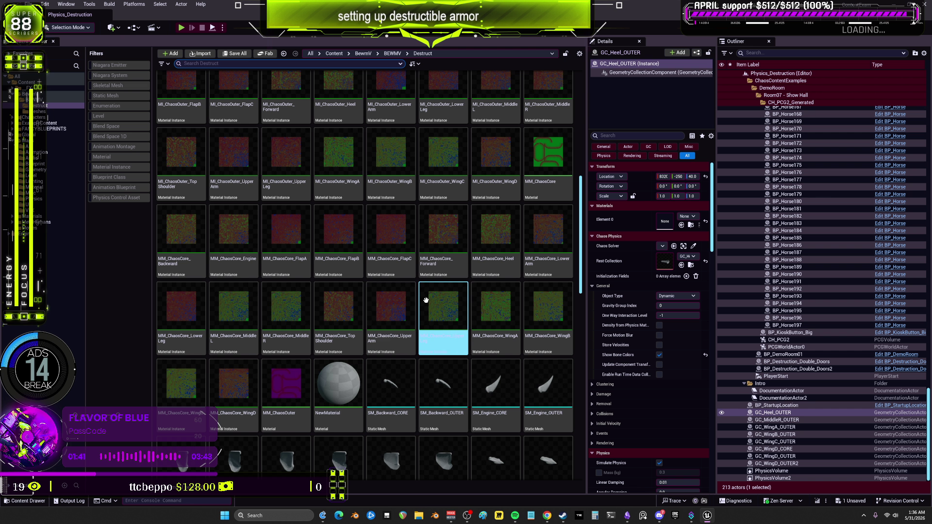
{"action": "scroll", "coordinate": [426, 302], "scroll_direction": "down", "scroll_amount": 4}
{"action": "scroll", "coordinate": [480, 298], "scroll_direction": "down", "scroll_amount": 8}
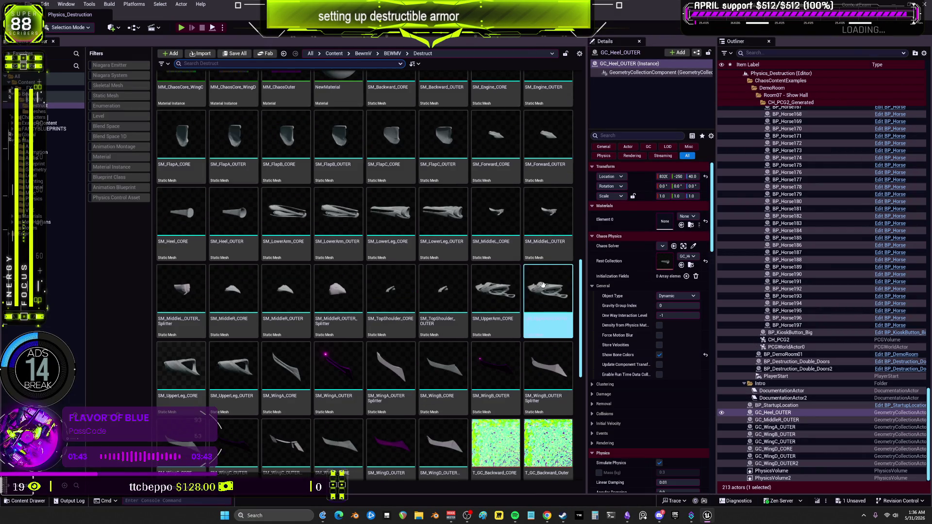
{"action": "scroll", "coordinate": [488, 290], "scroll_direction": "down", "scroll_amount": 2}
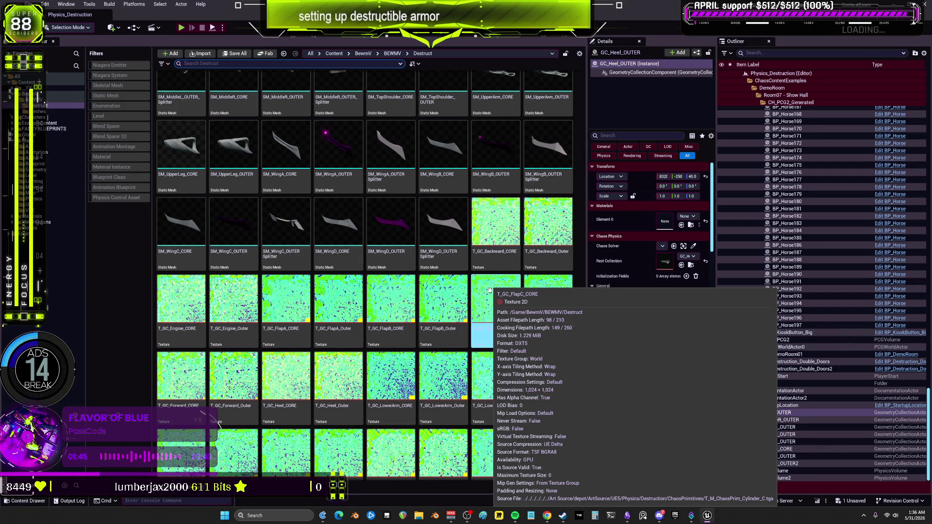
{"action": "scroll", "coordinate": [479, 289], "scroll_direction": "up", "scroll_amount": 10}
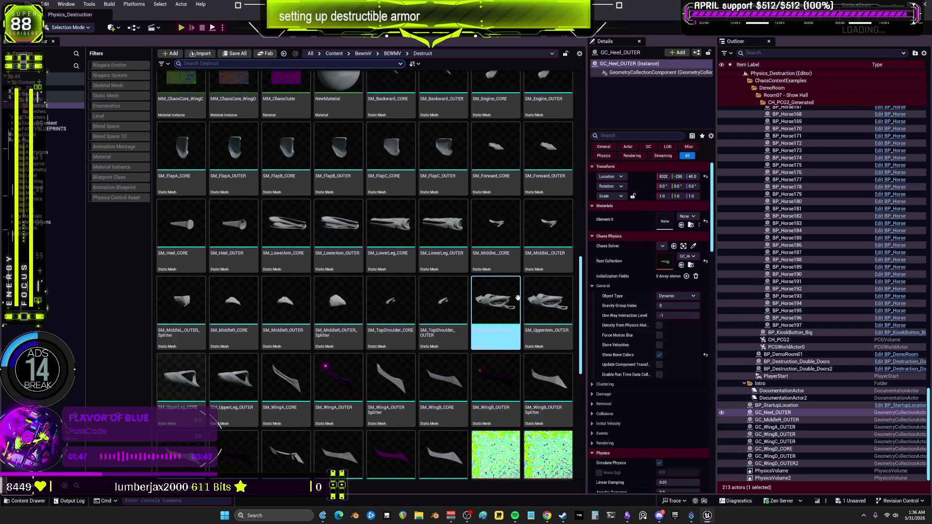
{"action": "scroll", "coordinate": [516, 297], "scroll_direction": "up", "scroll_amount": 15}
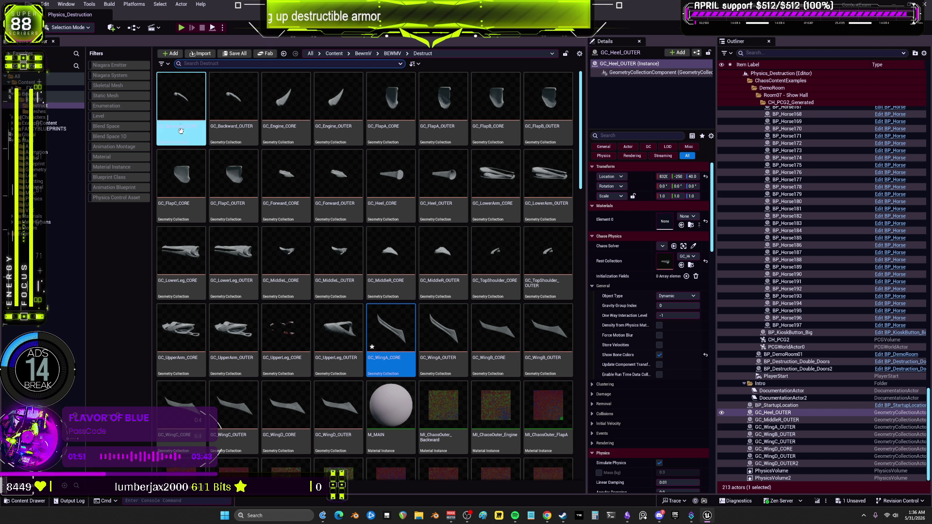
{"action": "double_click", "coordinate": [183, 101]}
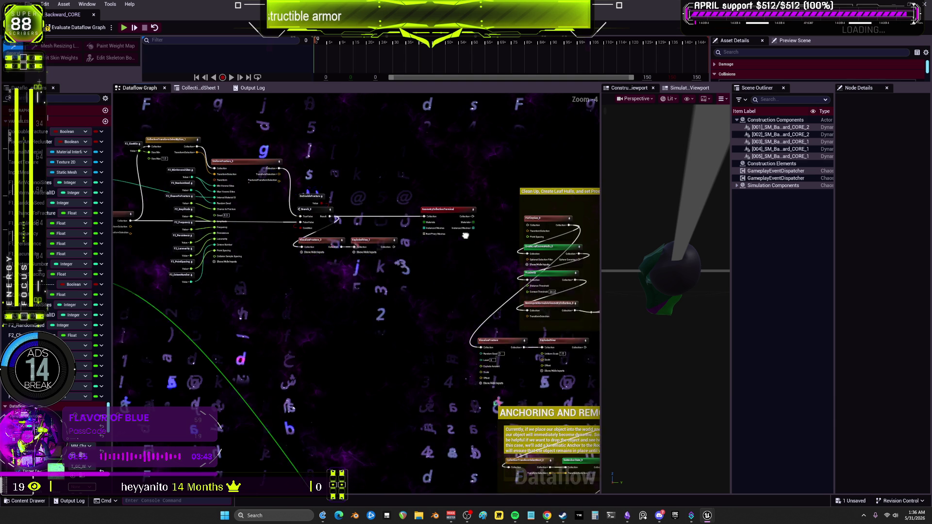
{"action": "scroll", "coordinate": [301, 267], "scroll_direction": "up", "scroll_amount": 2}
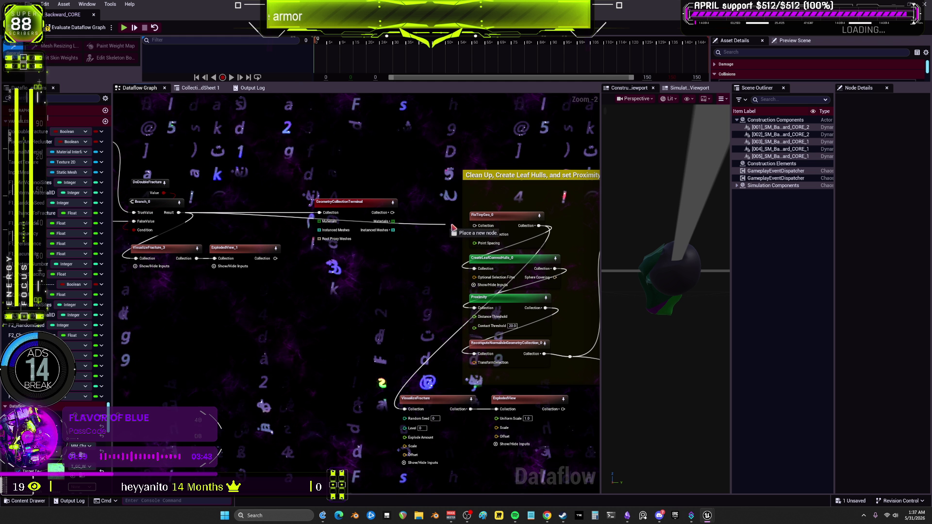
{"action": "scroll", "coordinate": [326, 278], "scroll_direction": "down", "scroll_amount": 2}
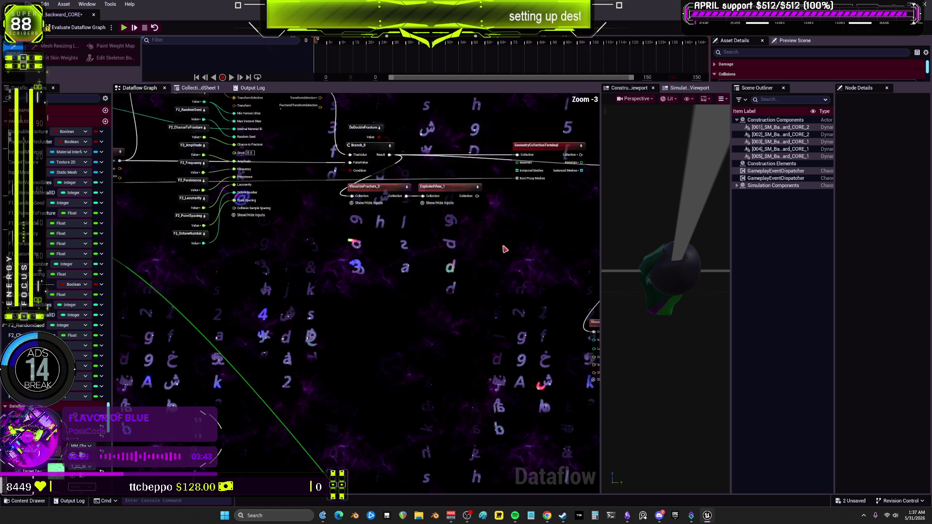
{"action": "scroll", "coordinate": [358, 238], "scroll_direction": "down", "scroll_amount": 3}
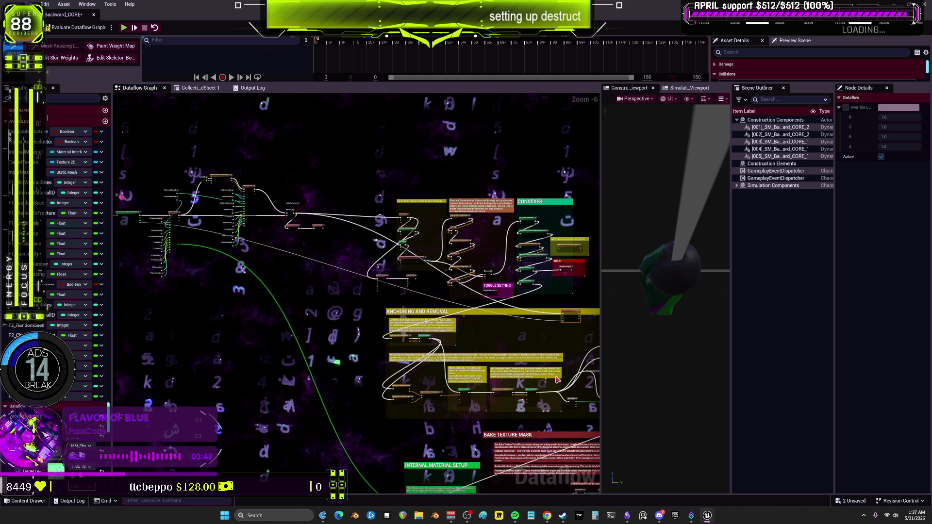
{"action": "left_click_drag", "start_coordinate": [558, 381], "coordinate": [543, 493]}
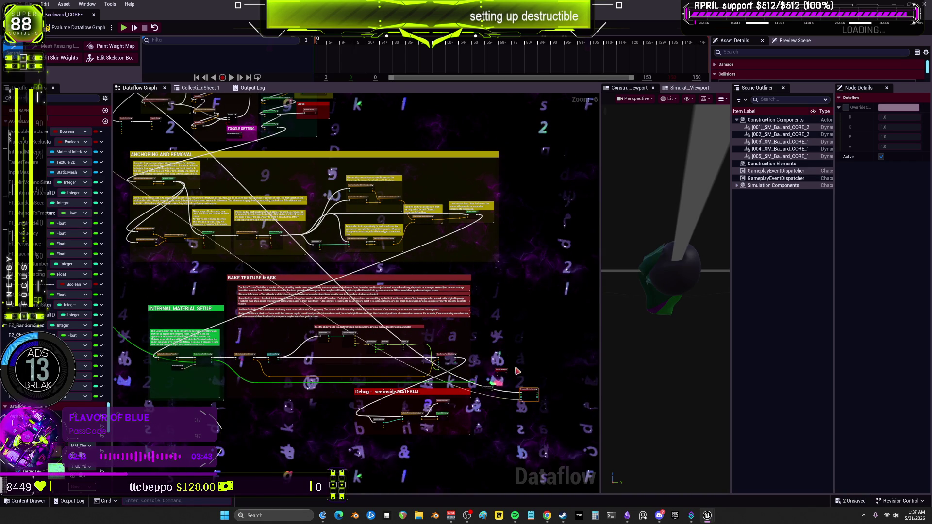
{"action": "scroll", "coordinate": [452, 387], "scroll_direction": "up", "scroll_amount": 4}
{"action": "mouse_move", "coordinate": [414, 371]}
{"action": "left_mouse_down"}
{"action": "mouse_move", "coordinate": [453, 288]}
{"action": "mouse_move", "coordinate": [454, 314]}
{"action": "mouse_move", "coordinate": [477, 293]}
{"action": "left_mouse_up"}
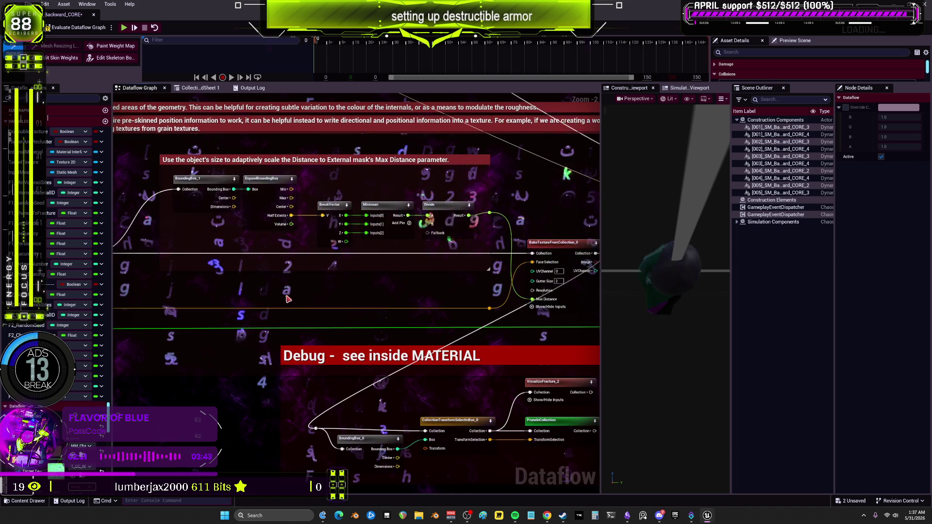
{"action": "left_click_drag", "start_coordinate": [287, 299], "coordinate": [369, 298]}
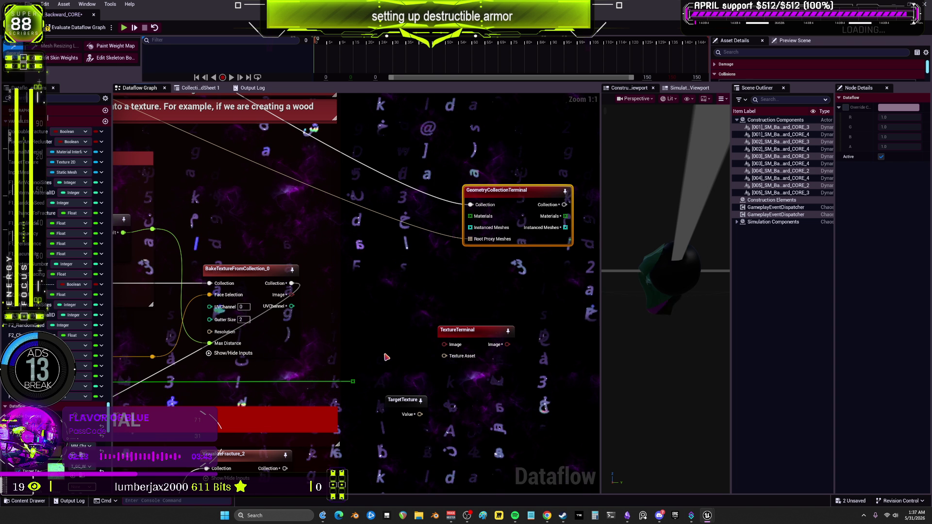
{"action": "left_click_drag", "start_coordinate": [380, 360], "coordinate": [360, 301]}
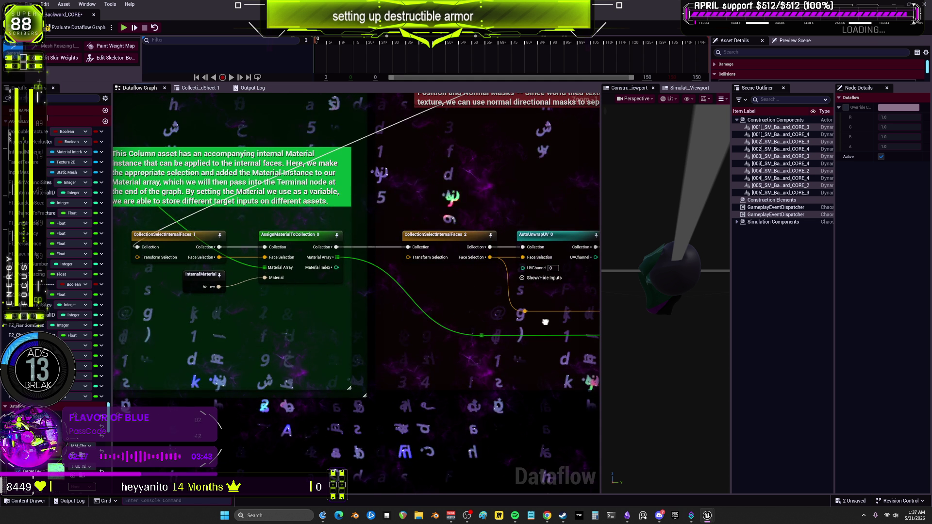
{"action": "left_click_drag", "start_coordinate": [320, 298], "coordinate": [380, 276]}
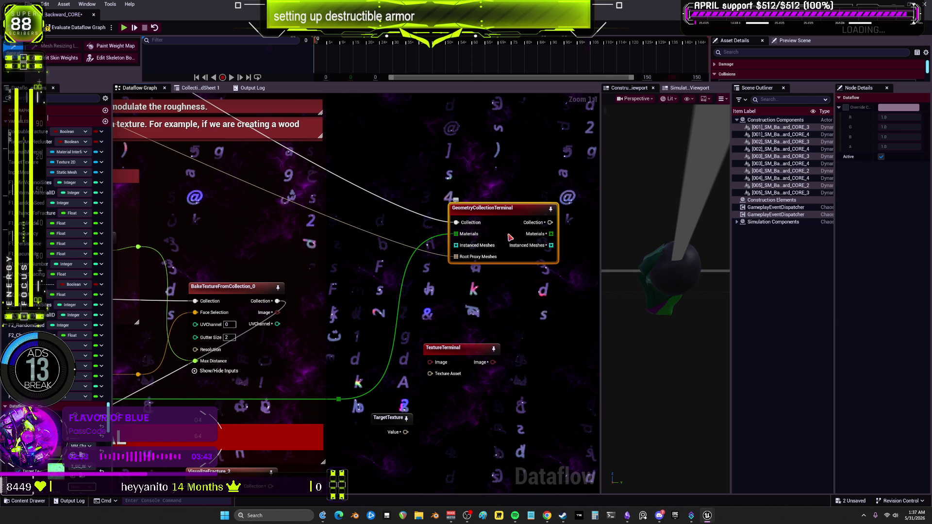
{"action": "scroll", "coordinate": [324, 318], "scroll_direction": "down", "scroll_amount": 1}
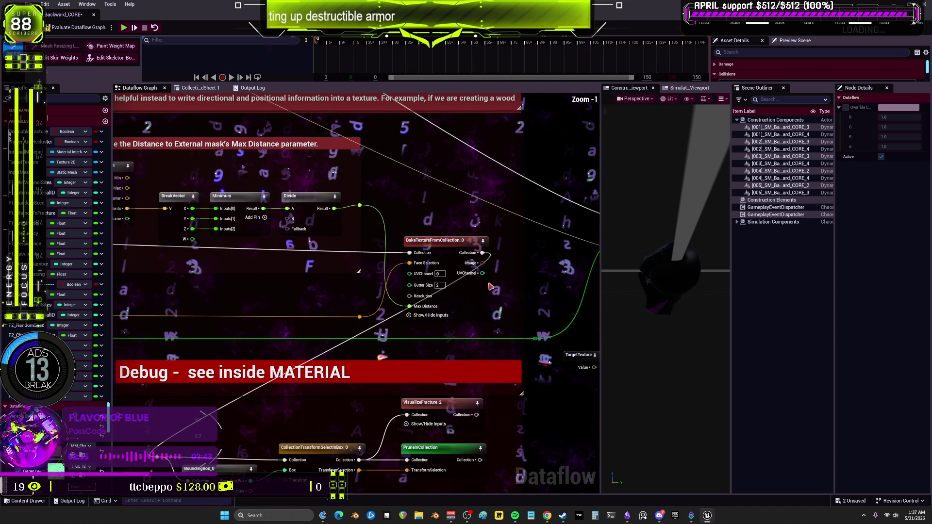
{"action": "mouse_move", "coordinate": [323, 318]}
{"action": "left_mouse_down"}
{"action": "mouse_move", "coordinate": [487, 260]}
{"action": "mouse_move", "coordinate": [337, 312]}
{"action": "left_mouse_up"}
{"action": "scroll", "coordinate": [337, 312], "scroll_direction": "up", "scroll_amount": 1}
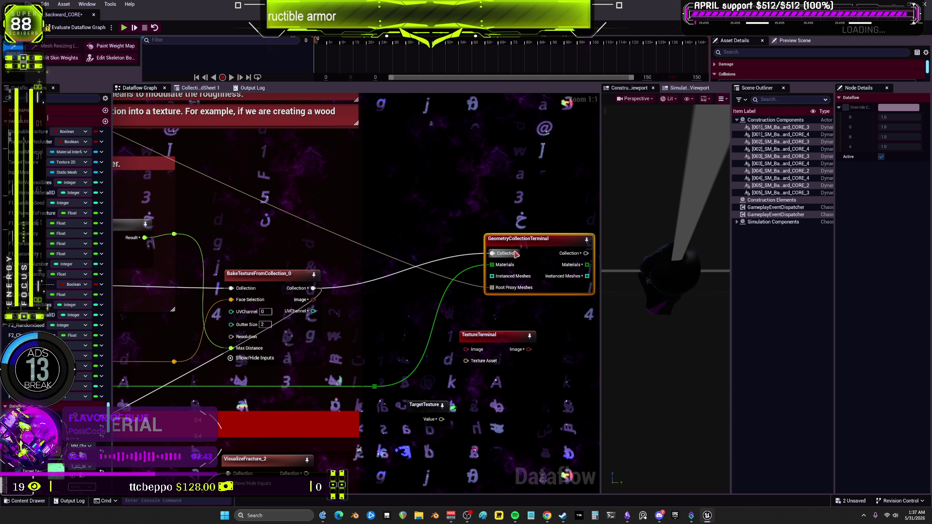
{"action": "left_click_drag", "start_coordinate": [516, 254], "coordinate": [457, 263]}
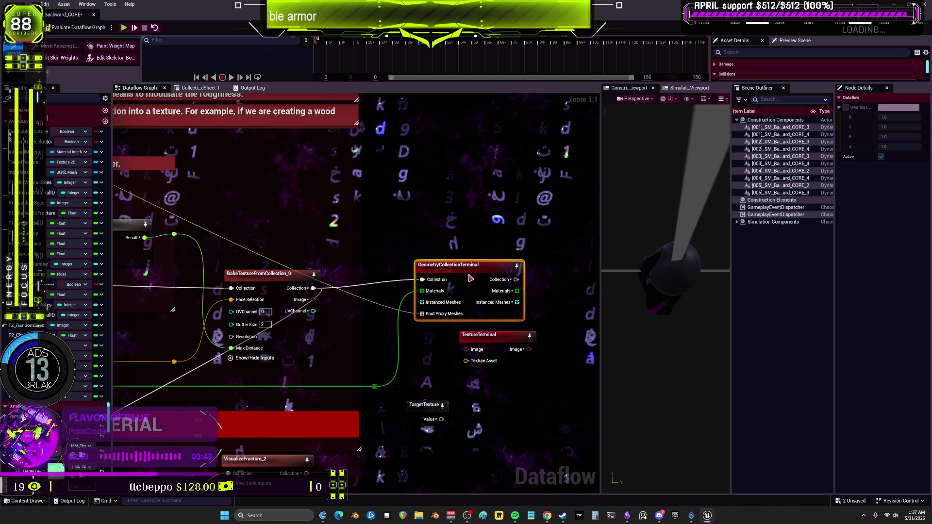
{"action": "left_click_drag", "start_coordinate": [442, 405], "coordinate": [485, 332]}
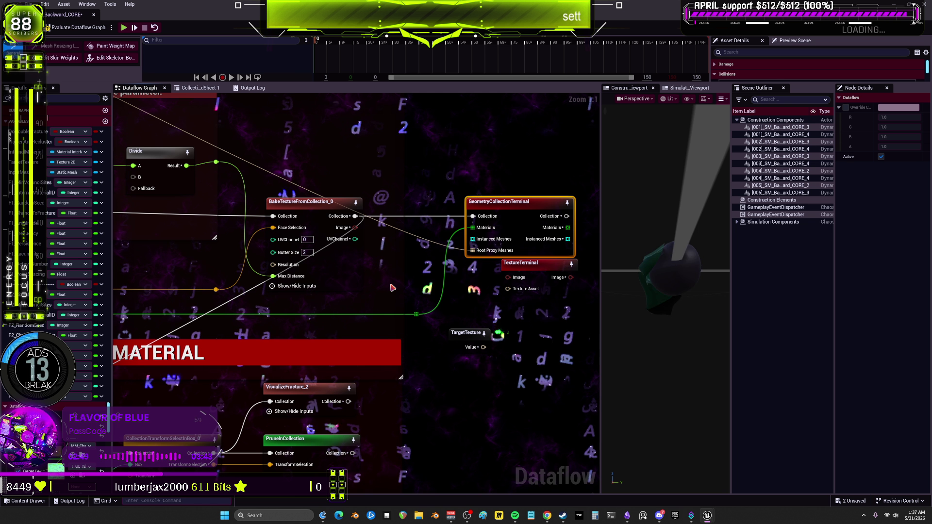
Step: Re-evaluate the GC_Backward_CORE fracture and switch the preview to Unlit
{"action": "left_click", "coordinate": [67, 27]}
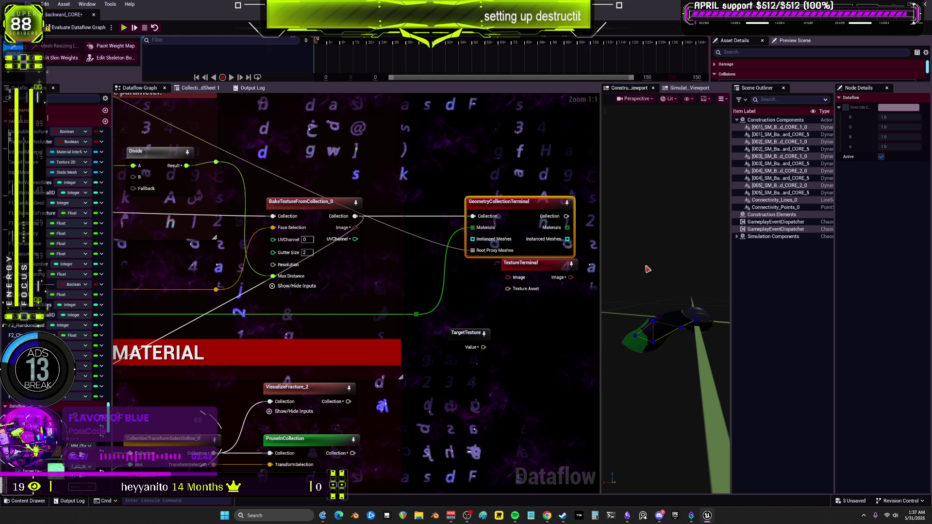
{"action": "left_click", "coordinate": [669, 99]}
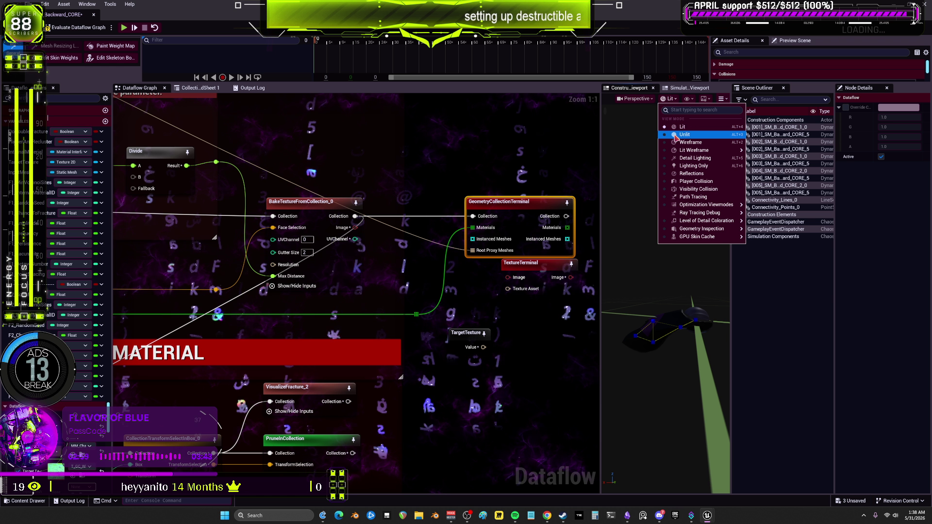
{"action": "left_click", "coordinate": [677, 134]}
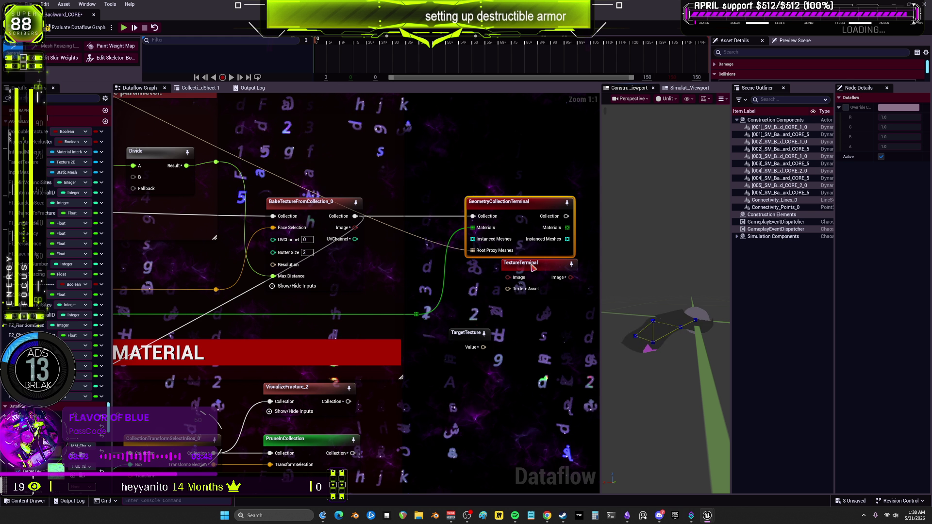
Step: Wire TargetTexture's Value into Texture Asset and the baked Image into TextureTerminal's Image
{"action": "left_click", "coordinate": [634, 347]}
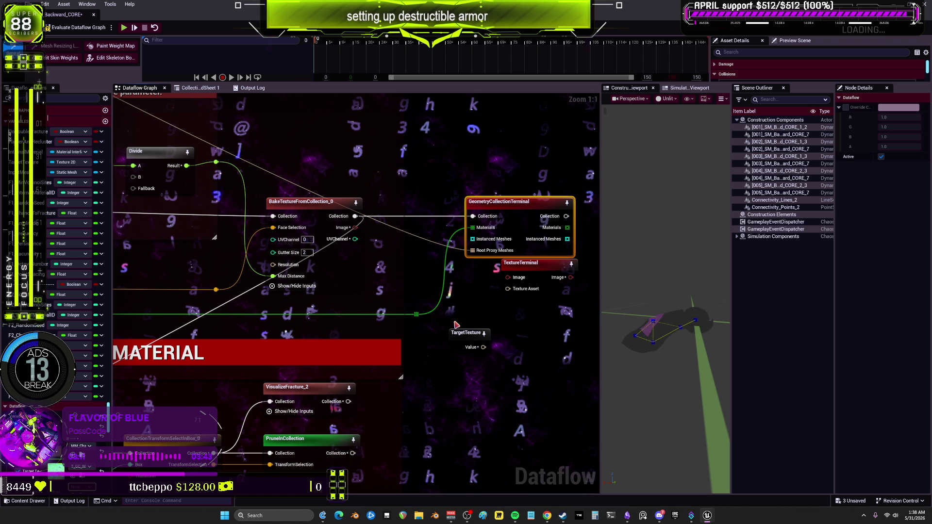
{"action": "scroll", "coordinate": [476, 292], "scroll_direction": "down", "scroll_amount": 1}
{"action": "scroll", "coordinate": [499, 324], "scroll_direction": "up", "scroll_amount": 1}
{"action": "mouse_move", "coordinate": [478, 347]}
{"action": "left_mouse_down"}
{"action": "mouse_move", "coordinate": [486, 303]}
{"action": "mouse_move", "coordinate": [502, 288]}
{"action": "left_mouse_up"}
{"action": "left_click_drag", "start_coordinate": [350, 228], "coordinate": [502, 278]}
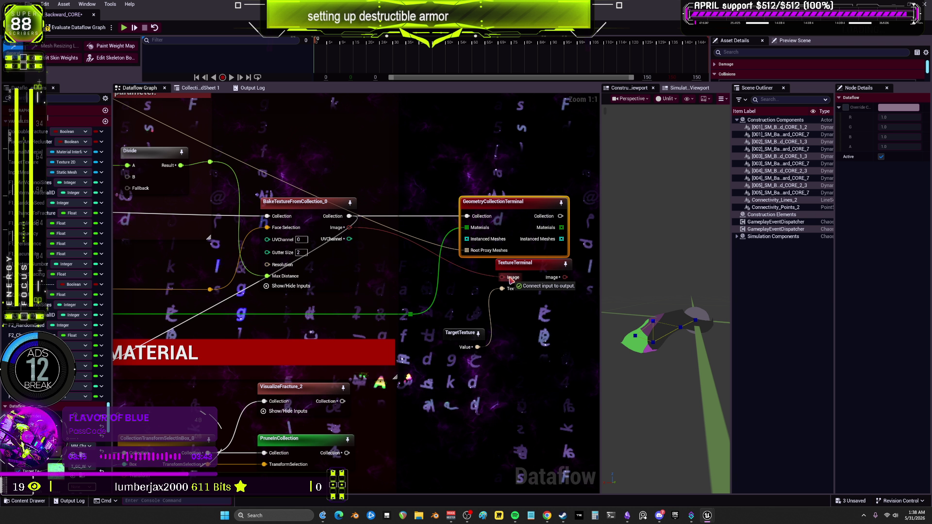
Step: Set the bake to use MM_ChaosCore_Backward with the T_GC_Backward core texture as target
{"action": "left_click", "coordinate": [460, 345]}
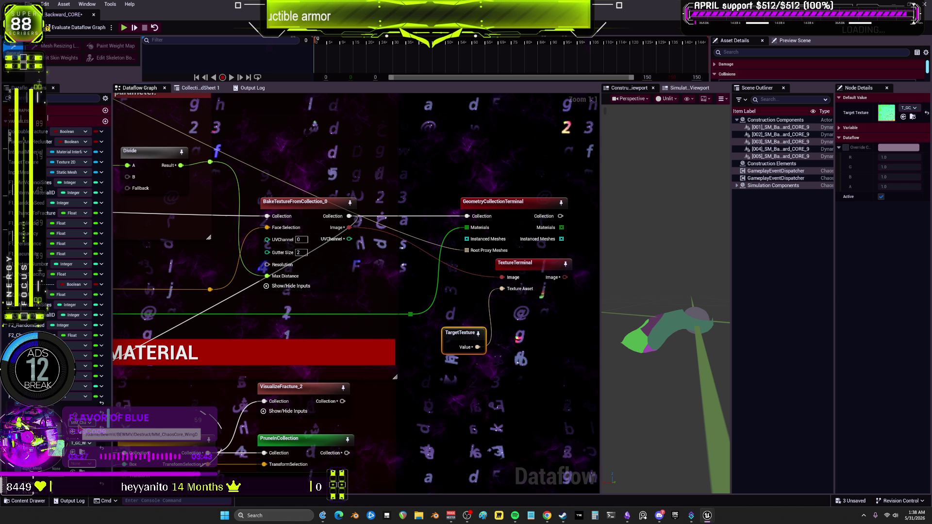
{"action": "left_click", "coordinate": [80, 435]}
{"action": "type", "text": "backwar"}
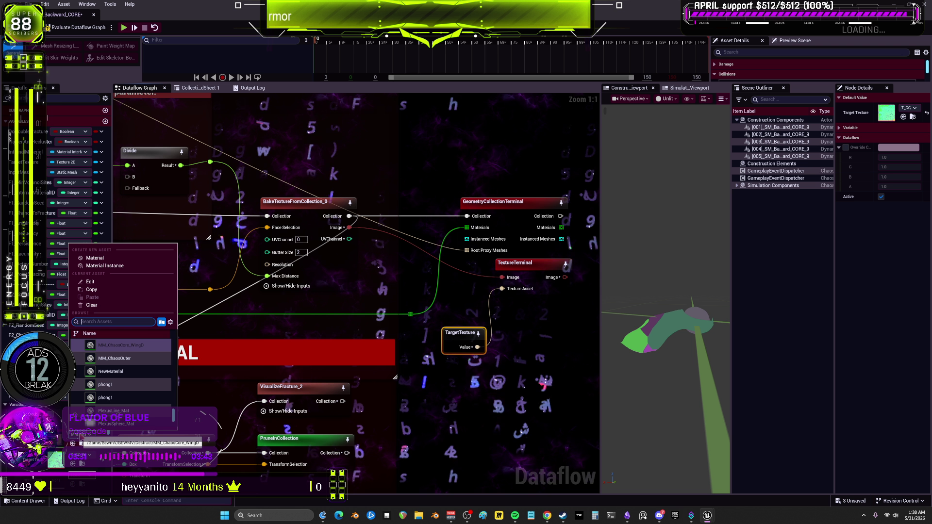
{"action": "type", "text": "d"}
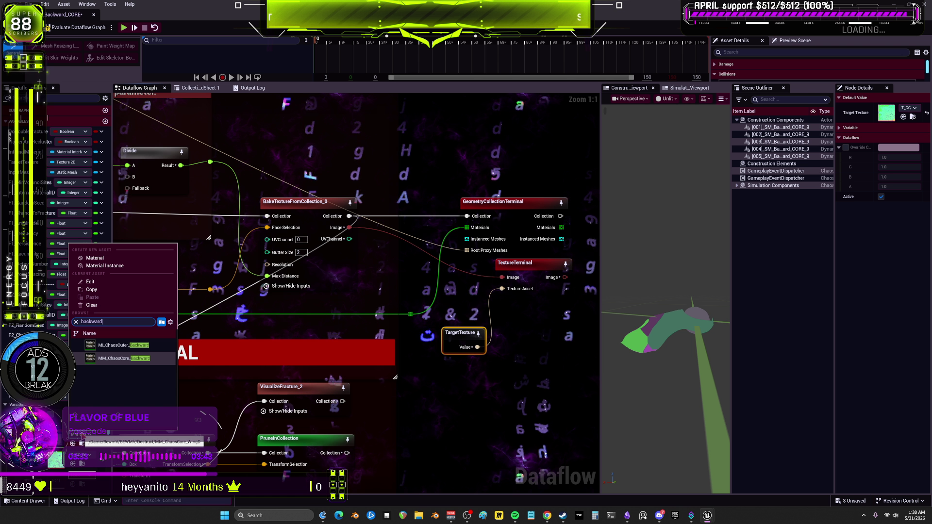
{"action": "left_click", "coordinate": [138, 359]}
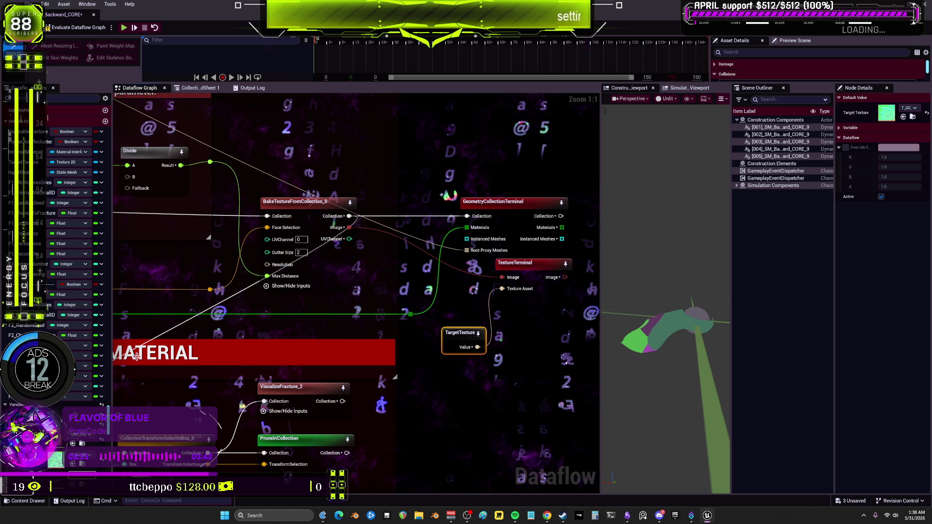
{"action": "left_click", "coordinate": [92, 456]}
{"action": "type", "text": "backwar"}
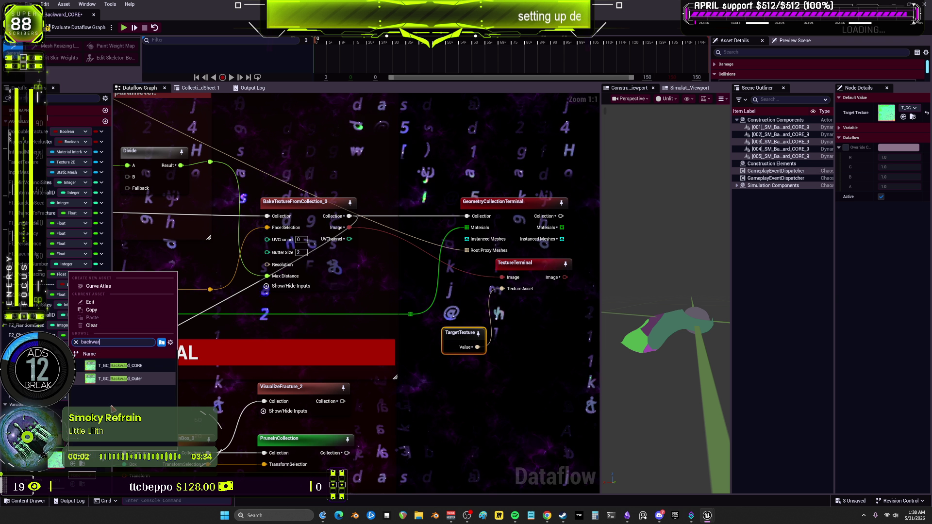
{"action": "left_click", "coordinate": [120, 366]}
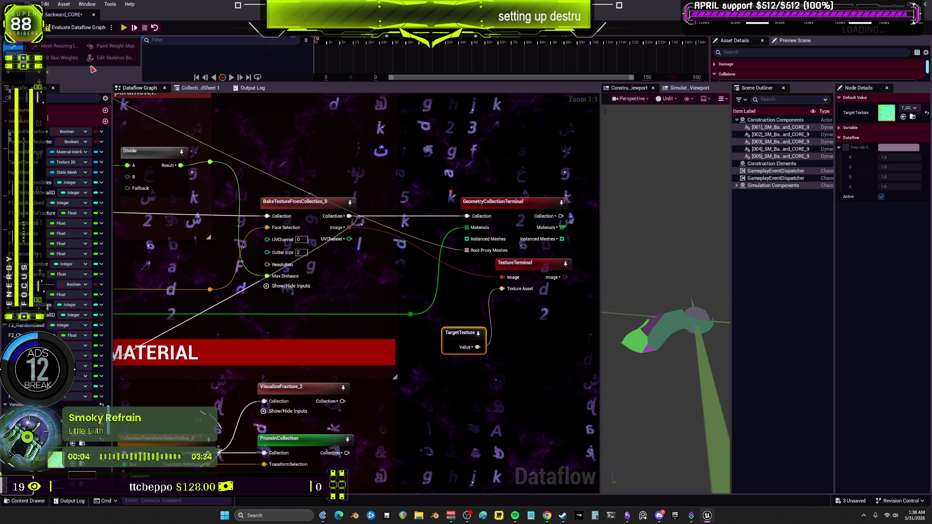
Step: Re-evaluate the graph, save GC_Backward_CORE, and close the Dataflow editor
{"action": "left_click", "coordinate": [81, 29]}
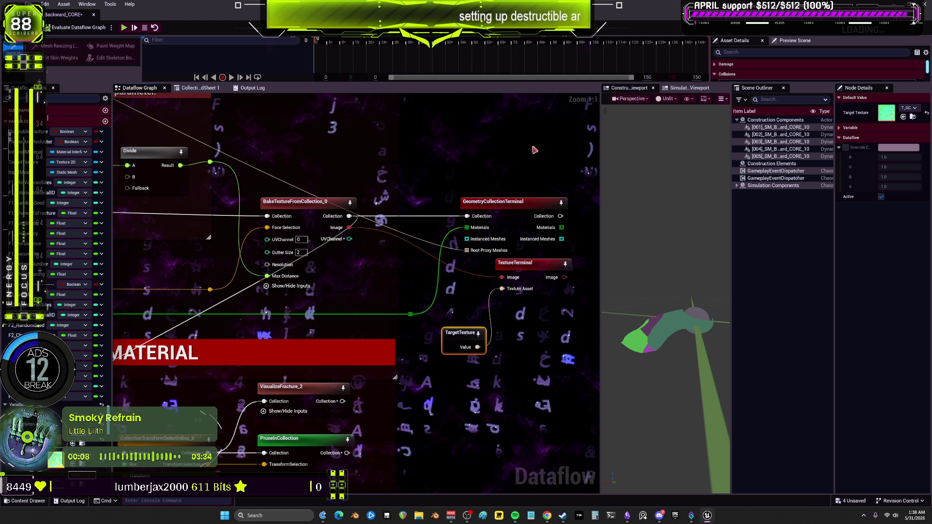
{"action": "key", "text": "ctrl+s"}
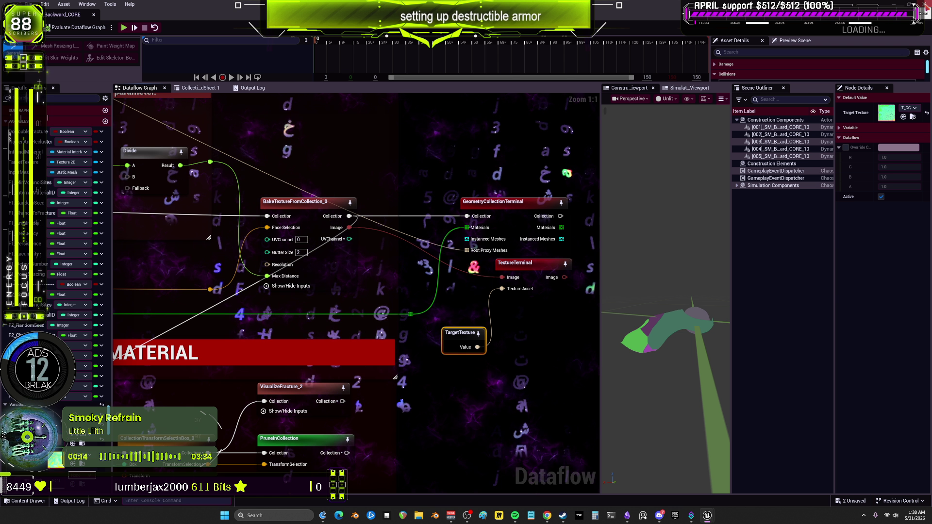
{"action": "left_click", "coordinate": [925, 6]}
Step: Preview the baked T_GC_Backward_CORE texture, then close the texture editor
{"action": "scroll", "coordinate": [400, 294], "scroll_direction": "down", "scroll_amount": 6}
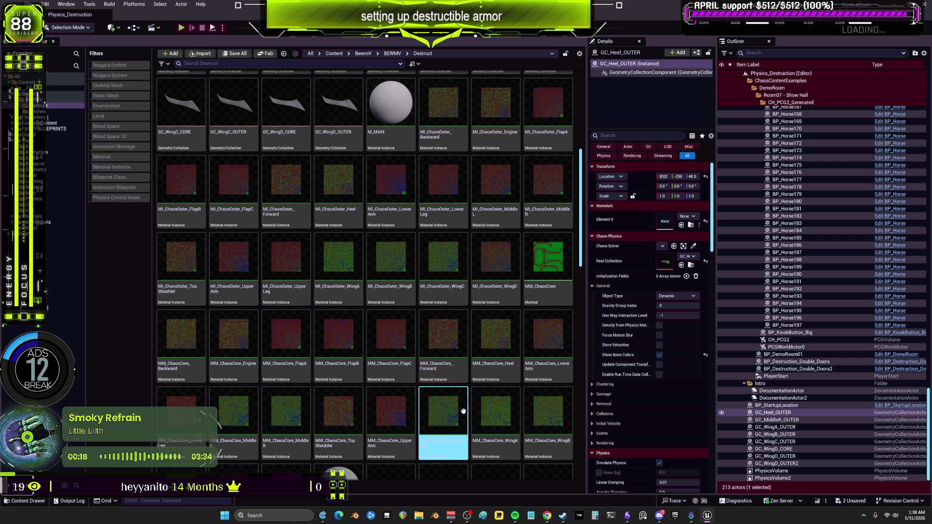
{"action": "scroll", "coordinate": [464, 412], "scroll_direction": "down", "scroll_amount": 8}
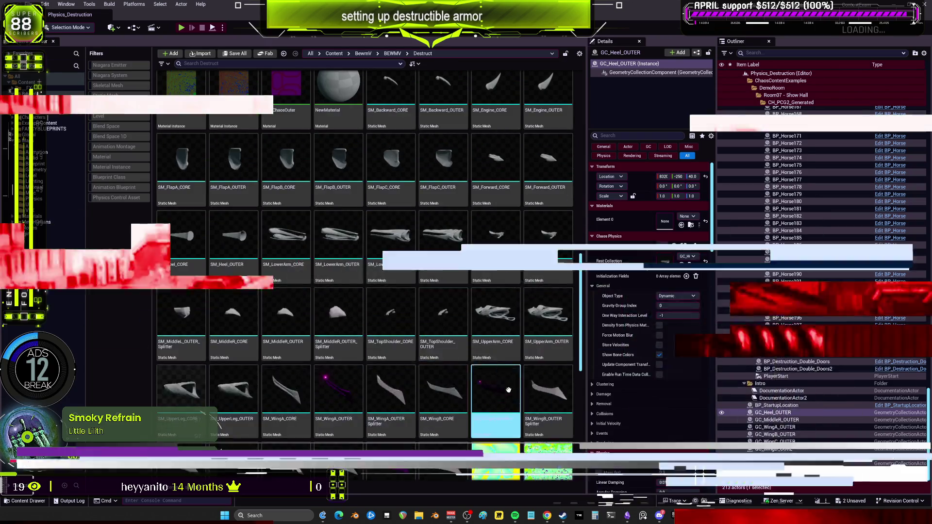
{"action": "scroll", "coordinate": [509, 390], "scroll_direction": "down", "scroll_amount": 3}
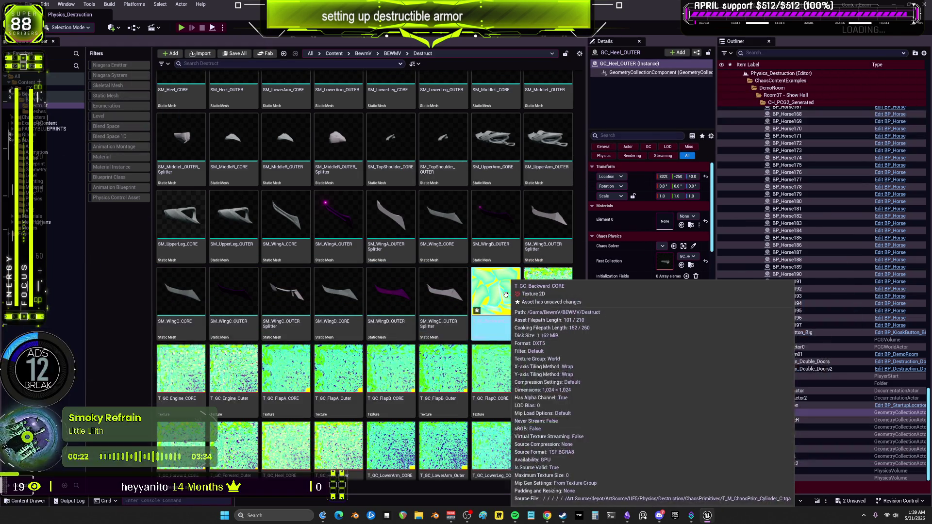
{"action": "double_click", "coordinate": [505, 295]}
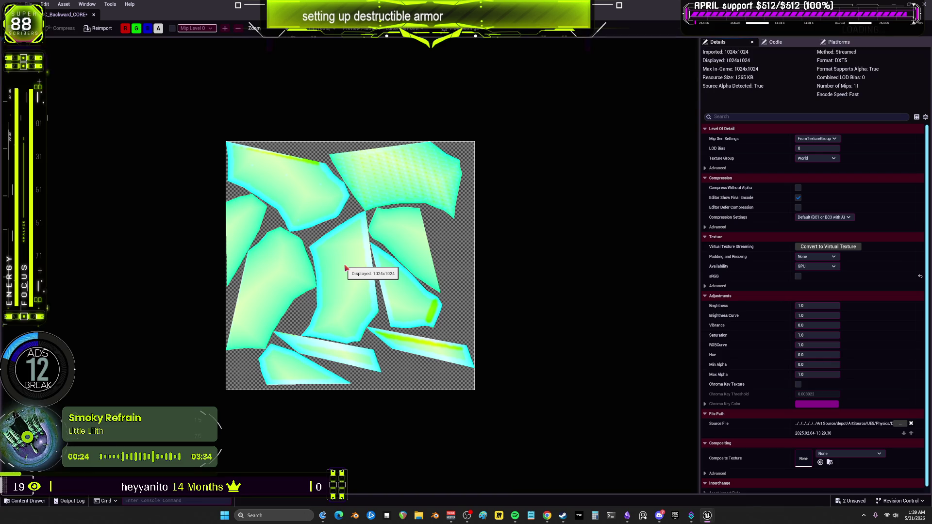
{"action": "scroll", "coordinate": [345, 268], "scroll_direction": "up", "scroll_amount": 5}
{"action": "scroll", "coordinate": [346, 279], "scroll_direction": "down", "scroll_amount": 1}
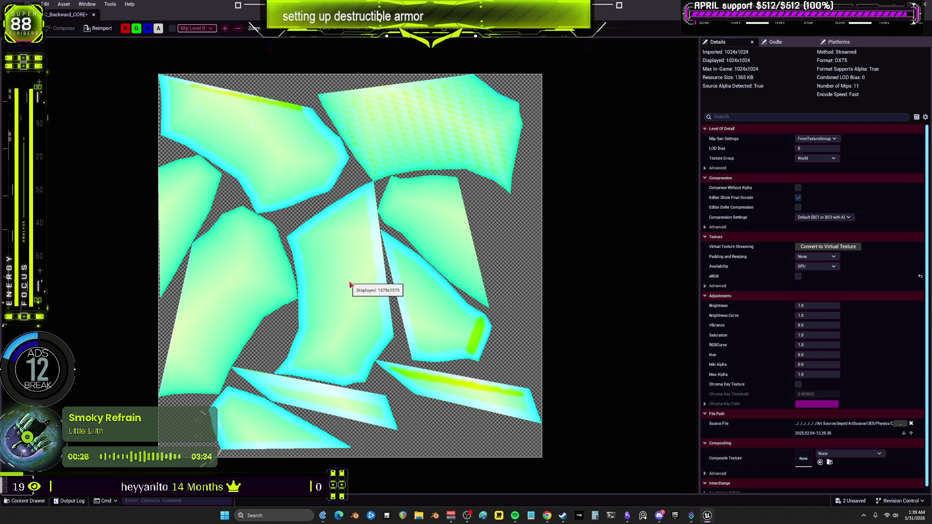
{"action": "scroll", "coordinate": [423, 174], "scroll_direction": "up", "scroll_amount": 2}
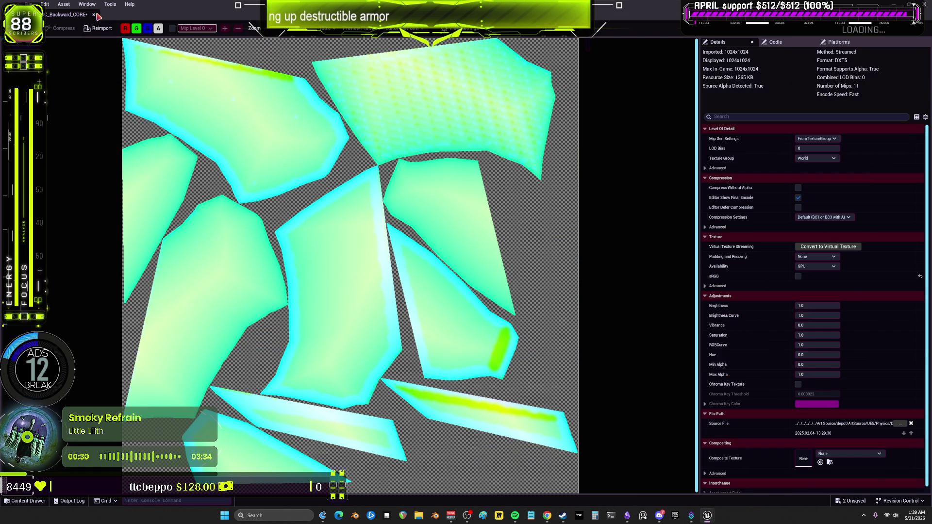
{"action": "left_click", "coordinate": [94, 14]}
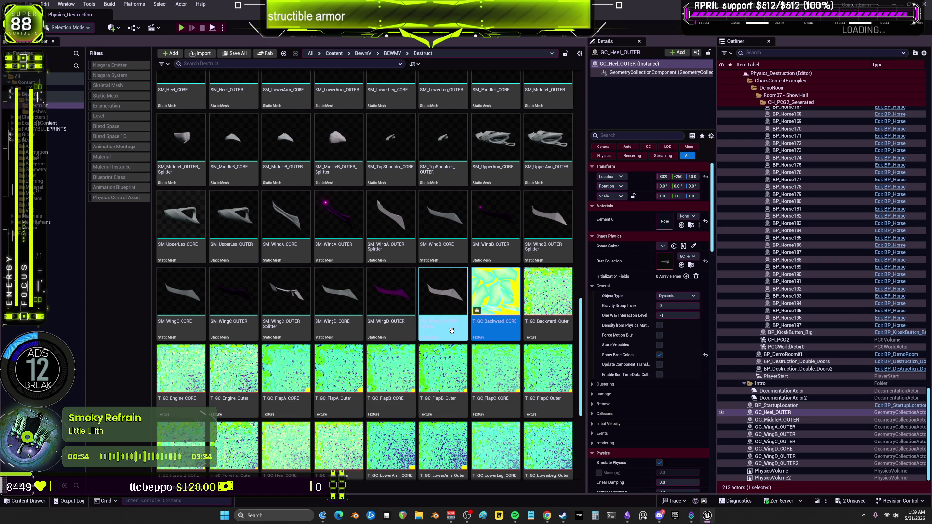
Step: Open the GC_Backward_OUTER geometry collection from the Content Browser
{"action": "scroll", "coordinate": [360, 231], "scroll_direction": "up", "scroll_amount": 6}
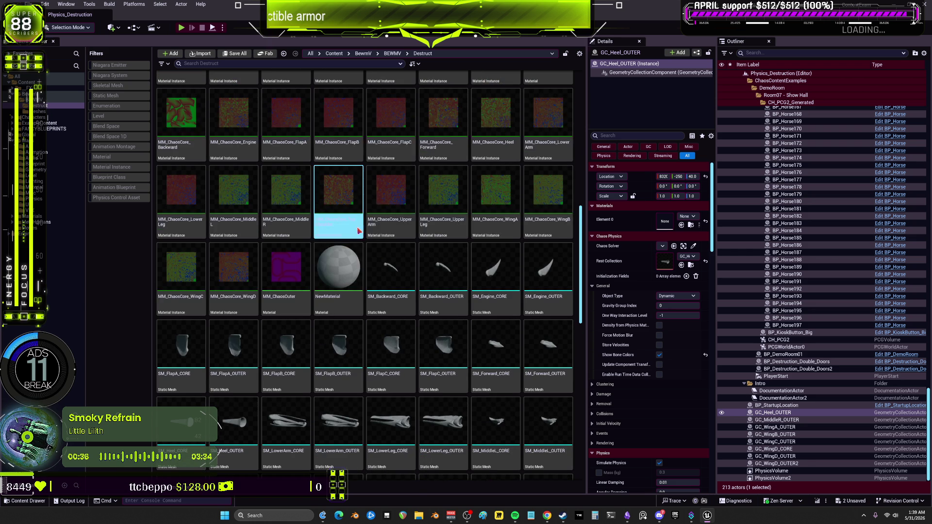
{"action": "scroll", "coordinate": [359, 231], "scroll_direction": "up", "scroll_amount": 10}
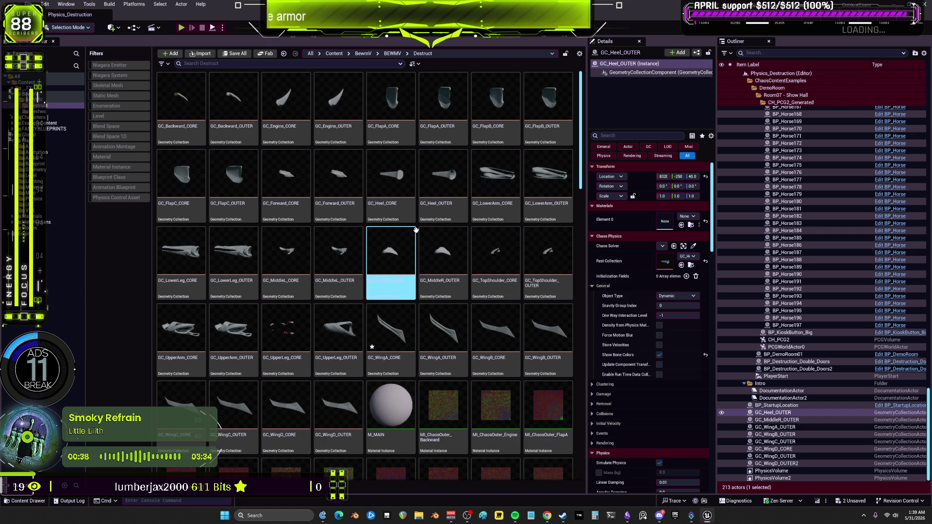
{"action": "left_click", "coordinate": [231, 103]}
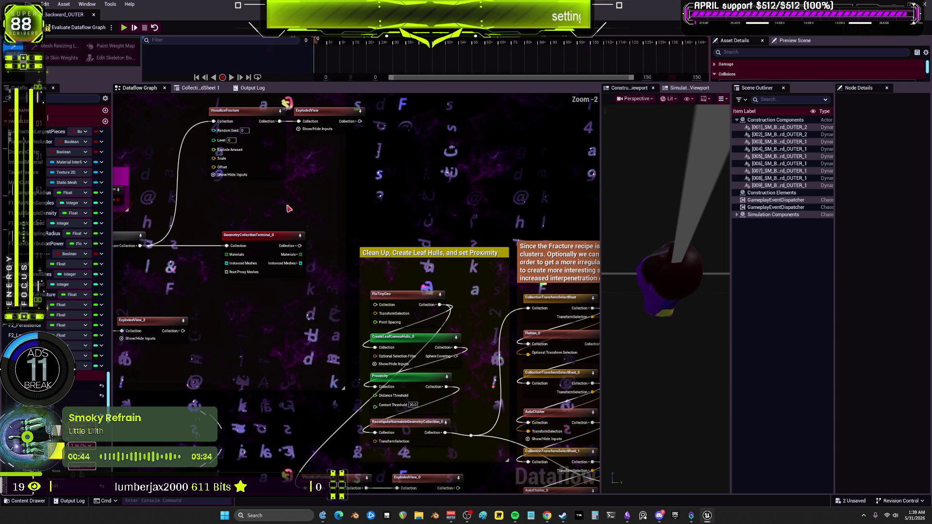
Step: Pan and zoom the GC_Backward_OUTER graph to center BakeTextureFromCollection and GeometryCollectionTerminal_0
{"action": "scroll", "coordinate": [288, 209], "scroll_direction": "up", "scroll_amount": 2}
{"action": "scroll", "coordinate": [324, 290], "scroll_direction": "down", "scroll_amount": 2}
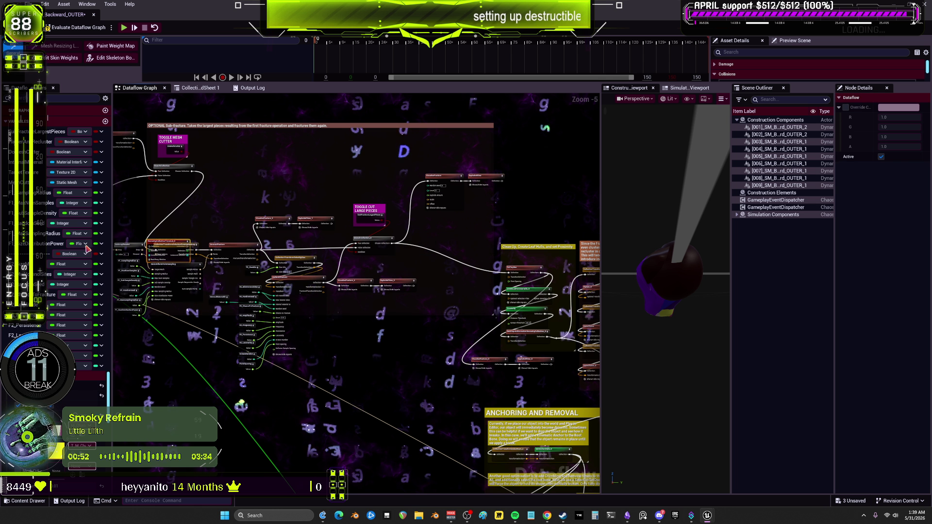
{"action": "left_click_drag", "start_coordinate": [291, 292], "coordinate": [393, 292]}
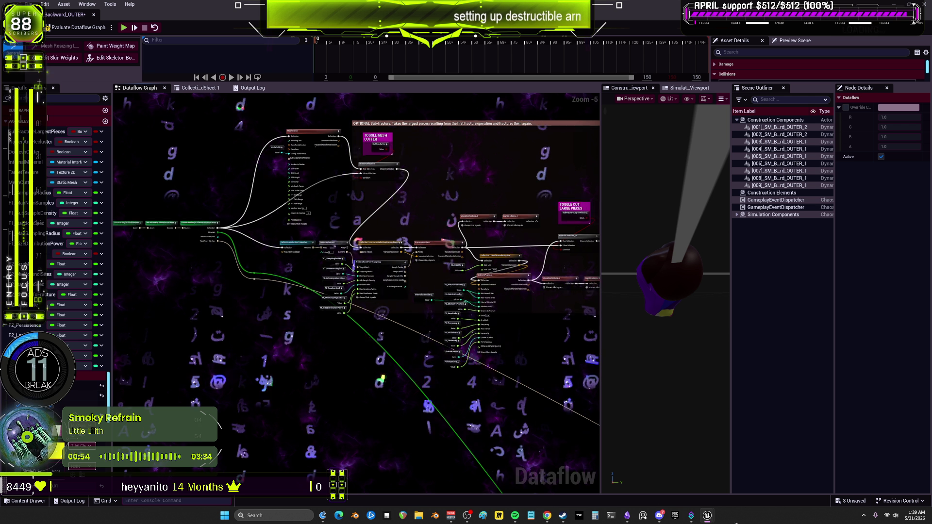
{"action": "left_click_drag", "start_coordinate": [486, 486], "coordinate": [439, 403]}
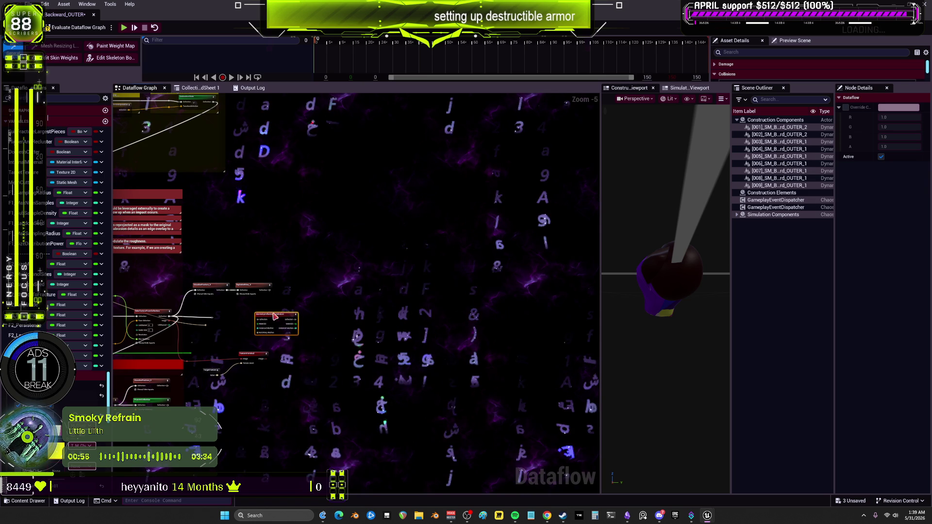
{"action": "scroll", "coordinate": [275, 316], "scroll_direction": "up", "scroll_amount": 4}
{"action": "left_click_drag", "start_coordinate": [286, 336], "coordinate": [348, 319]}
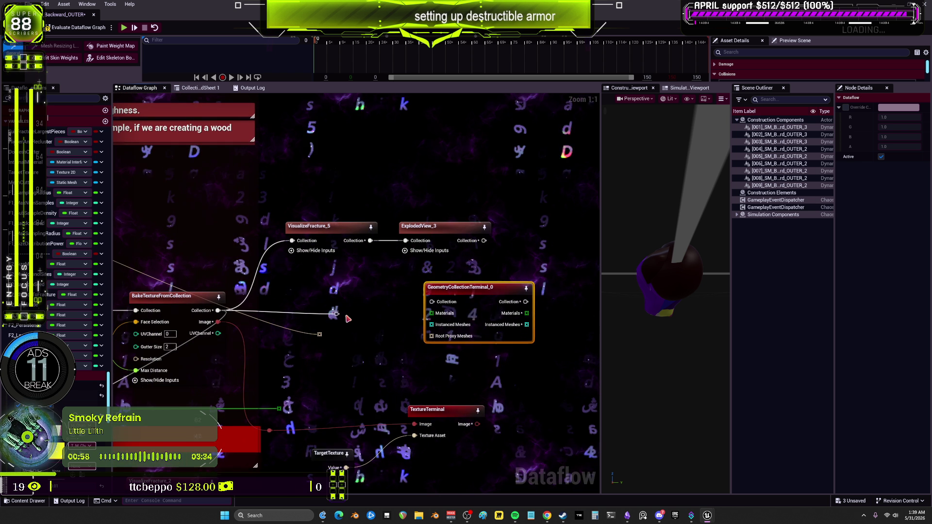